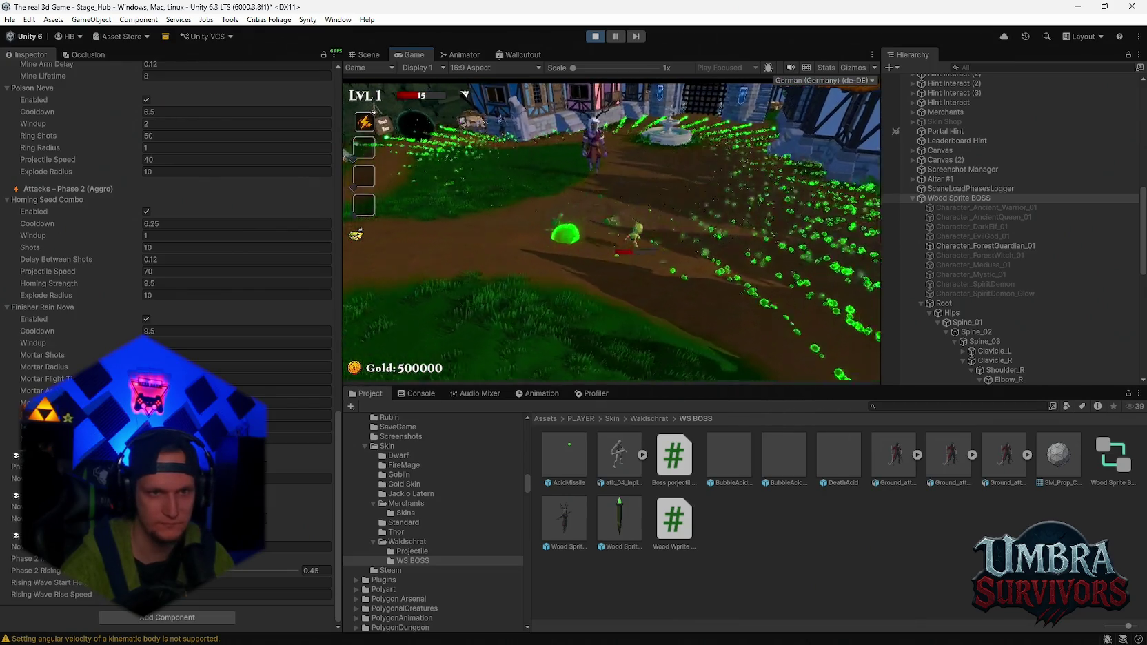
- Pause the playtest, drag the boss's Phase 2 At Health Percent slider to 0.95, and resume
{"action": "key", "text": "Escape"}
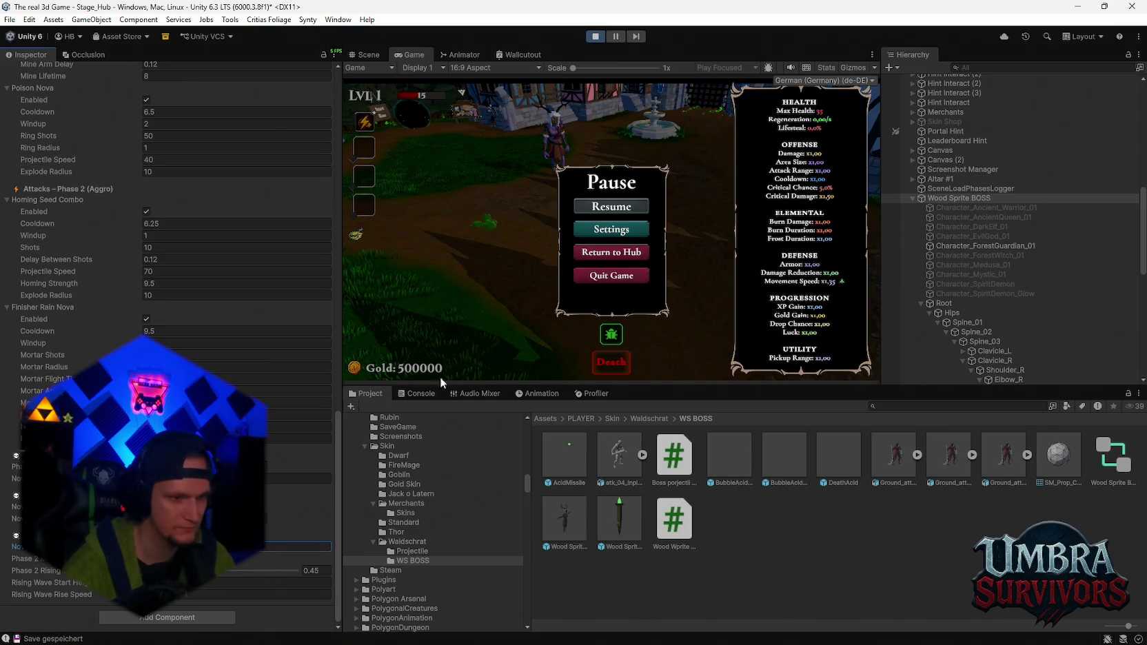
{"action": "scroll", "coordinate": [241, 331], "scroll_direction": "up", "scroll_amount": 10}
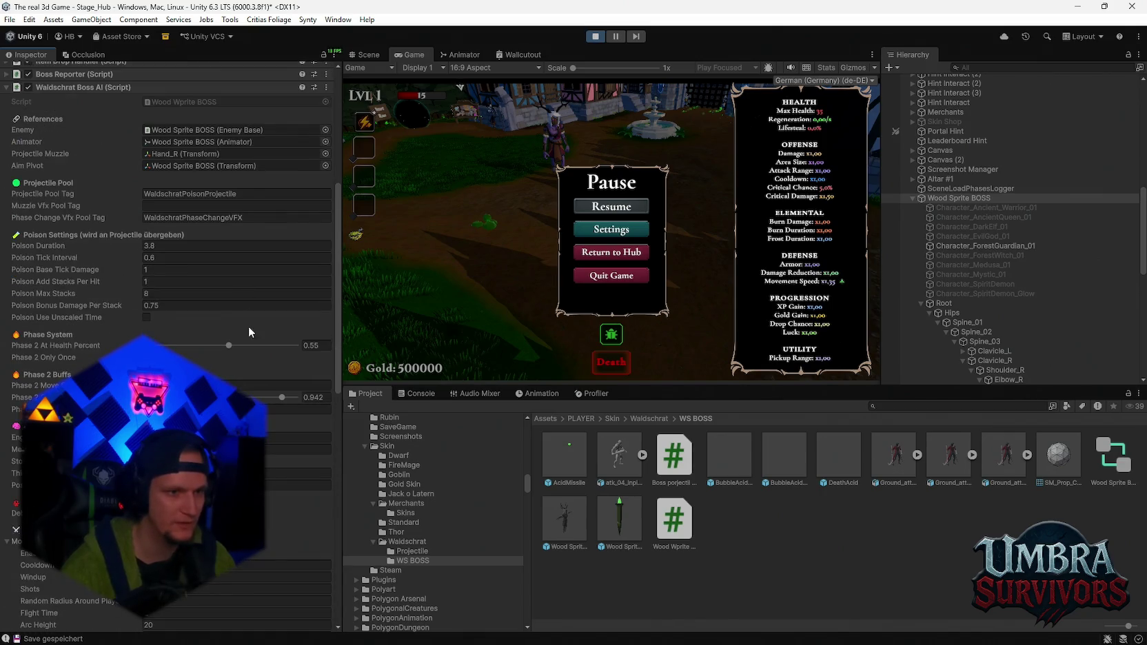
{"action": "left_click_drag", "start_coordinate": [227, 347], "coordinate": [476, 346]}
{"action": "left_click", "coordinate": [613, 209]}
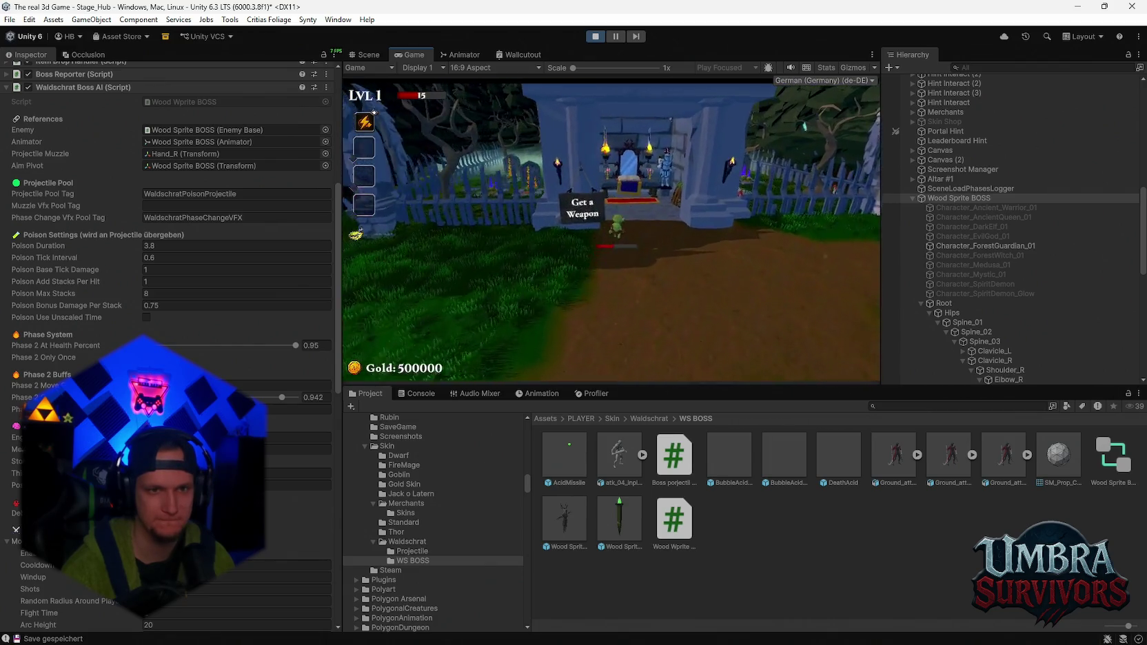
- Pick the Infernal Torch from the weapon book and return to the boss fight
{"action": "key", "text": "e"}
{"action": "left_click", "coordinate": [468, 263]}
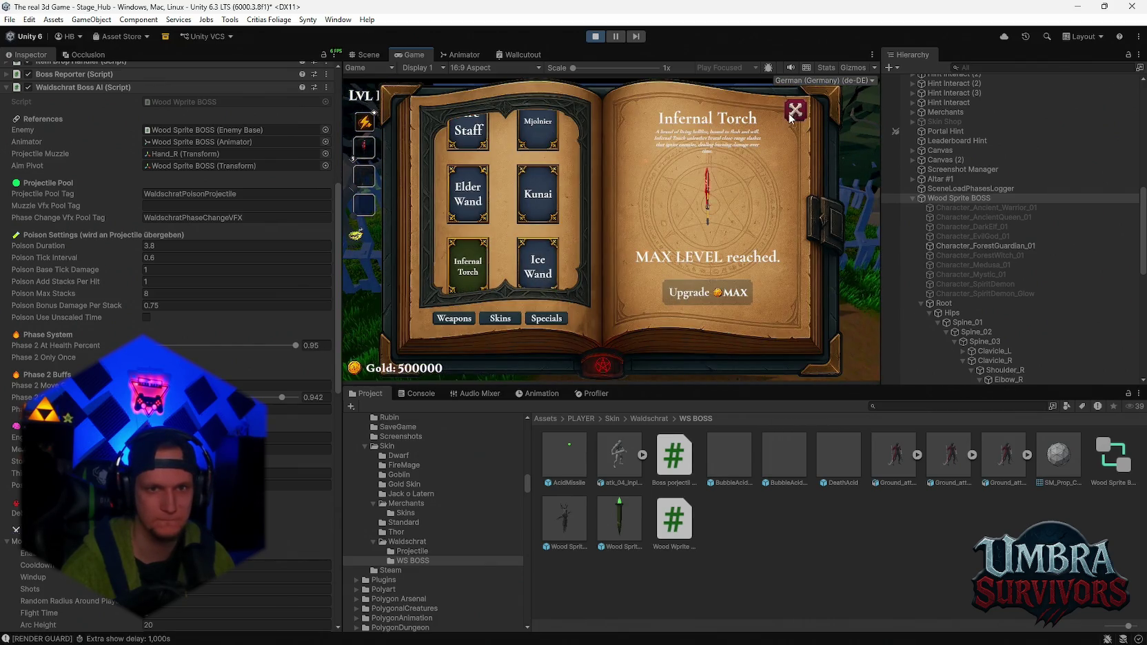
{"action": "key", "text": "e"}
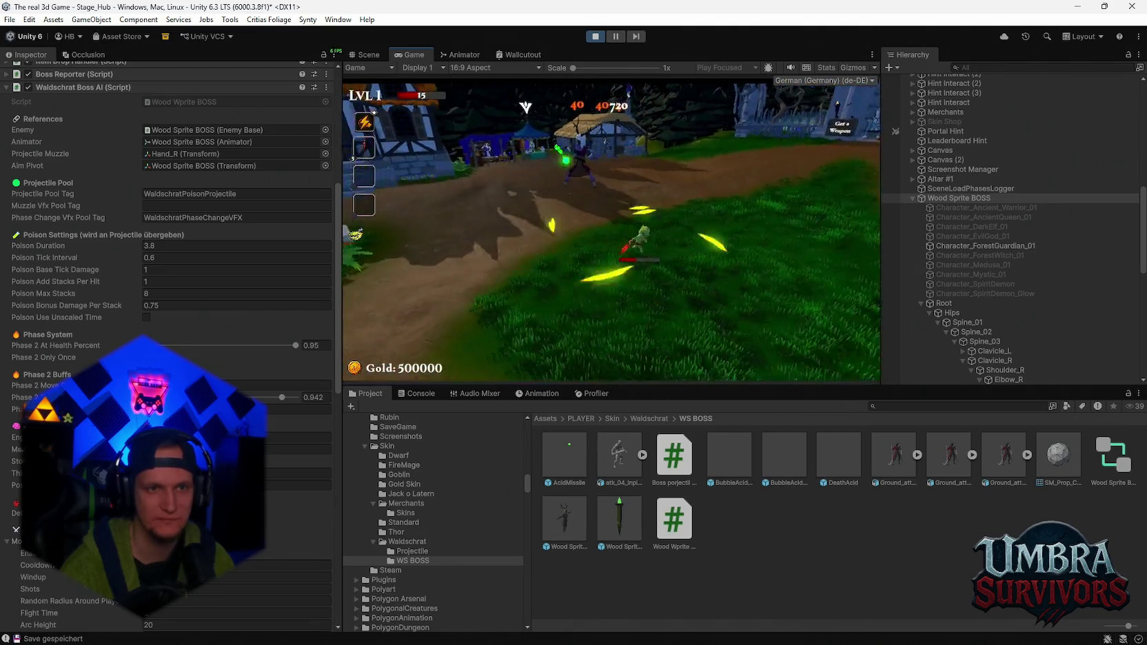
- Pause the fight and change the boss's Poison Nova cooldown from 6.5 to 3
{"action": "key", "text": "Escape"}
{"action": "scroll", "coordinate": [169, 345], "scroll_direction": "down", "scroll_amount": 15}
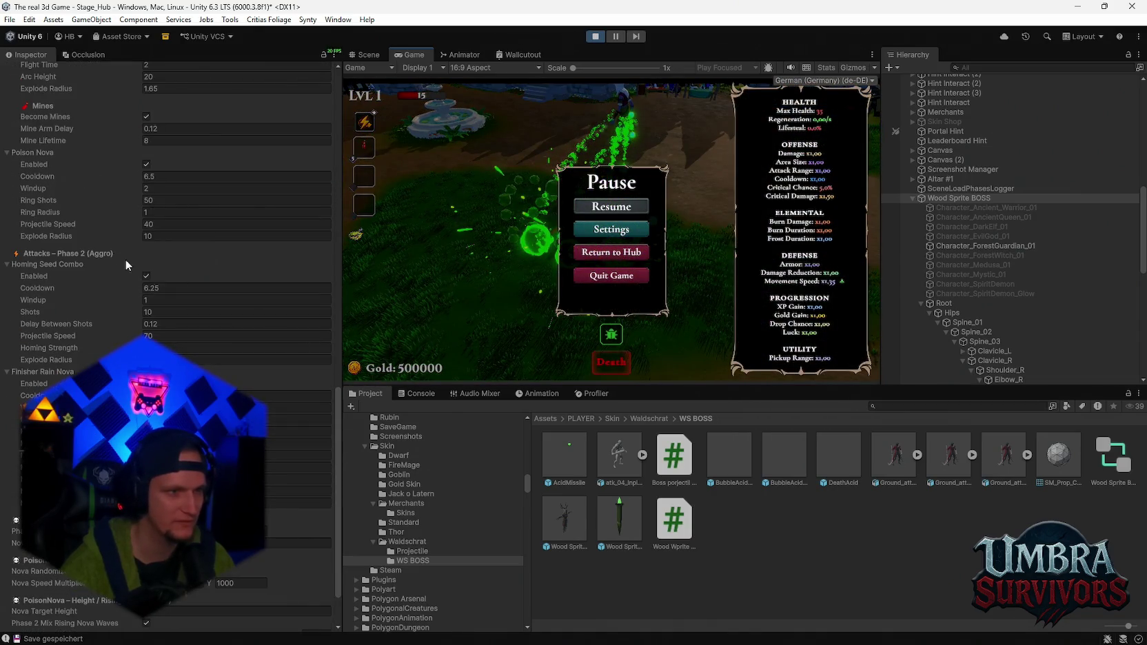
{"action": "left_click", "coordinate": [290, 289]}
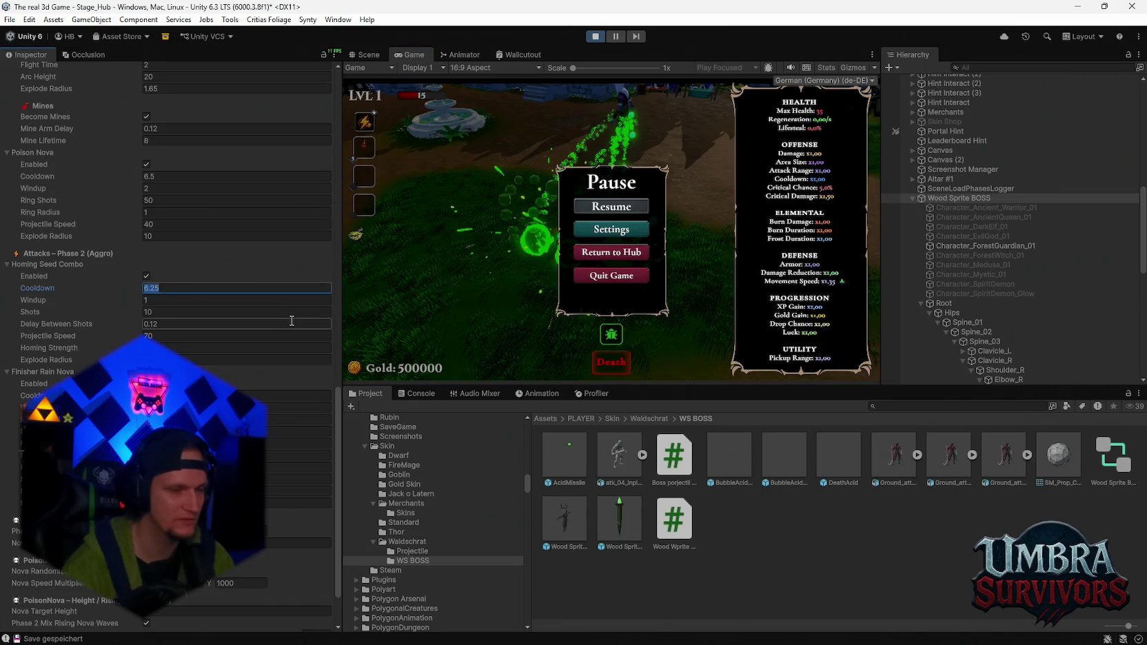
{"action": "scroll", "coordinate": [165, 345], "scroll_direction": "up", "scroll_amount": 3}
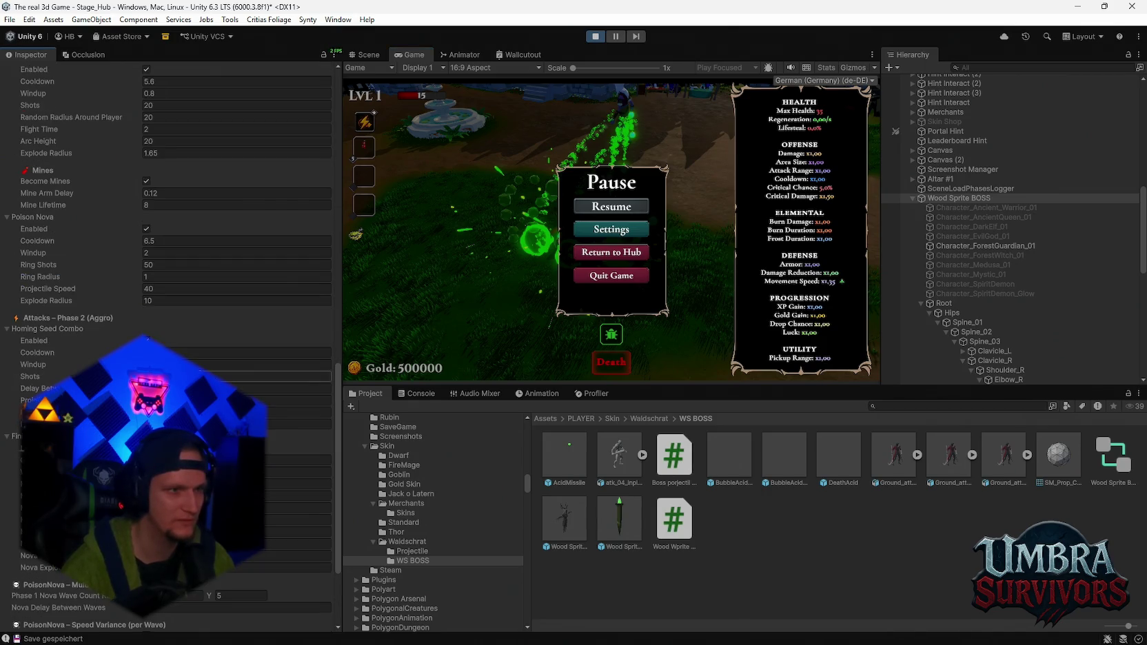
{"action": "scroll", "coordinate": [203, 303], "scroll_direction": "up", "scroll_amount": 2}
{"action": "left_click", "coordinate": [200, 273]}
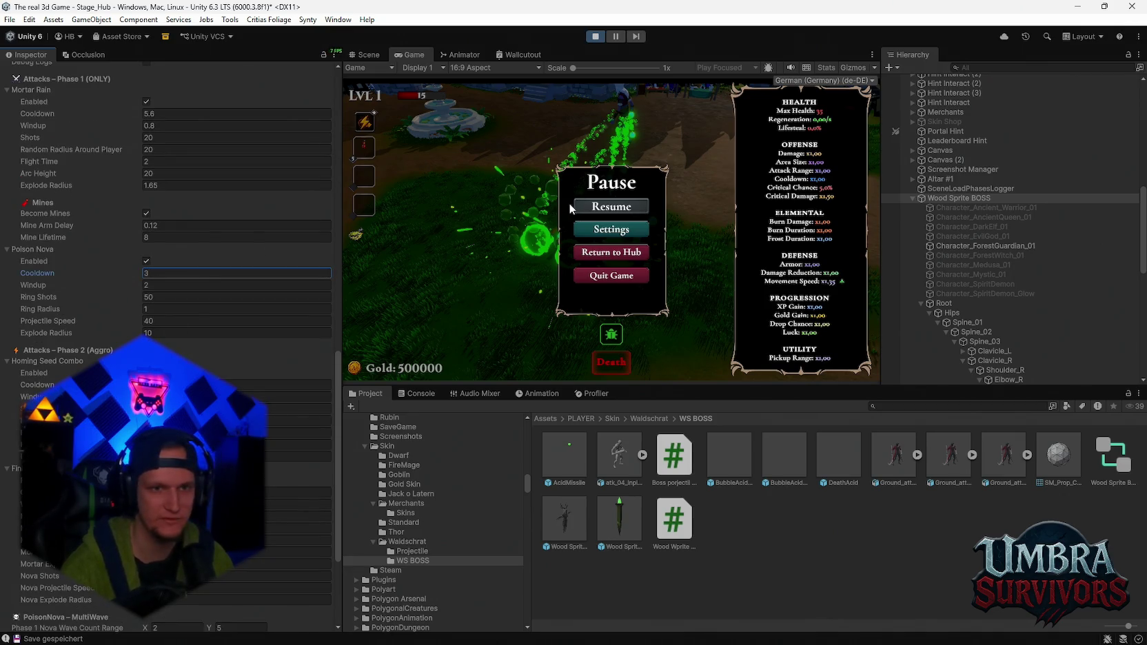
{"action": "type", "text": "3"}
{"action": "key", "text": "Return"}
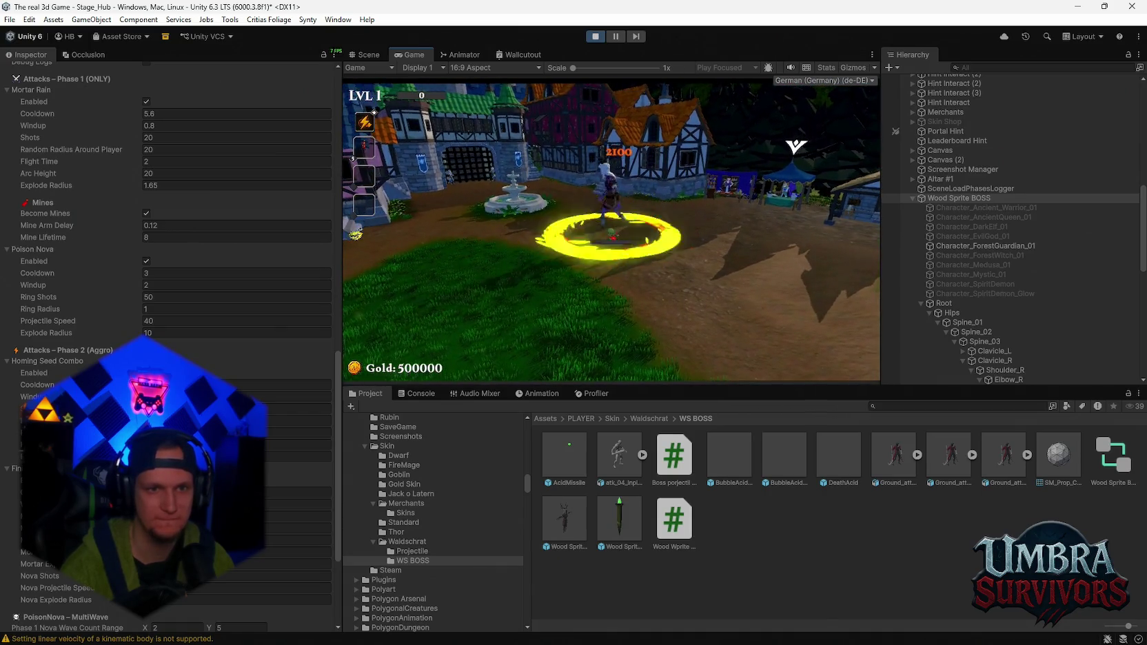
- Pause again and snip two screenshots of the Inspector's boss attack and phase settings
{"action": "key", "text": "Escape"}
{"action": "scroll", "coordinate": [292, 412], "scroll_direction": "down", "scroll_amount": 2}
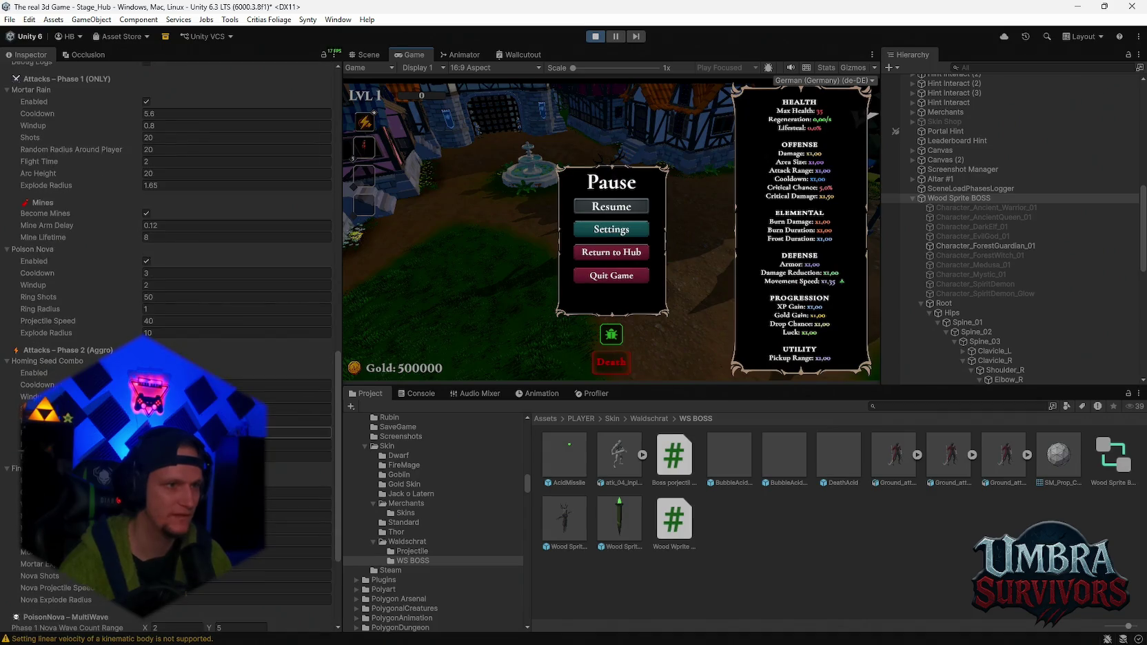
{"action": "scroll", "coordinate": [292, 413], "scroll_direction": "down", "scroll_amount": 3}
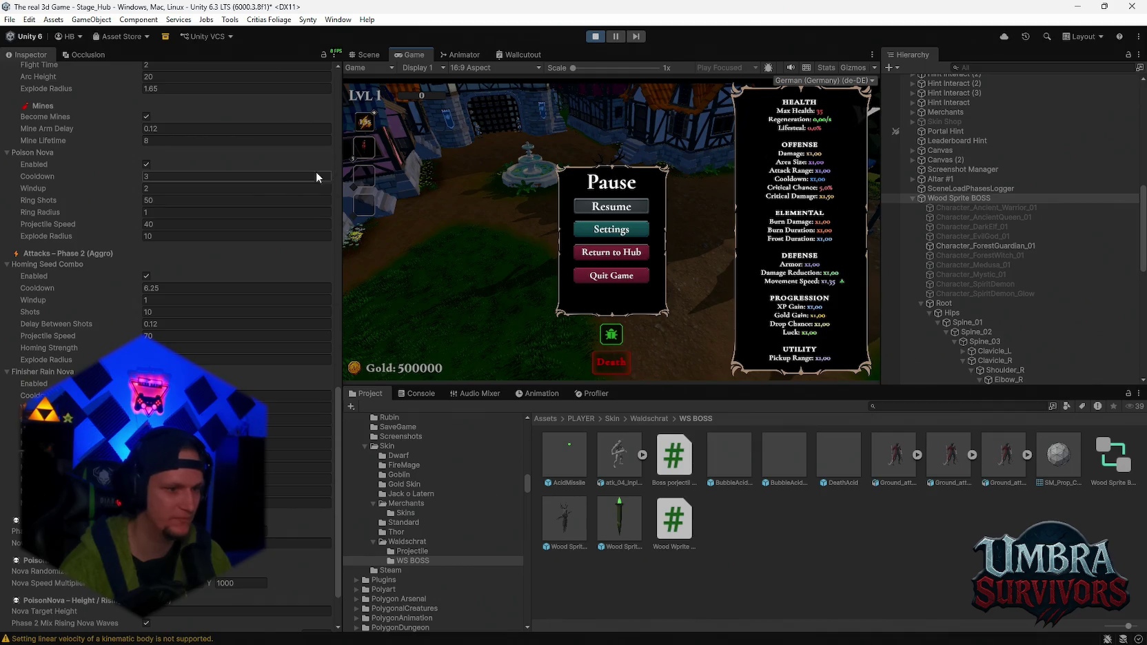
{"action": "key", "text": "super+shift+s"}
{"action": "left_click_drag", "start_coordinate": [367, 78], "coordinate": [2, 643]}
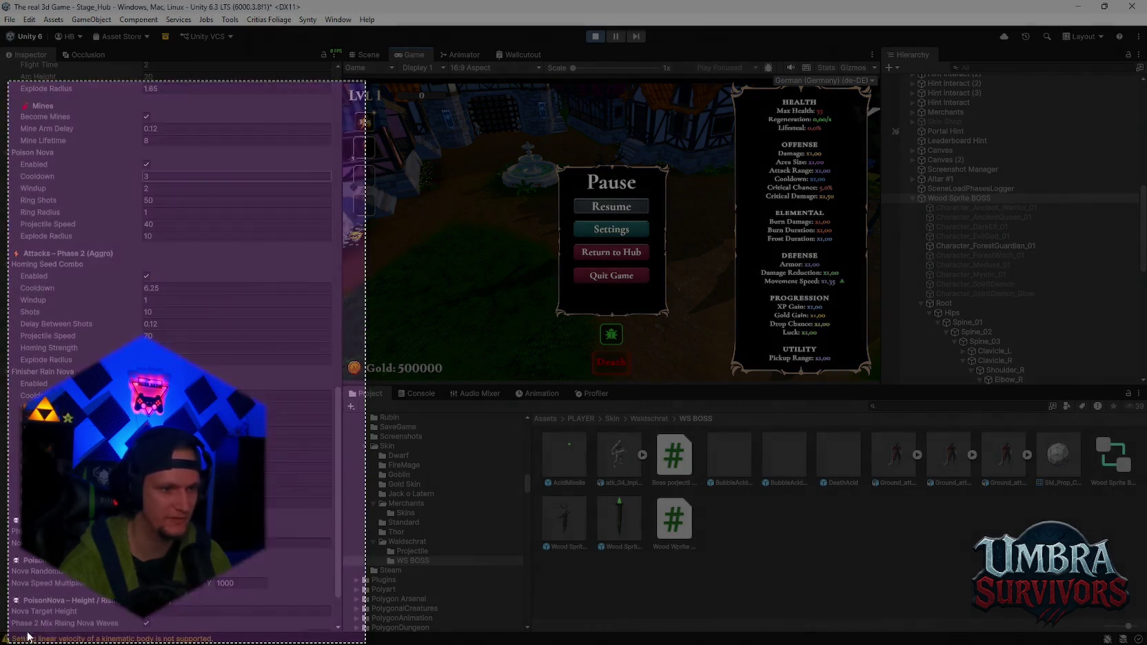
{"action": "scroll", "coordinate": [169, 345], "scroll_direction": "down", "scroll_amount": 2}
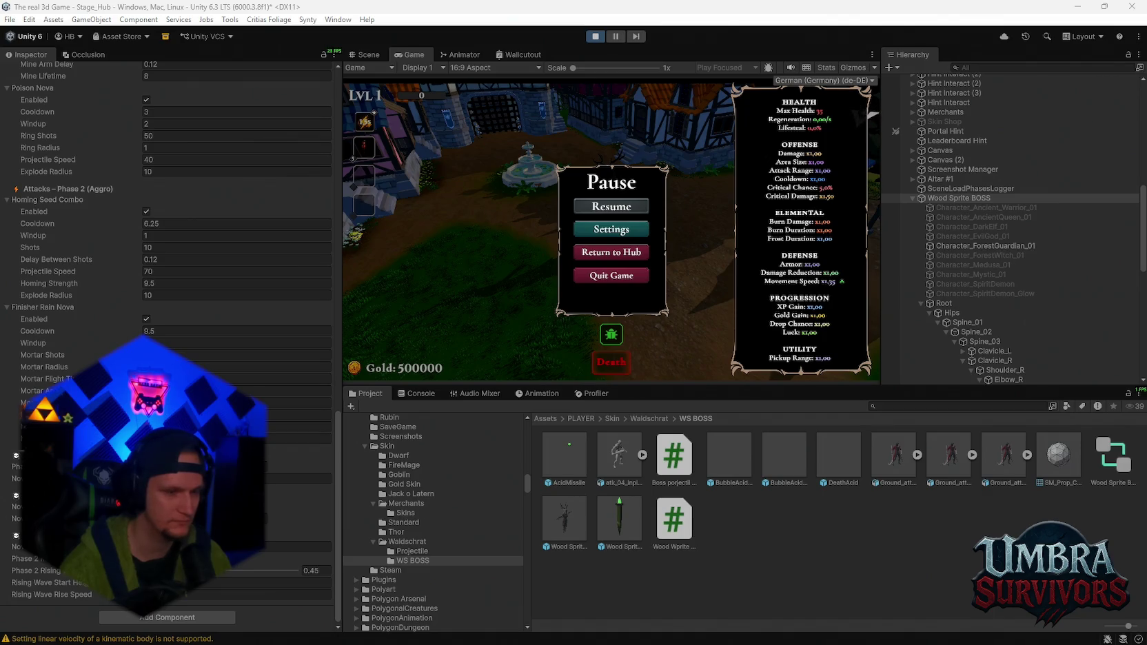
{"action": "scroll", "coordinate": [169, 345], "scroll_direction": "up", "scroll_amount": 10}
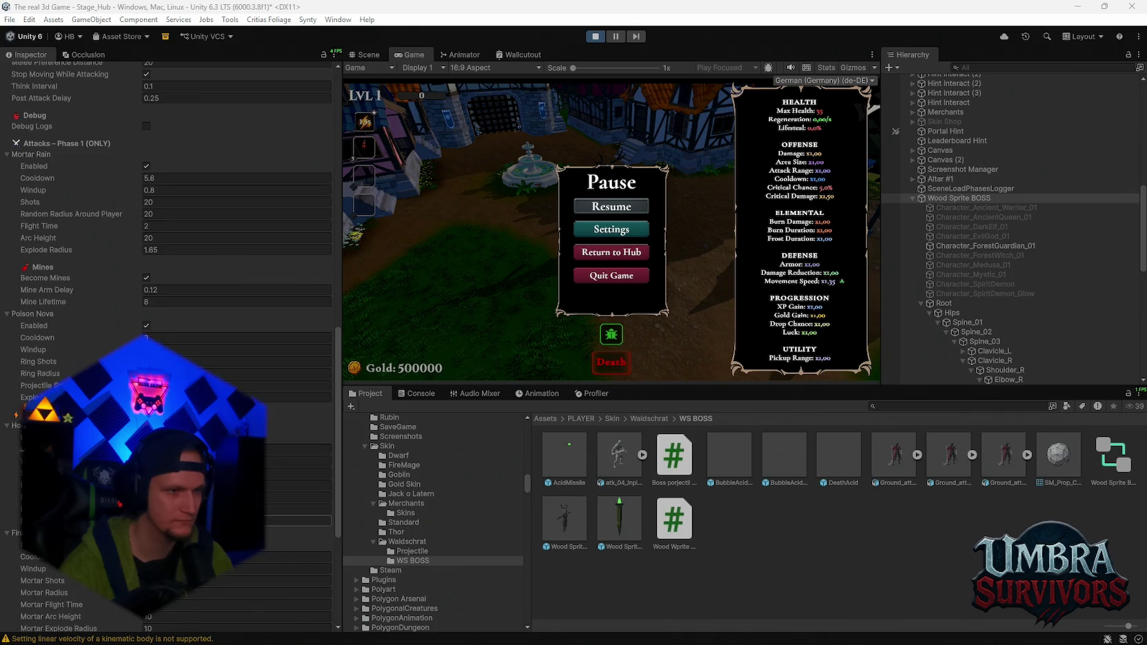
{"action": "scroll", "coordinate": [168, 276], "scroll_direction": "up", "scroll_amount": 4}
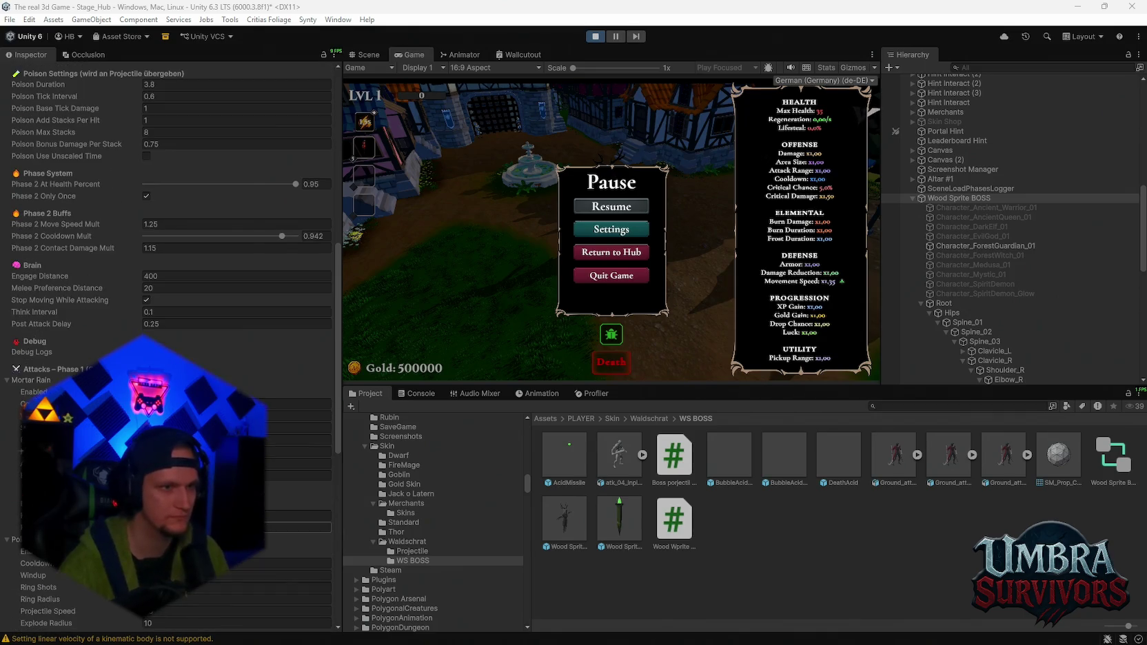
{"action": "key", "text": "super+shift+s"}
{"action": "left_click_drag", "start_coordinate": [355, 59], "coordinate": [2, 618]}
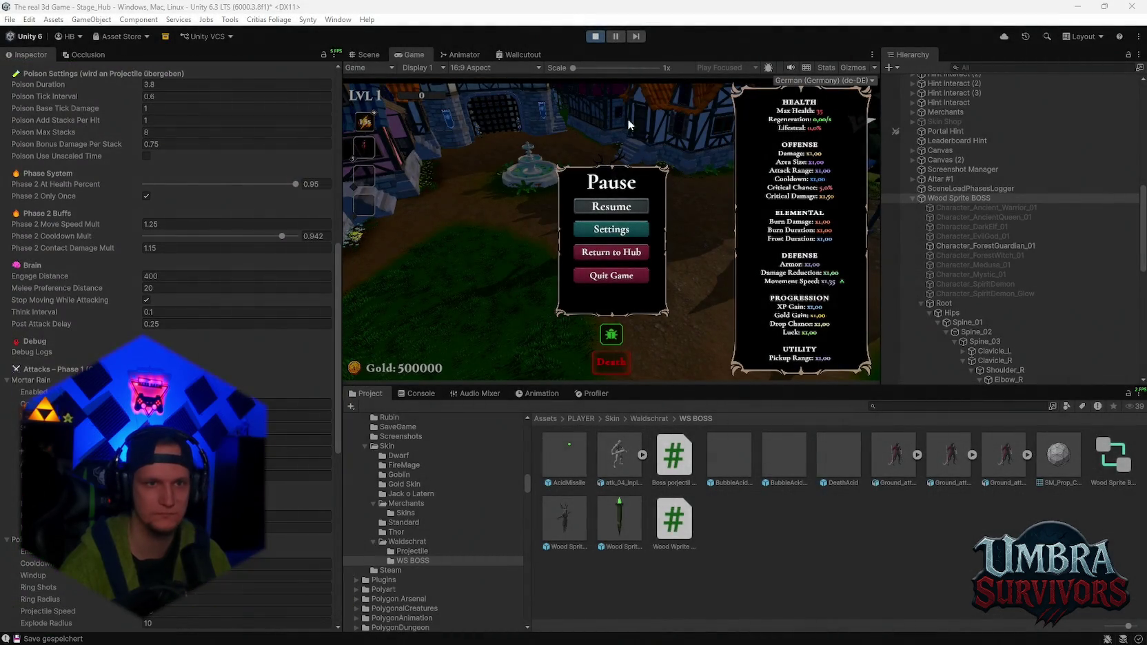
- Exit Play mode and choose a prefab option from the Mortar Rain header's context menu
{"action": "left_click", "coordinate": [595, 37]}
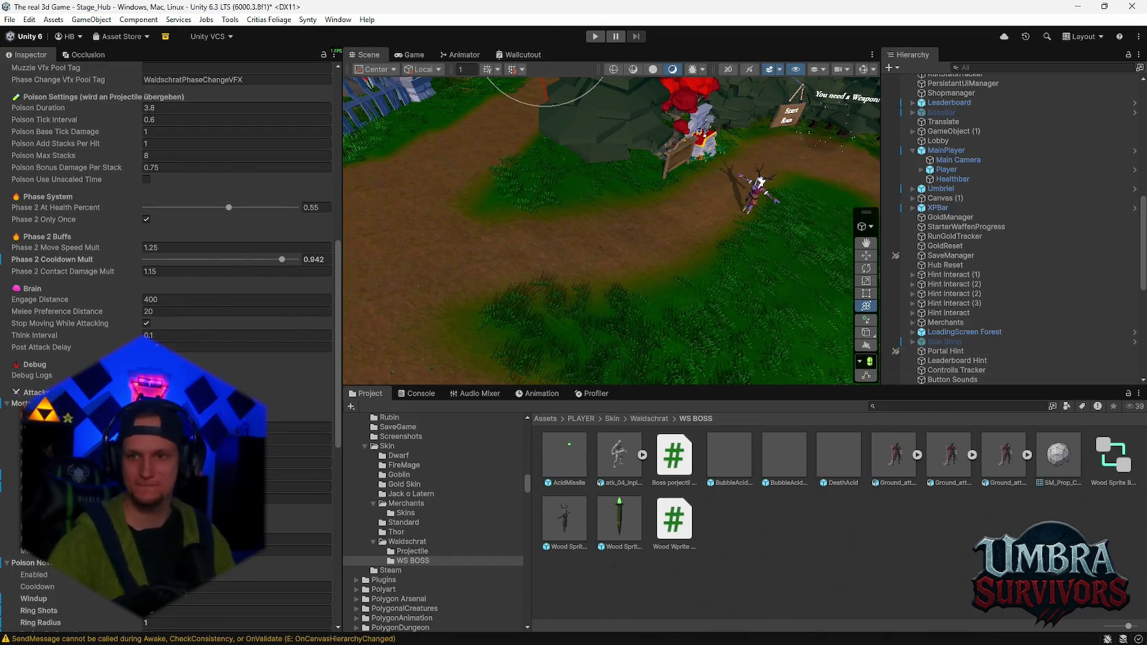
{"action": "scroll", "coordinate": [172, 310], "scroll_direction": "down", "scroll_amount": 3}
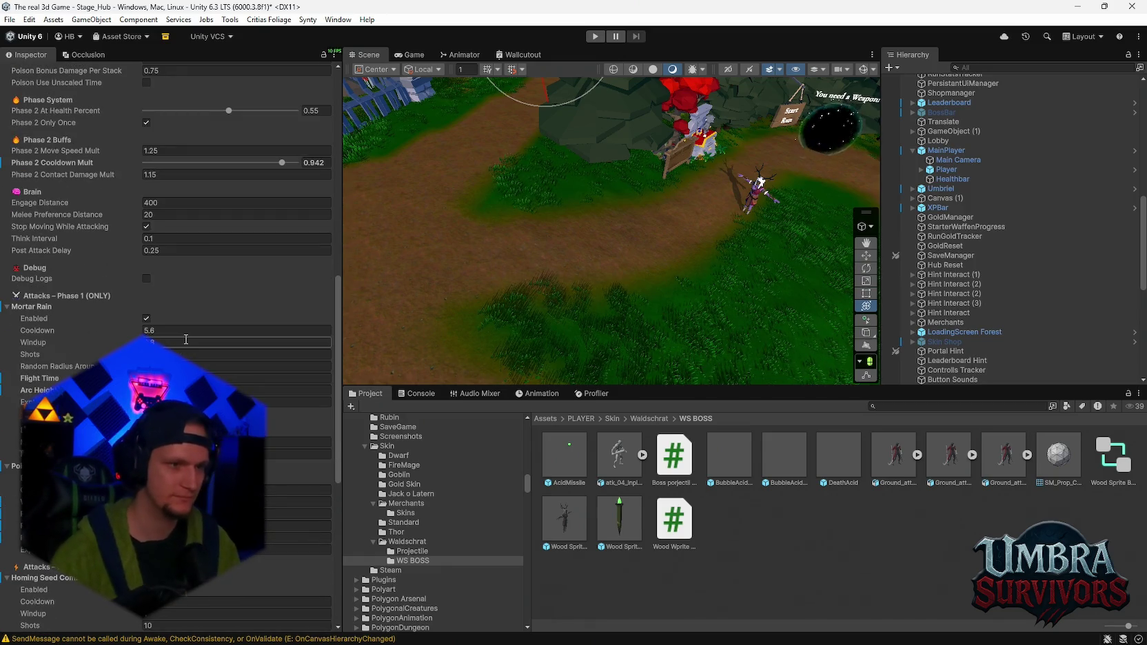
{"action": "right_click", "coordinate": [23, 310]}
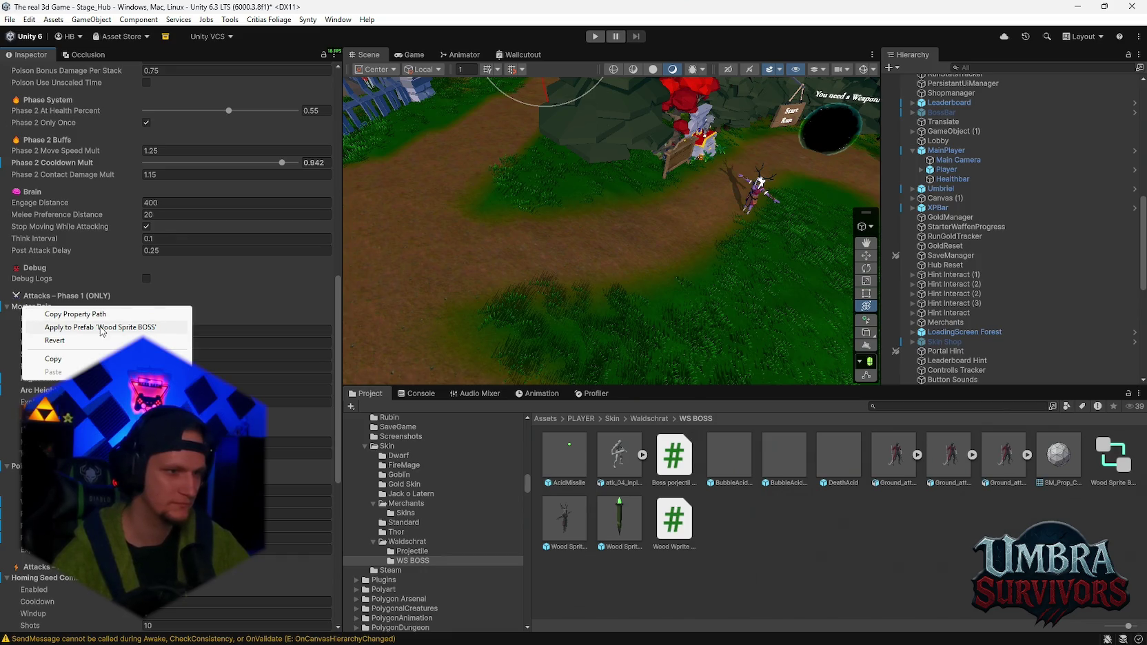
{"action": "left_click", "coordinate": [59, 343]}
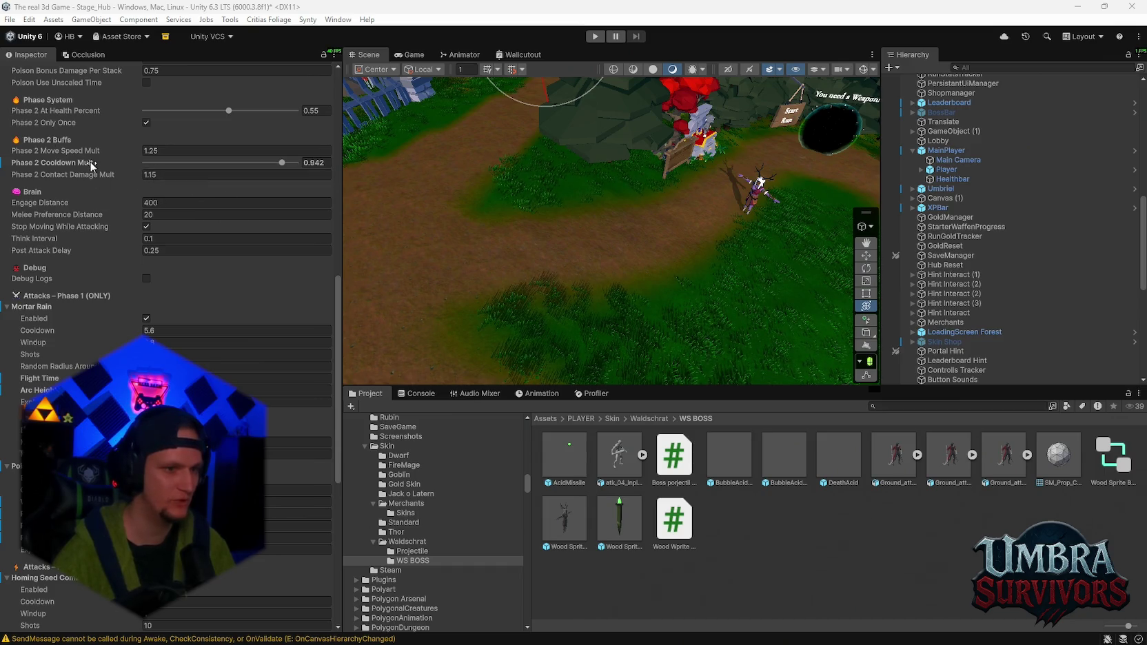
- Set Mortar Rain Shots to 20, Random Radius Around Player to 20 and Flight Time to 2
{"action": "mouse_move", "coordinate": [90, 165]}
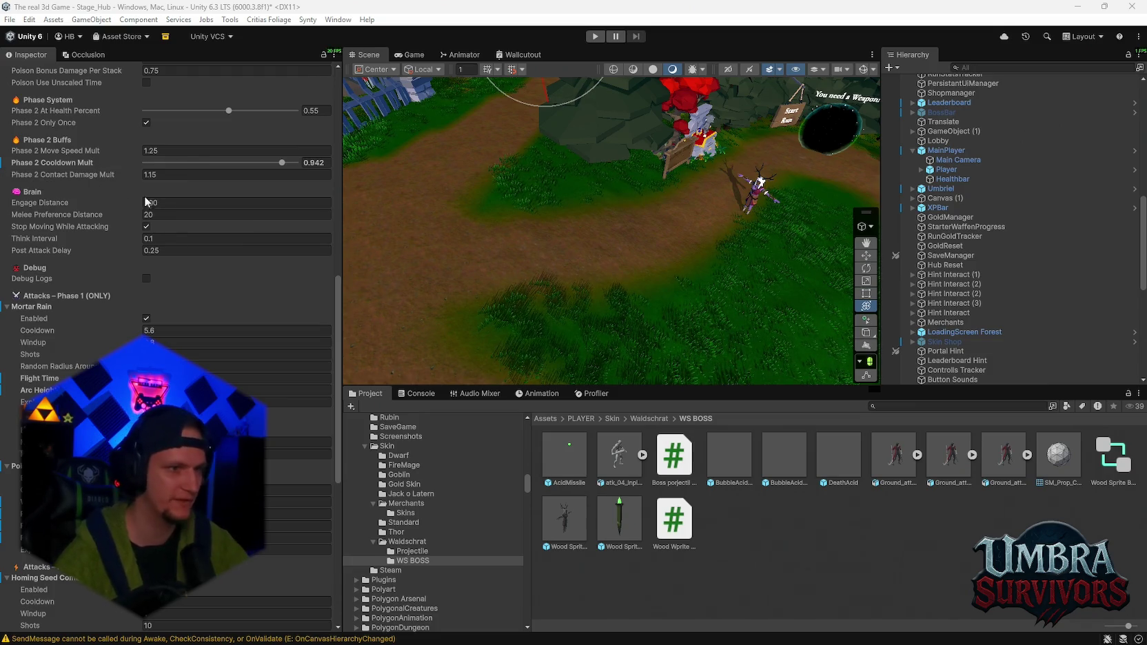
{"action": "scroll", "coordinate": [153, 224], "scroll_direction": "down", "scroll_amount": 2}
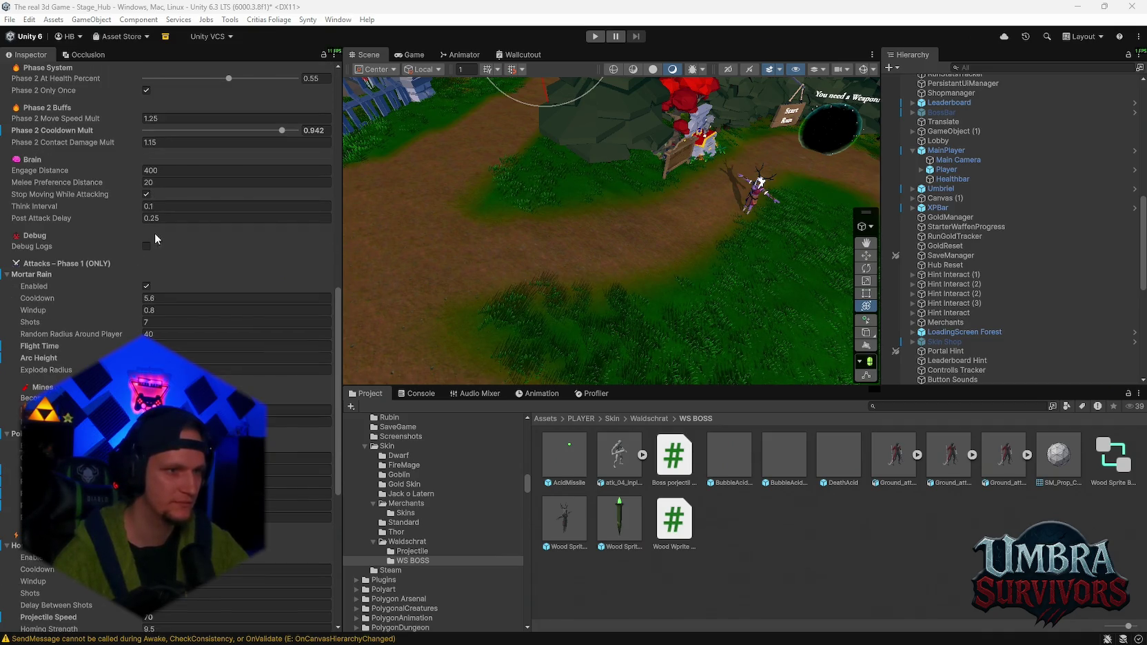
{"action": "scroll", "coordinate": [176, 260], "scroll_direction": "down", "scroll_amount": 2}
{"action": "type", "text": "20"}
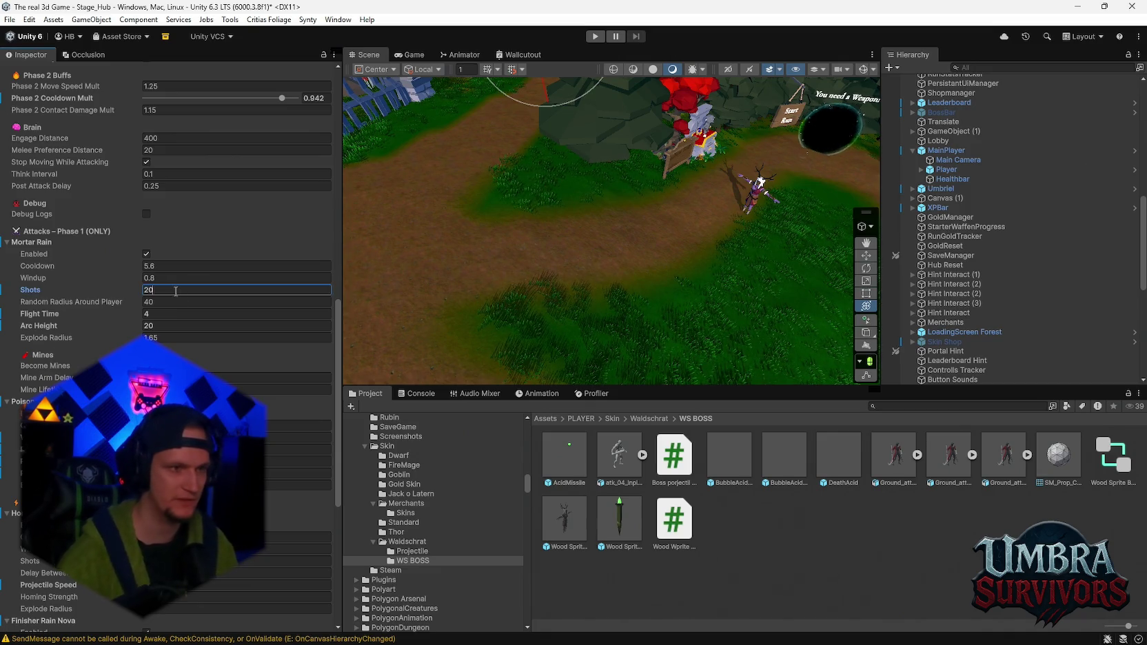
{"action": "left_click", "coordinate": [175, 290]}
{"action": "type", "text": "20"}
{"action": "left_click", "coordinate": [172, 304]}
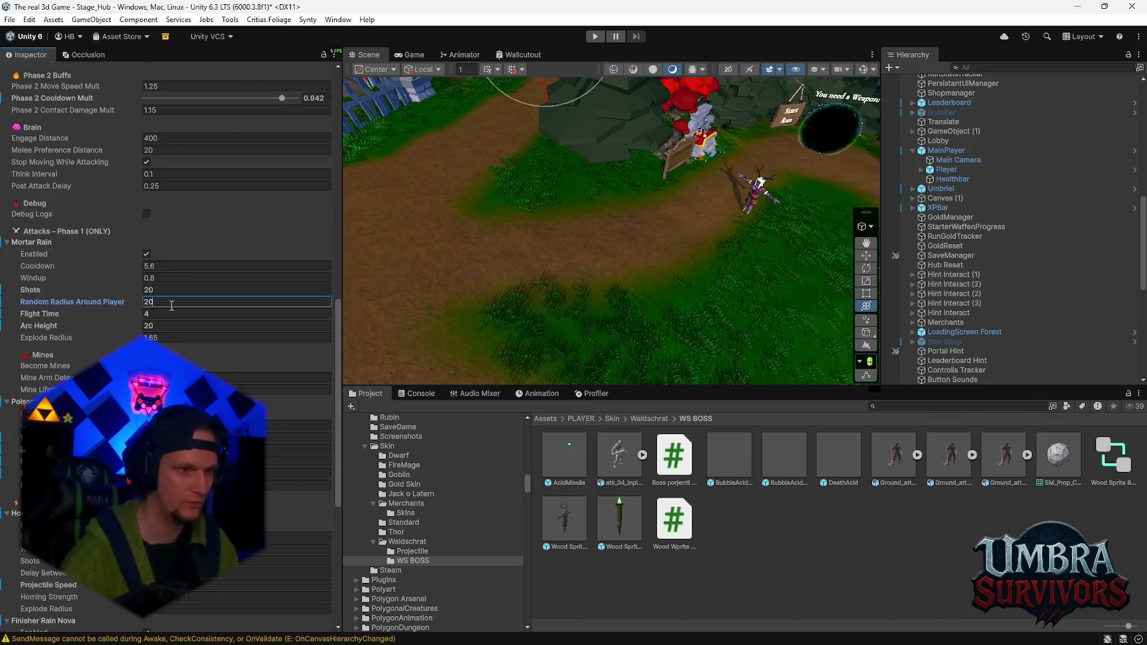
{"action": "type", "text": "20"}
{"action": "left_click", "coordinate": [162, 315]}
{"action": "type", "text": "2"}
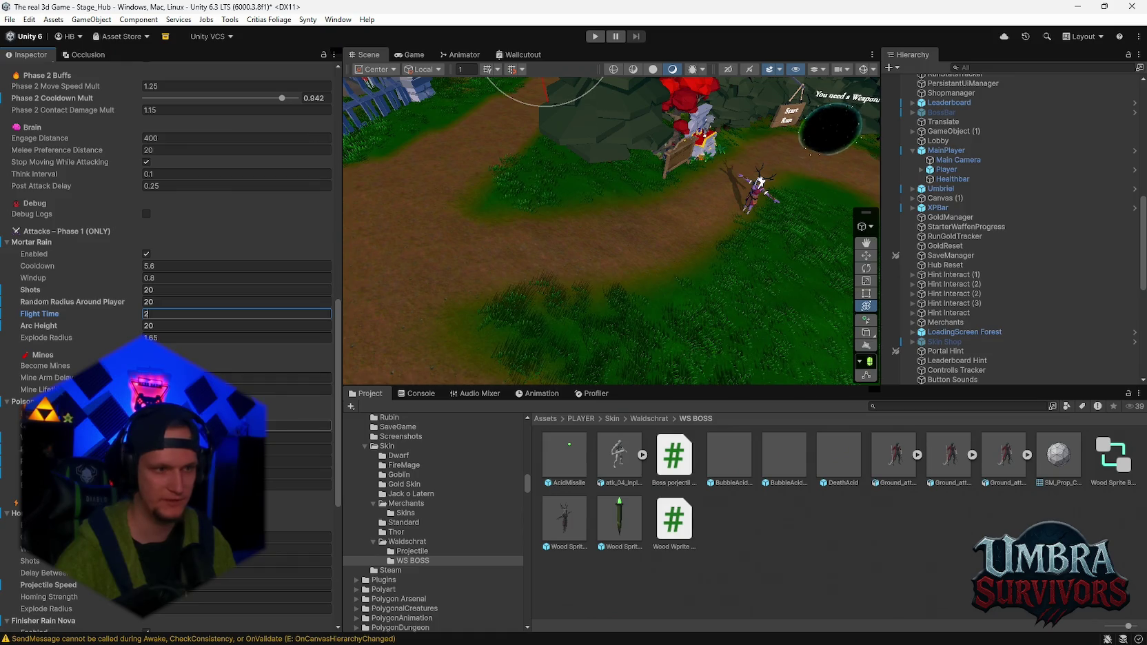
{"action": "left_click", "coordinate": [296, 425]}
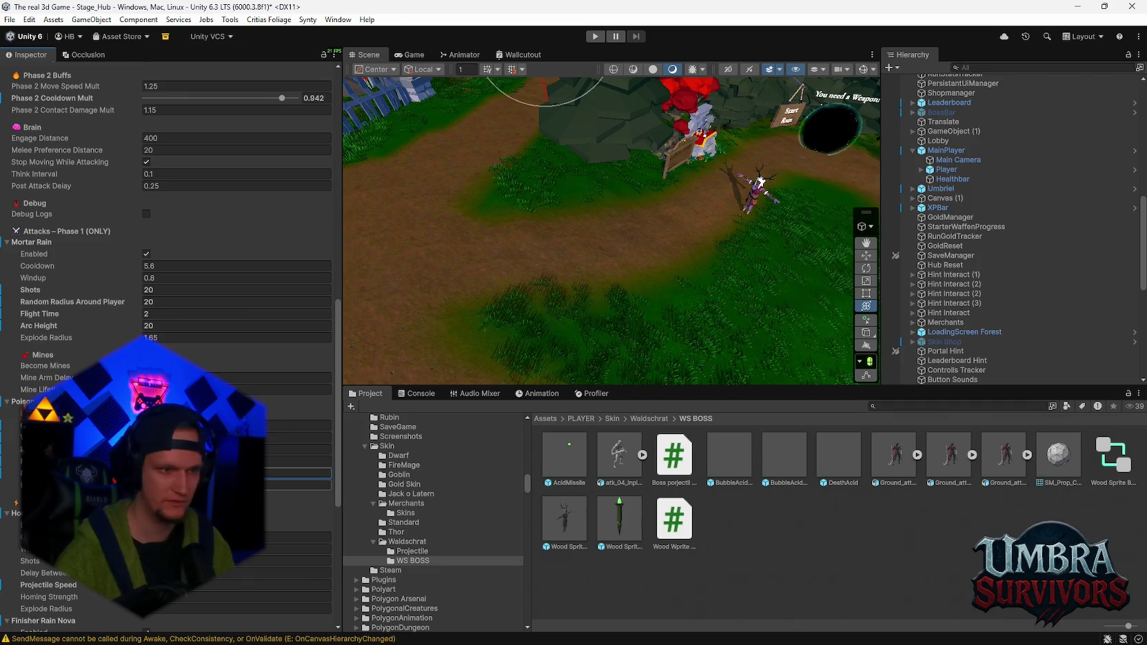
{"action": "scroll", "coordinate": [296, 473], "scroll_direction": "down", "scroll_amount": 5}
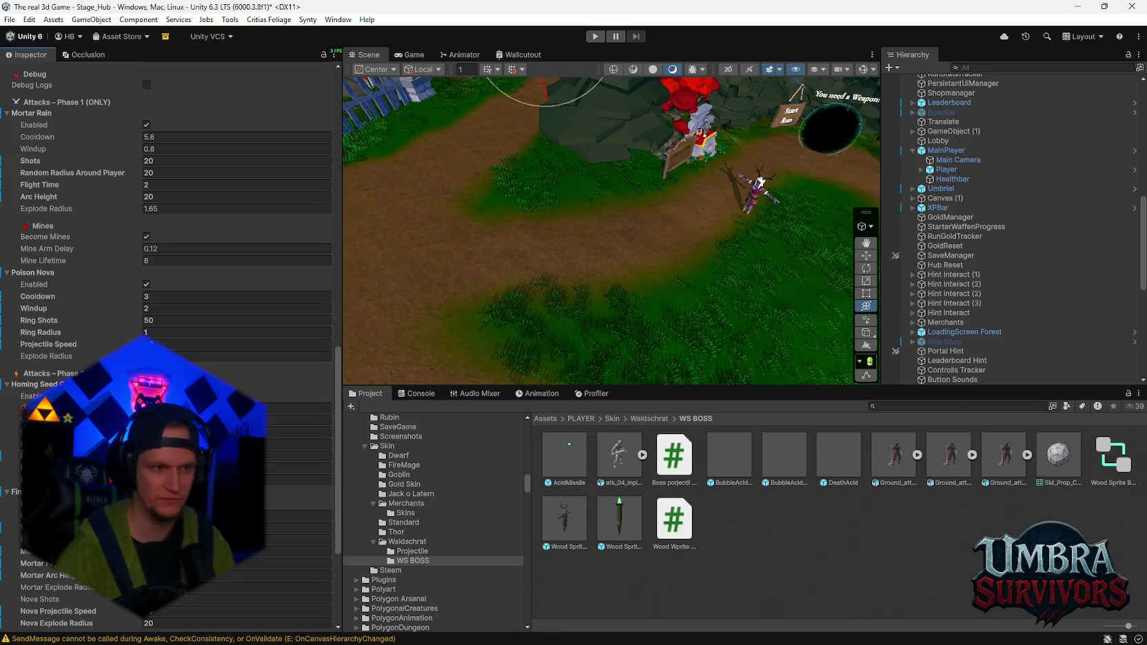
- Change the Finisher Rain Nova Phase 2 Rising value from 0.45 to 0.5
{"action": "scroll", "coordinate": [167, 337], "scroll_direction": "down", "scroll_amount": 6}
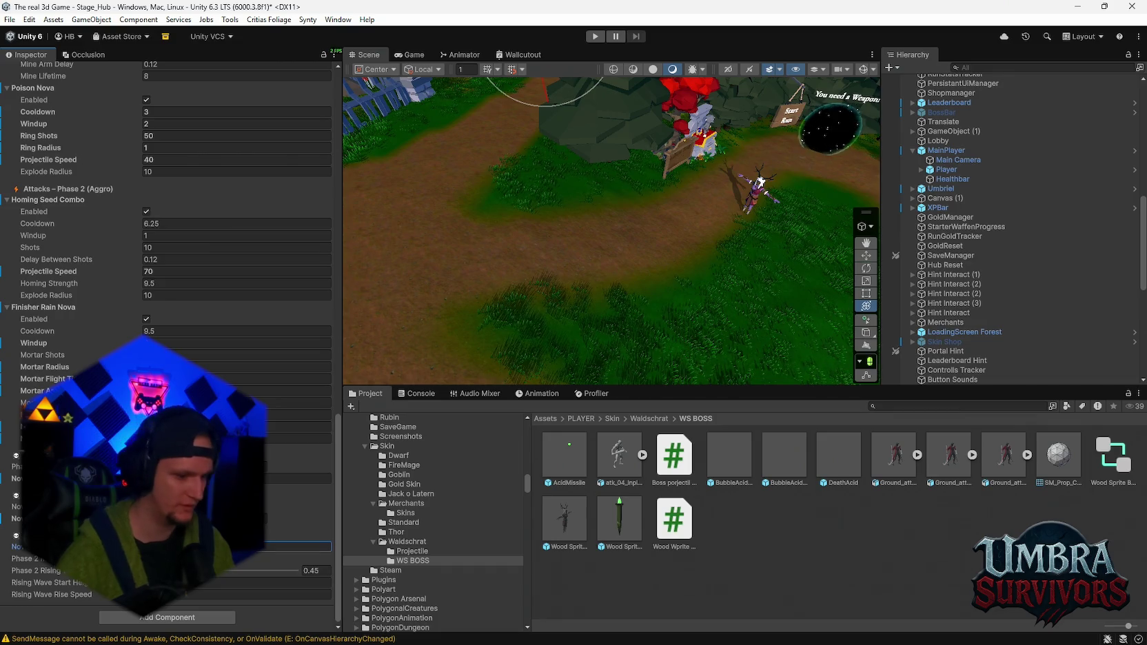
{"action": "left_click", "coordinate": [297, 547]}
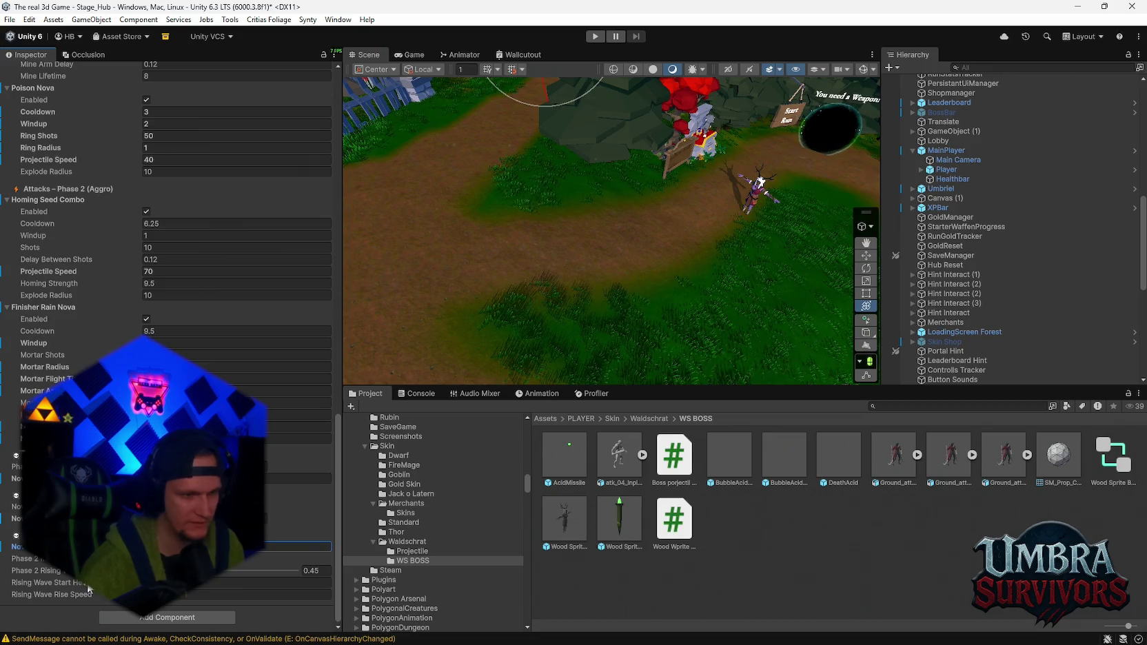
{"action": "mouse_move", "coordinate": [88, 589]}
{"action": "type", "text": "0.5"}
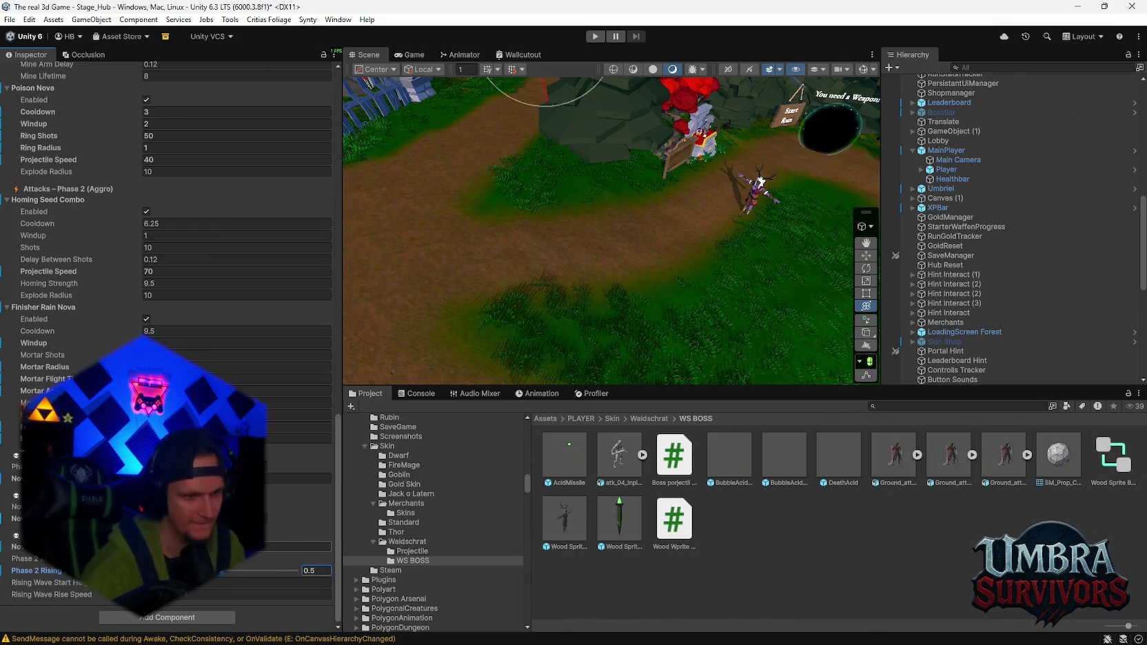
{"action": "scroll", "coordinate": [234, 345], "scroll_direction": "up", "scroll_amount": 15}
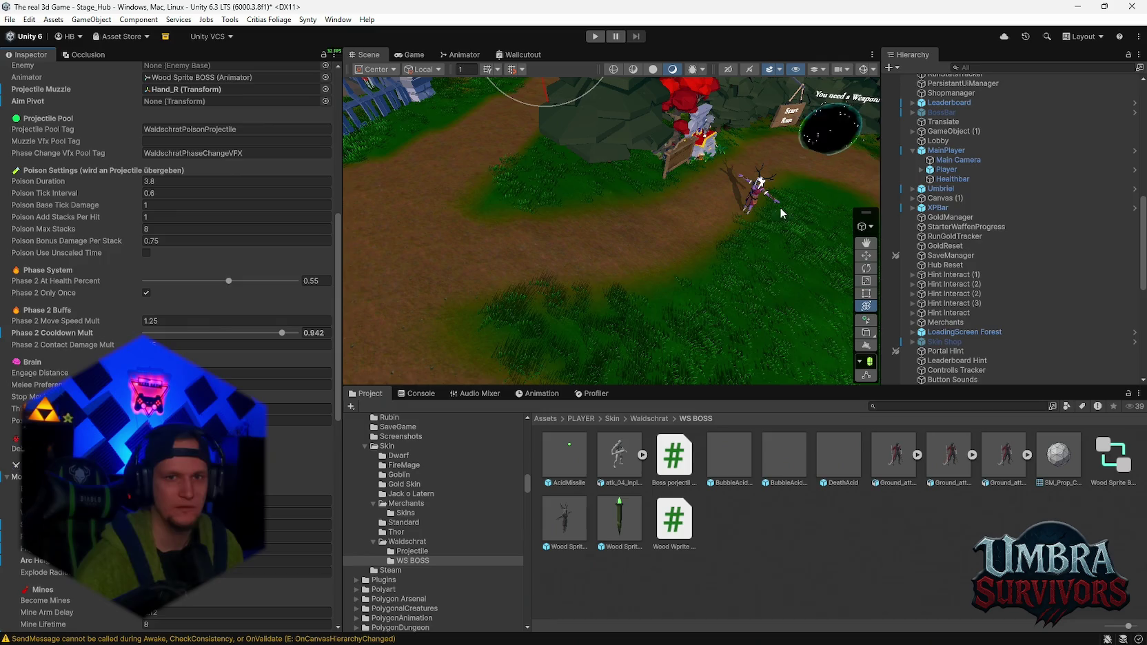
{"action": "scroll", "coordinate": [318, 396], "scroll_direction": "up", "scroll_amount": 10}
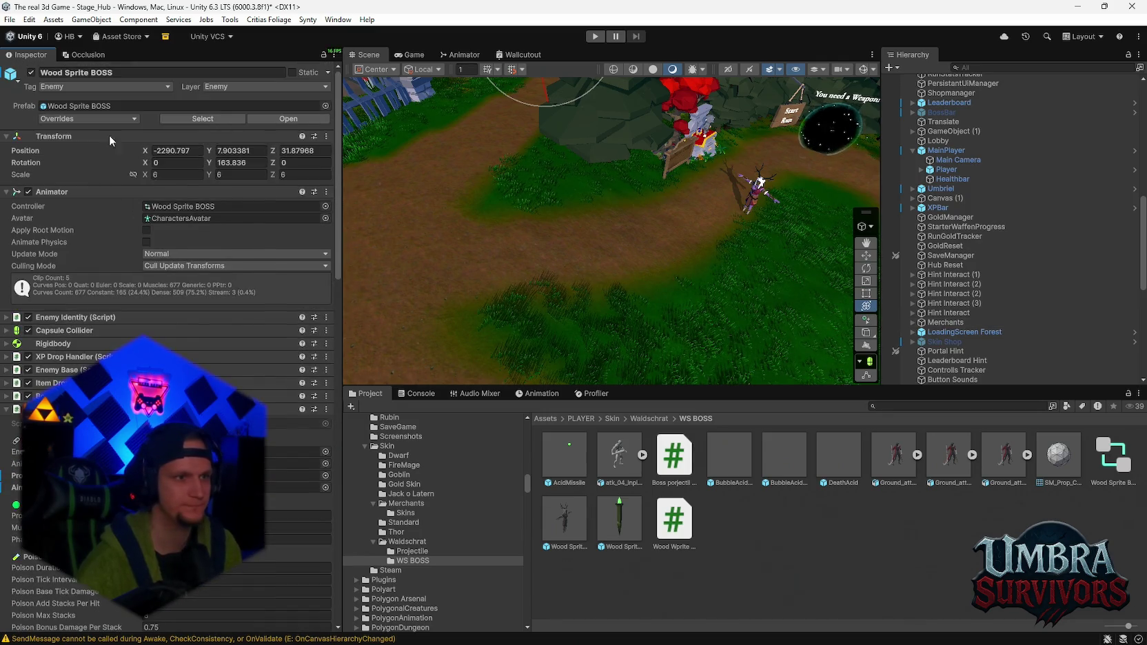
- Apply all overrides to the Wood Sprite BOSS prefab and enter Play mode
{"action": "left_click", "coordinate": [116, 121]}
{"action": "left_click", "coordinate": [180, 211]}
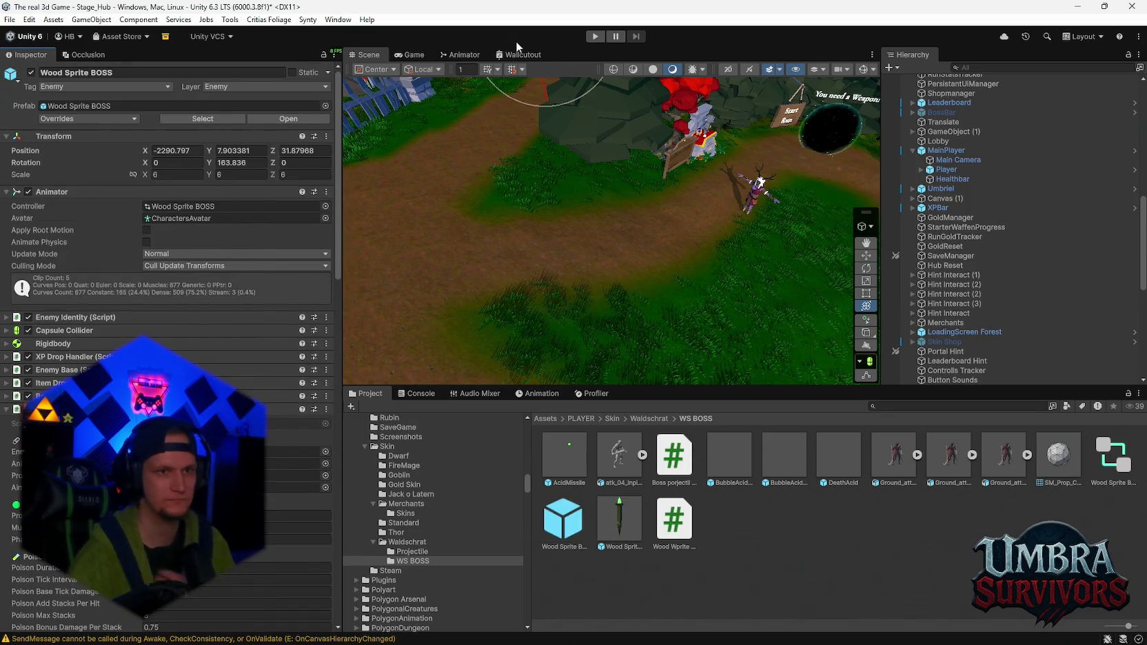
{"action": "left_click", "coordinate": [593, 37]}
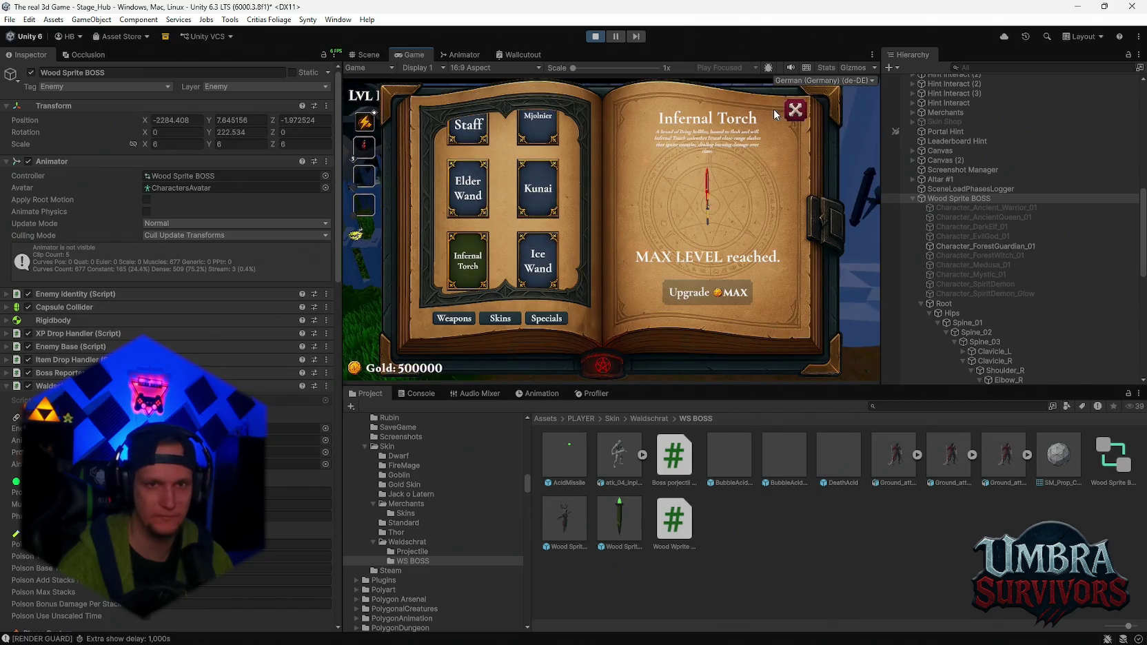
- Close the weapon book, fight the boss, and pause and resume the game twice
{"action": "left_click", "coordinate": [793, 111]}
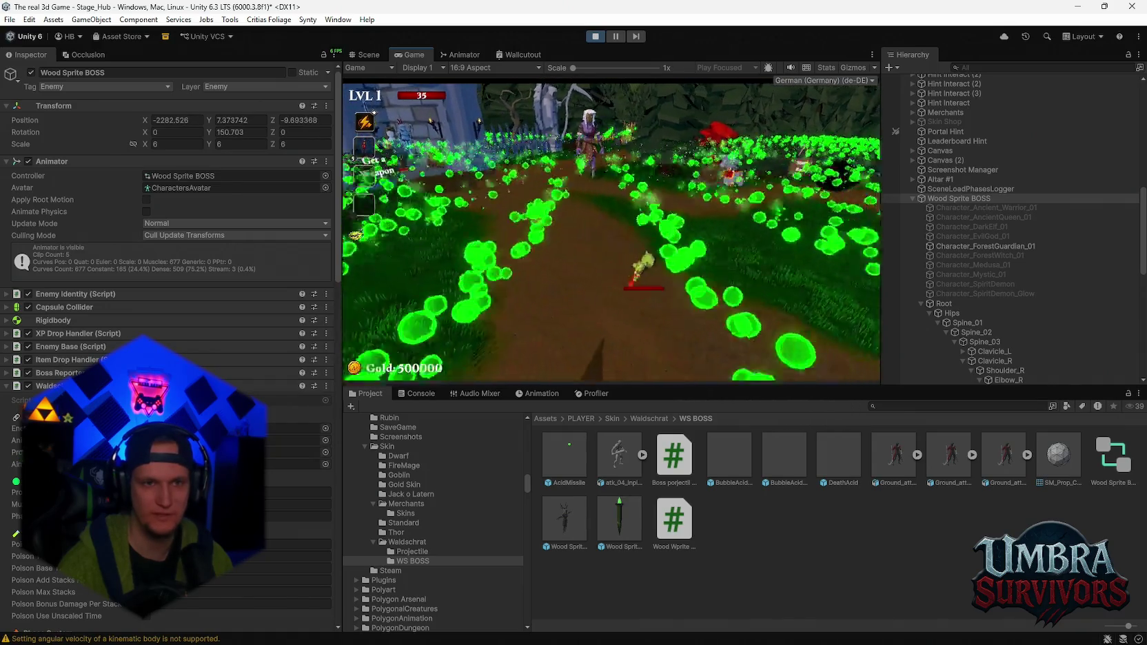
{"action": "key", "text": "Escape"}
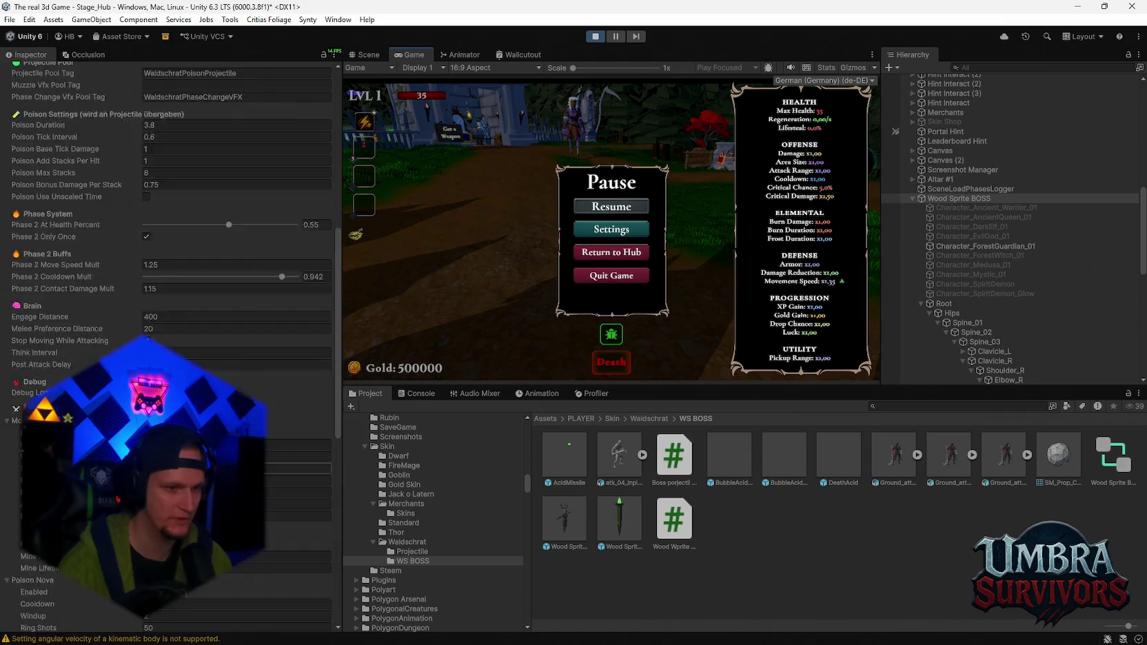
{"action": "scroll", "coordinate": [1000, 242], "scroll_direction": "down", "scroll_amount": 3}
{"action": "scroll", "coordinate": [427, 524], "scroll_direction": "down", "scroll_amount": 2}
{"action": "scroll", "coordinate": [263, 458], "scroll_direction": "down", "scroll_amount": 10}
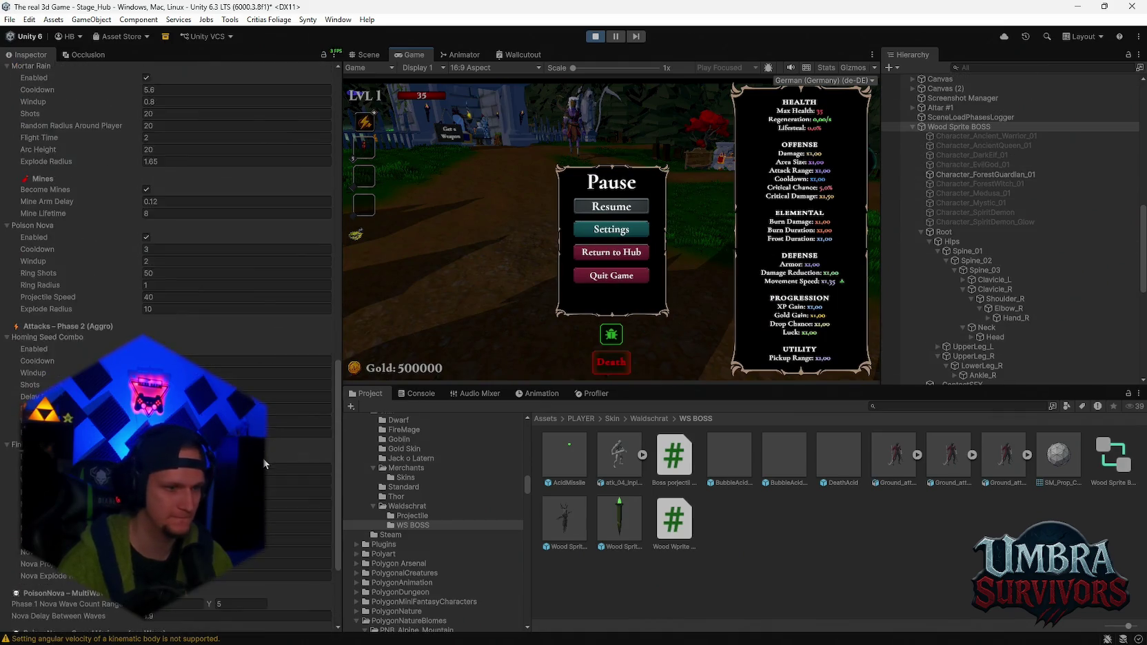
{"action": "scroll", "coordinate": [262, 458], "scroll_direction": "down", "scroll_amount": 5}
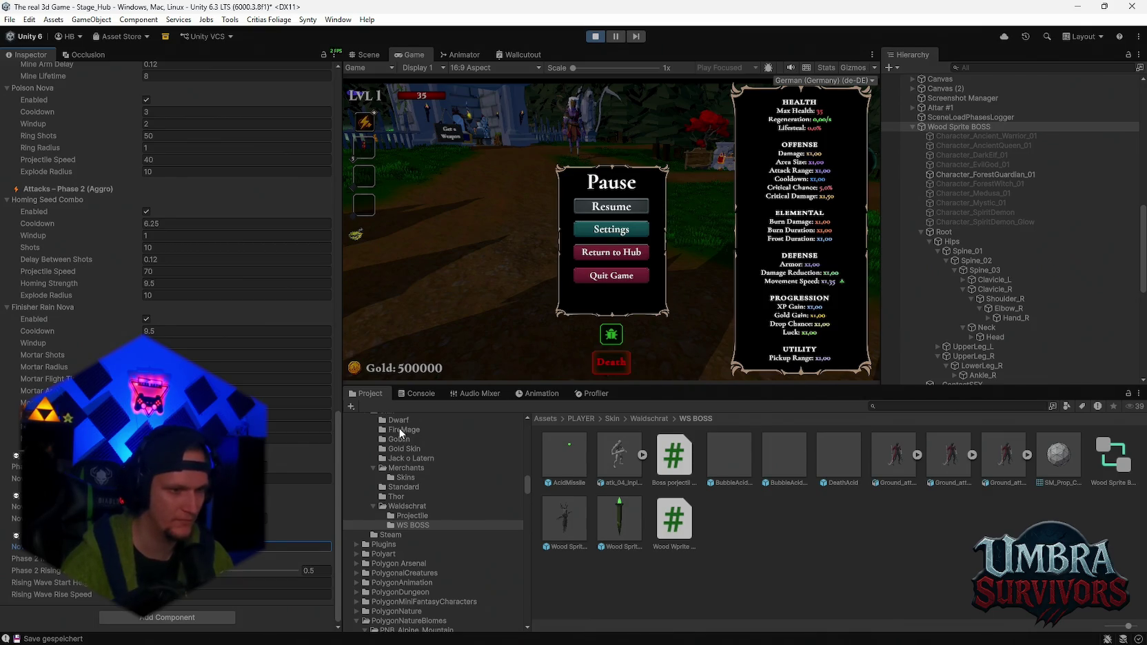
{"action": "left_click", "coordinate": [628, 208]}
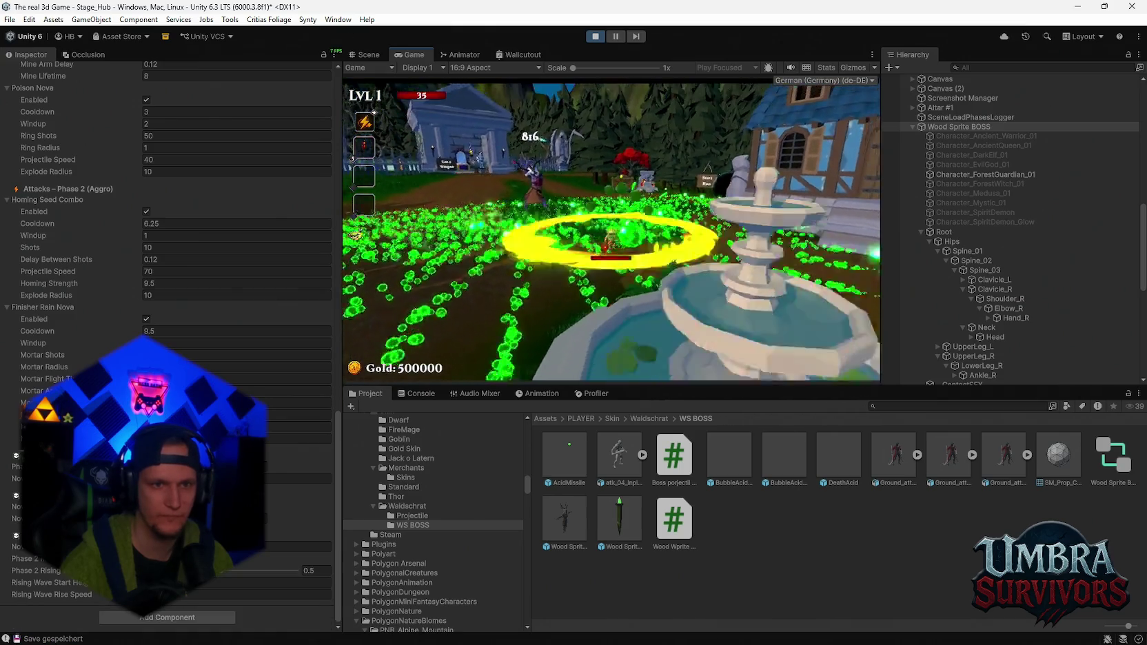
{"action": "key", "text": "Escape"}
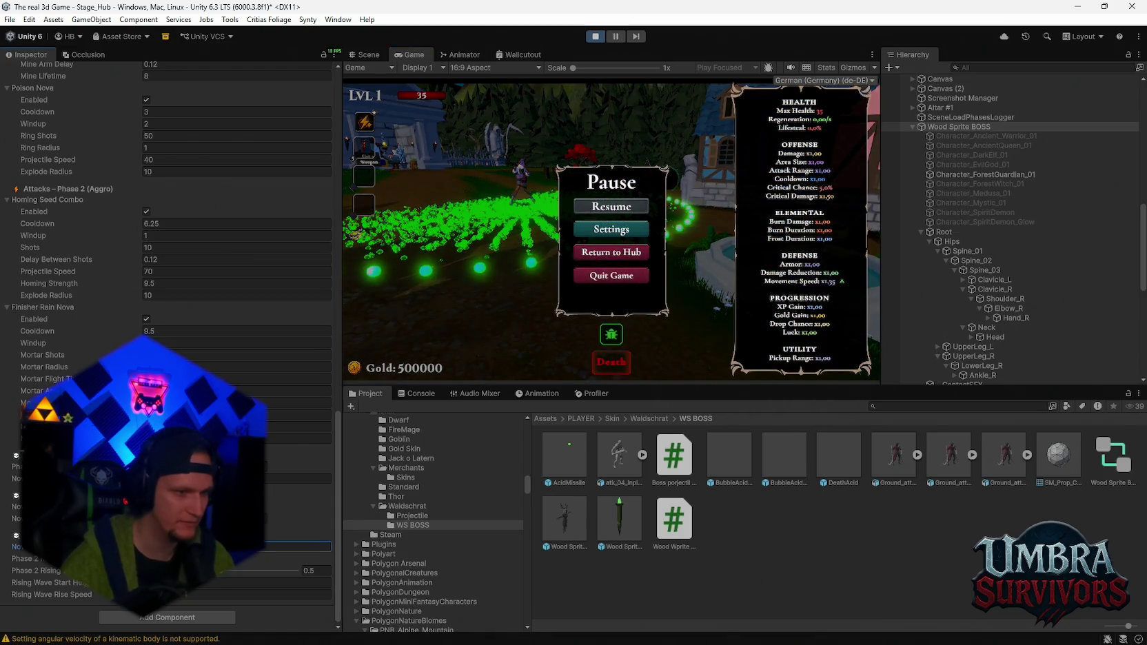
{"action": "left_click", "coordinate": [643, 210]}
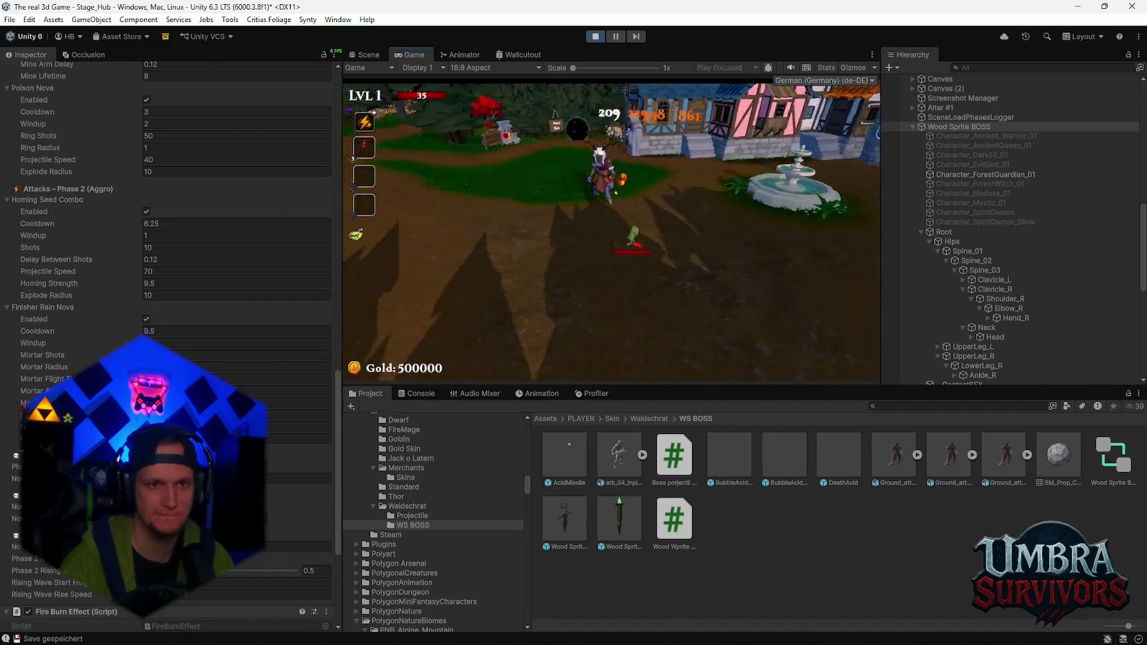
- Move the Phase 2 At Health Percent slider from 0.55 to 0.95, resume, then pause again
{"action": "key", "text": "Escape"}
{"action": "scroll", "coordinate": [257, 378], "scroll_direction": "up", "scroll_amount": 15}
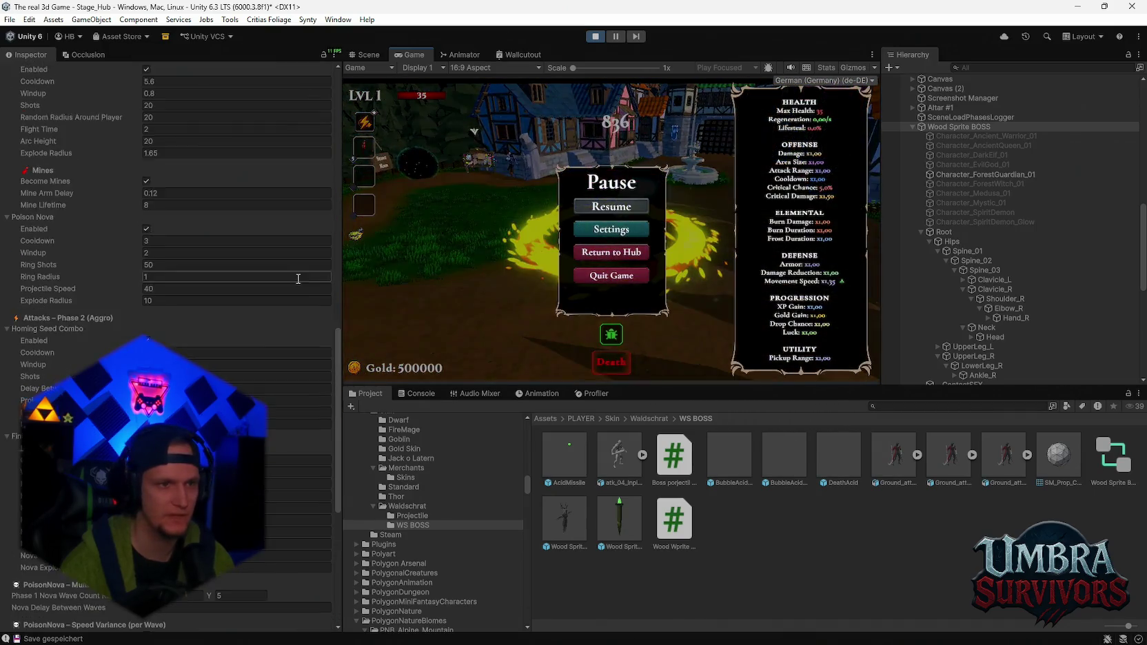
{"action": "scroll", "coordinate": [258, 379], "scroll_direction": "up", "scroll_amount": 4}
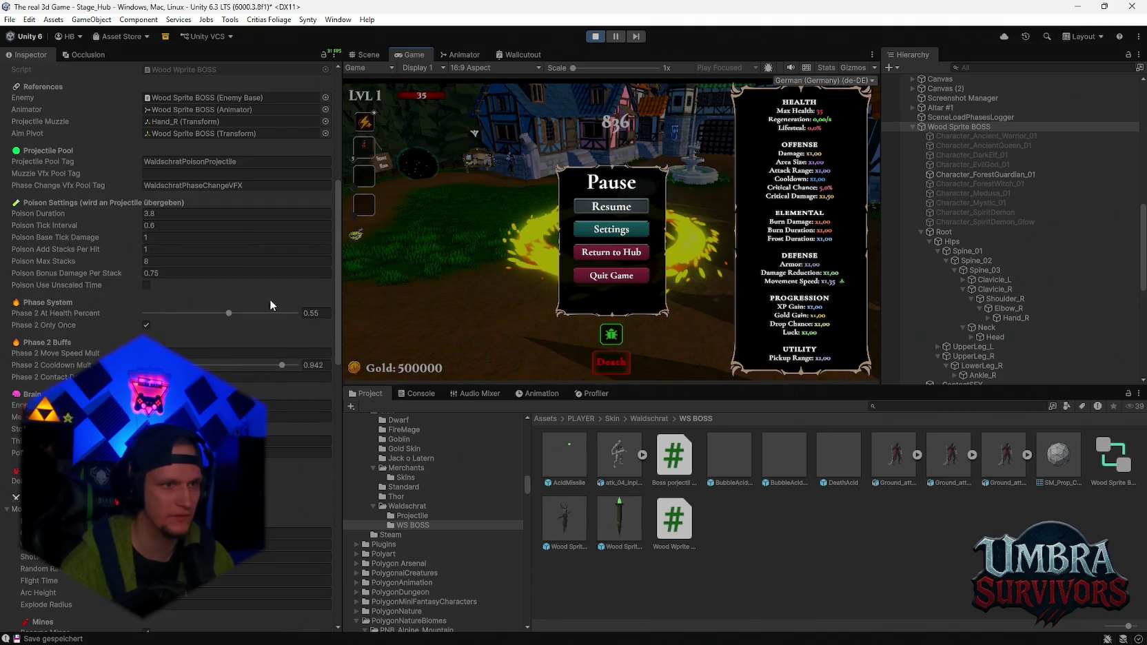
{"action": "left_click", "coordinate": [296, 313]}
{"action": "left_click", "coordinate": [611, 206]}
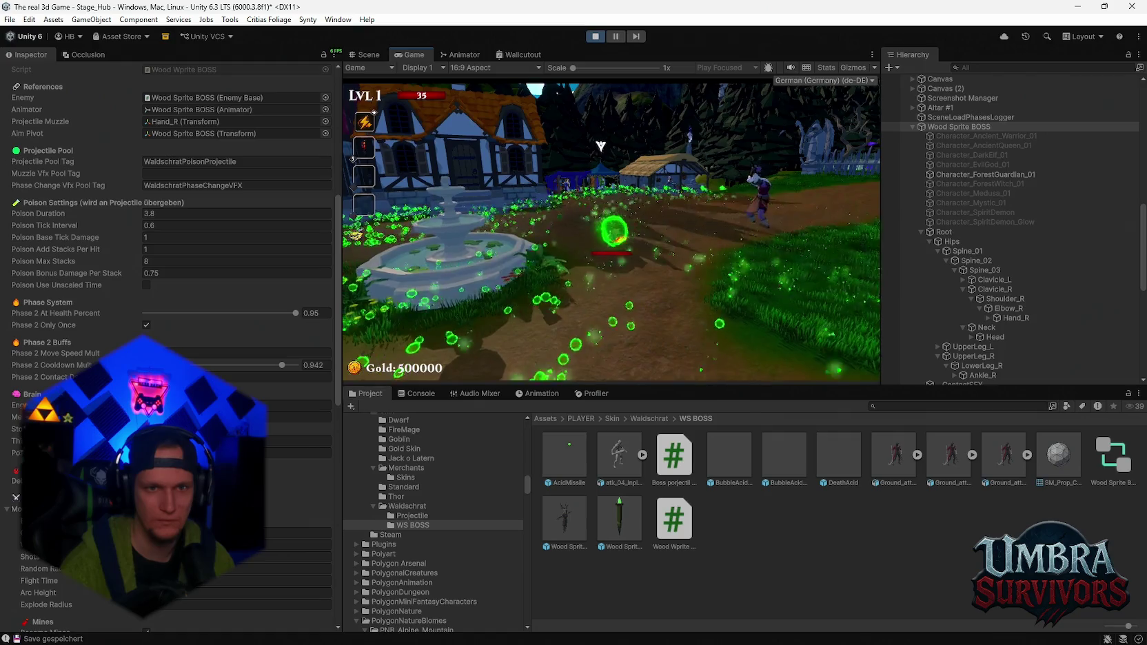
{"action": "key", "text": "Escape"}
- Edit the Rising Wave Start Height and Rise Speed values, then resume play to test the wave
{"action": "scroll", "coordinate": [165, 276], "scroll_direction": "down", "scroll_amount": 15}
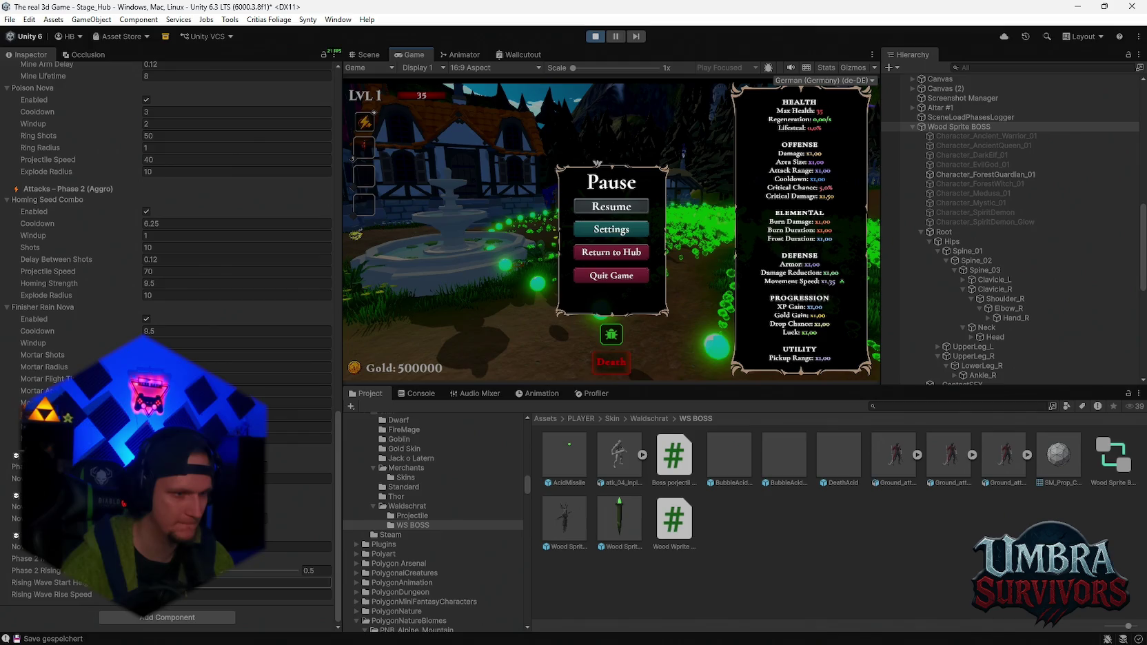
{"action": "left_click", "coordinate": [56, 584]}
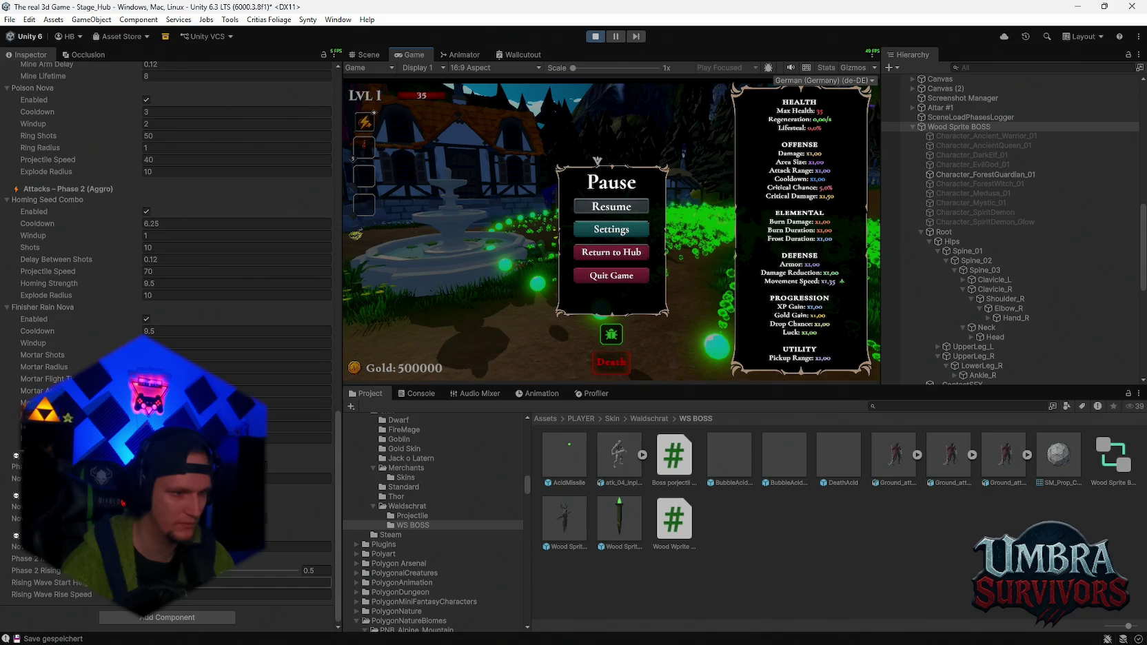
{"action": "left_click", "coordinate": [262, 595]}
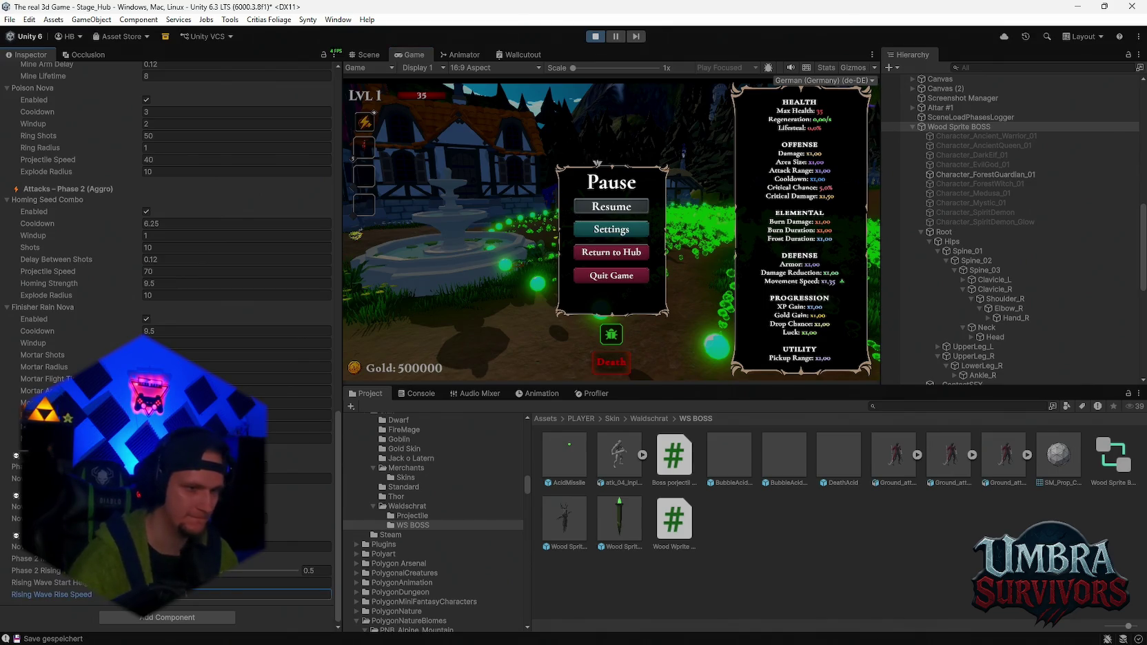
{"action": "left_click", "coordinate": [642, 212]}
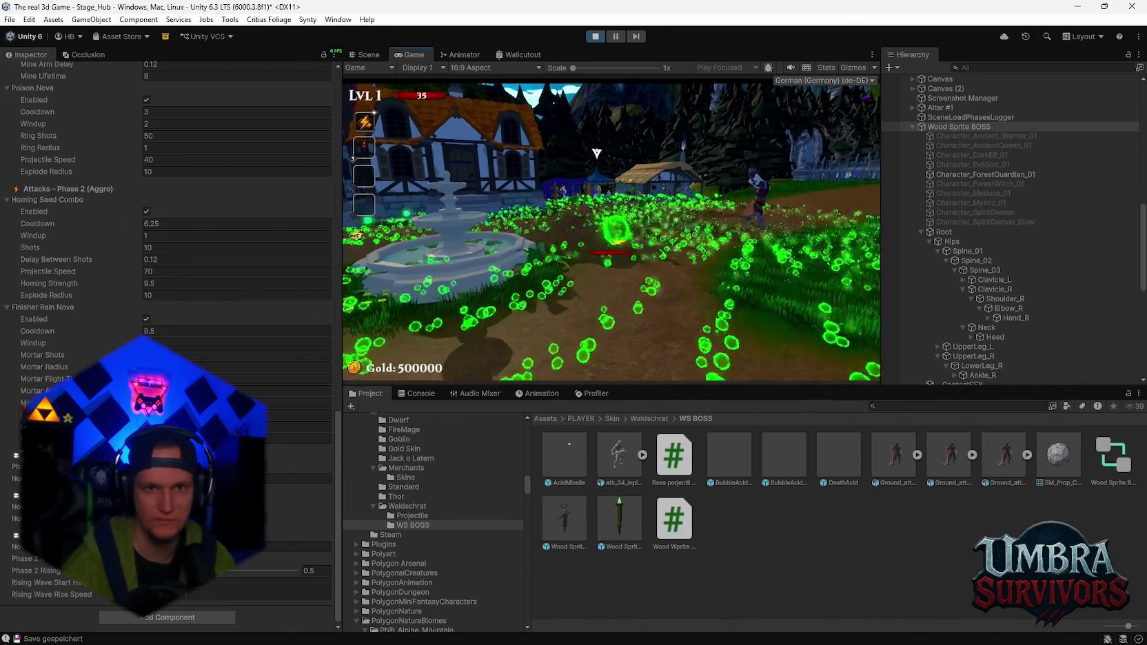
- Pause again, adjust the Rising Wave Start Height once more, and resume the fight
{"action": "key", "text": "Escape"}
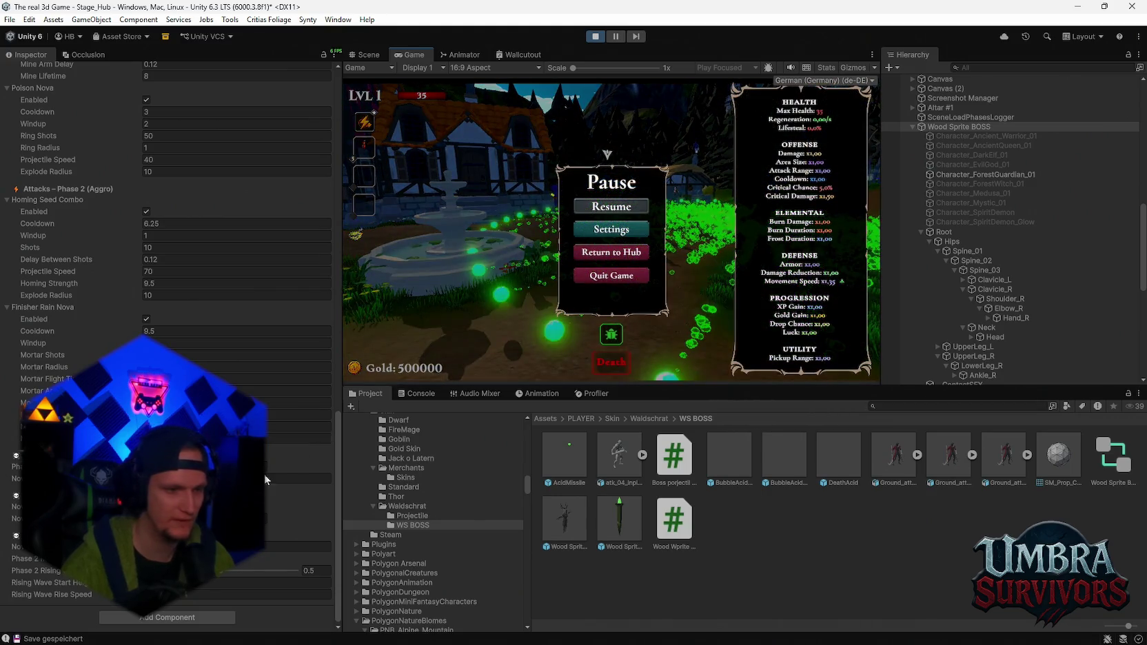
{"action": "left_click", "coordinate": [262, 583]}
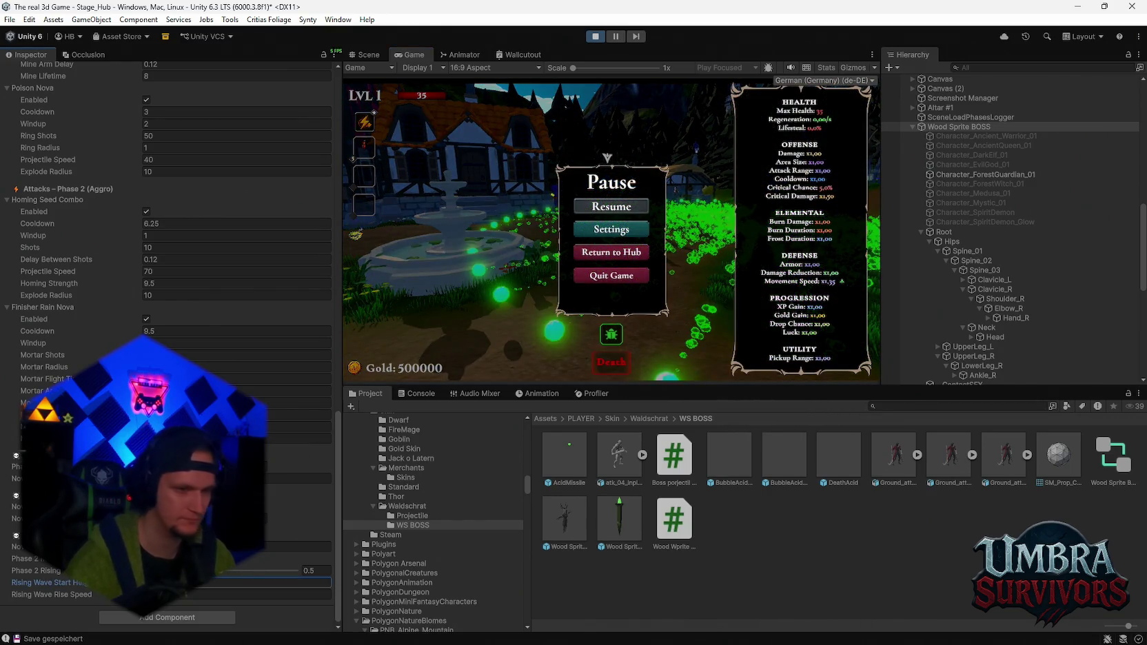
{"action": "left_click", "coordinate": [616, 206]}
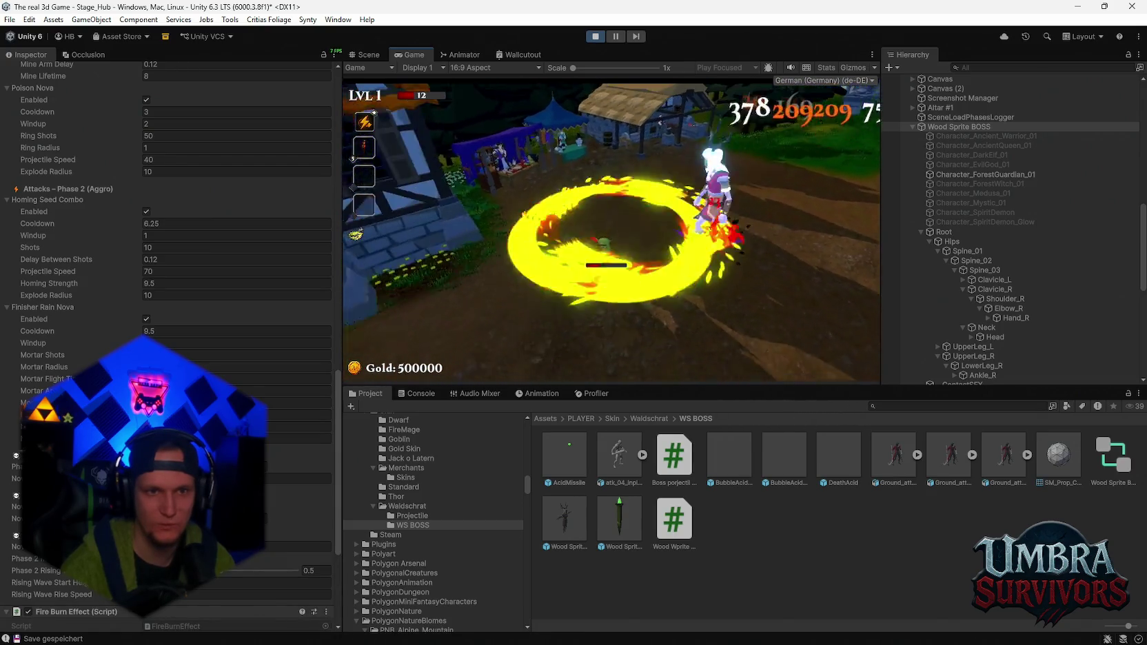
- Equip the Jack o Latern skin in the in-game Skin Shop and return to play
{"action": "key", "text": "e"}
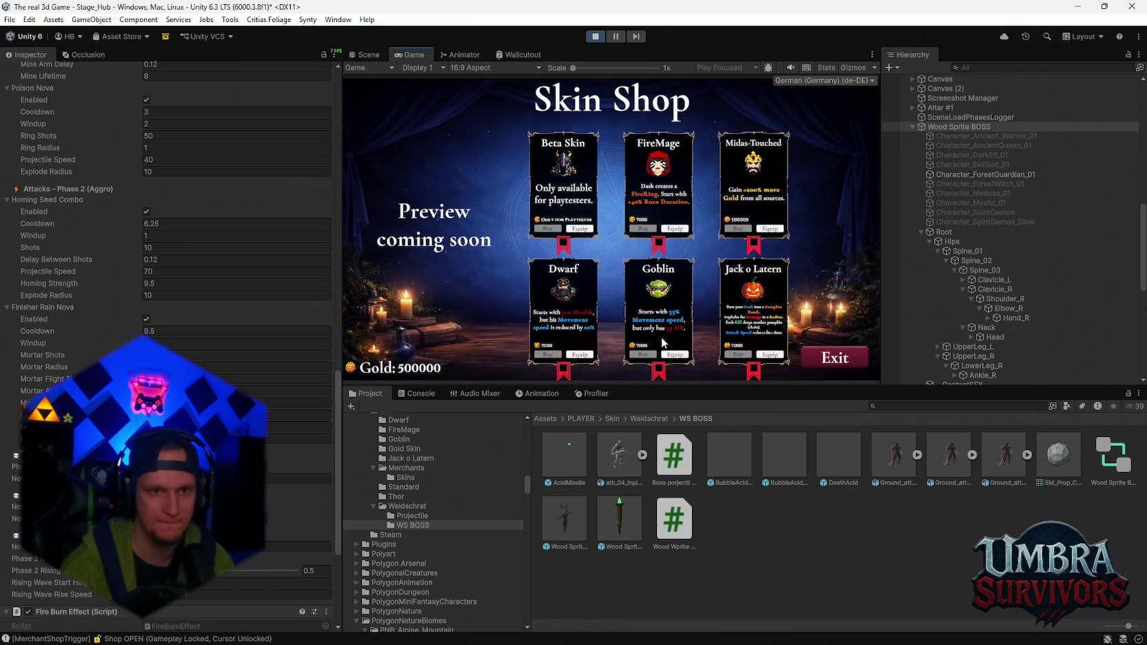
{"action": "left_click", "coordinate": [763, 355]}
{"action": "left_click", "coordinate": [835, 358]}
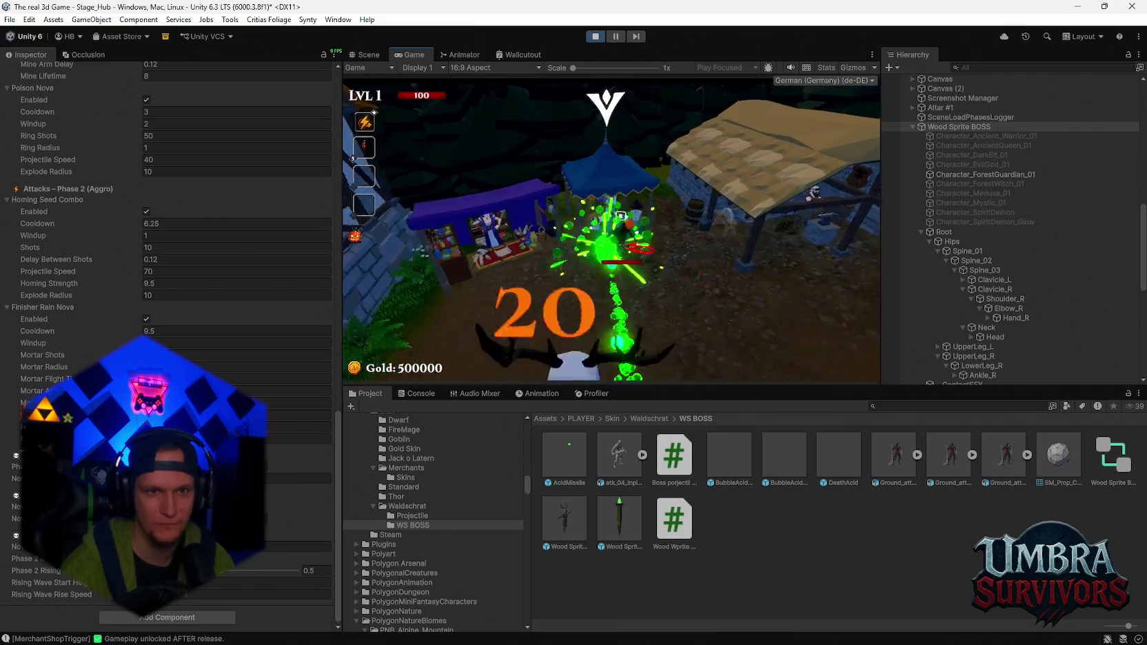
- Run the character around the village and fountain, dodging the boss's poison attacks
{"action": "key", "text": "a"}
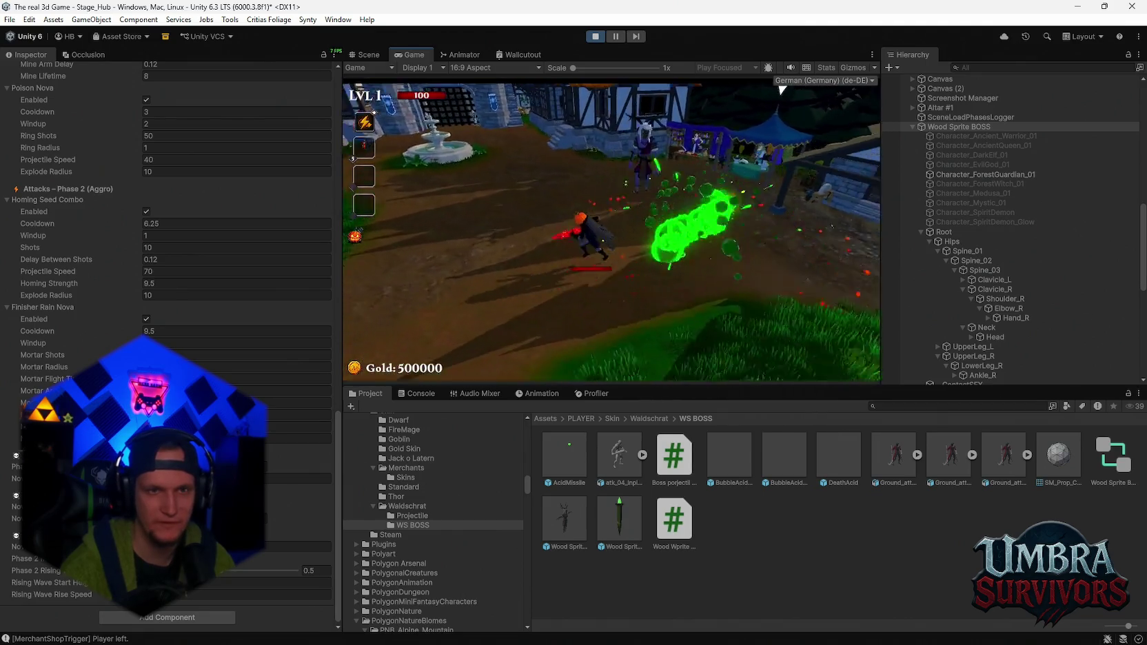
{"action": "key", "text": "d"}
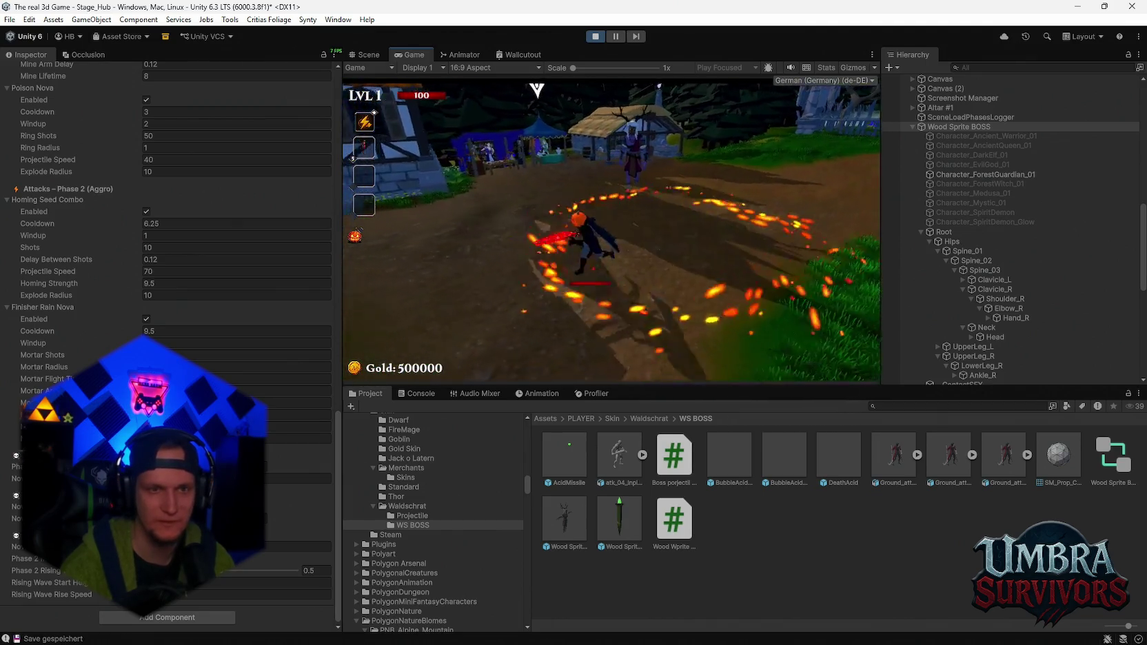
{"action": "key", "text": "a"}
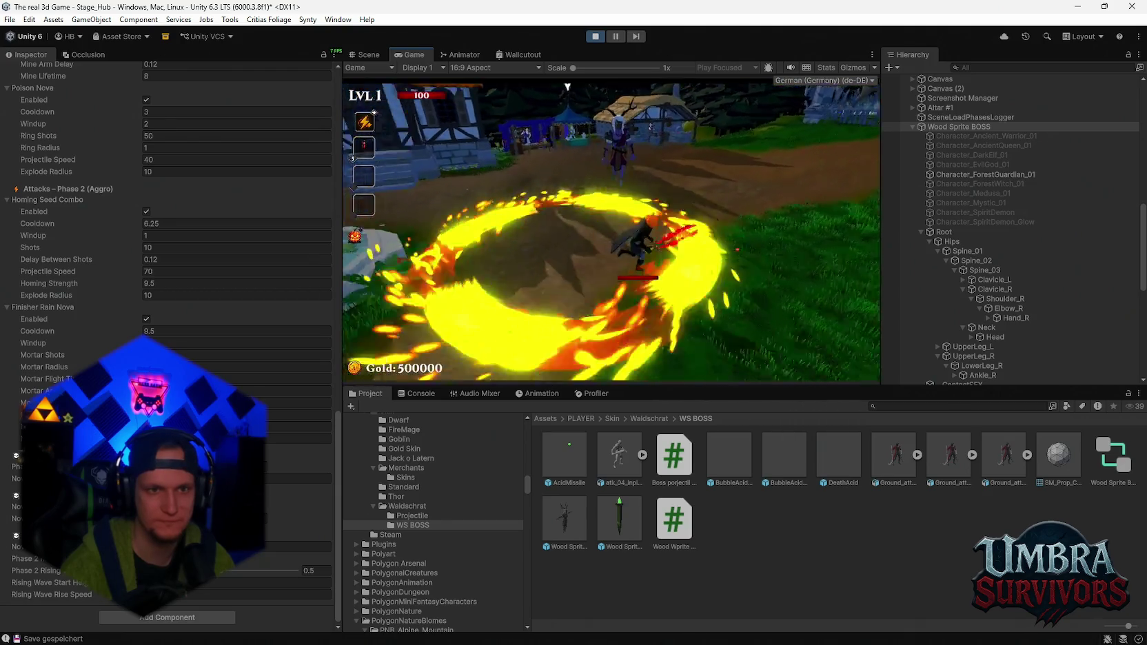
{"action": "key", "text": "a"}
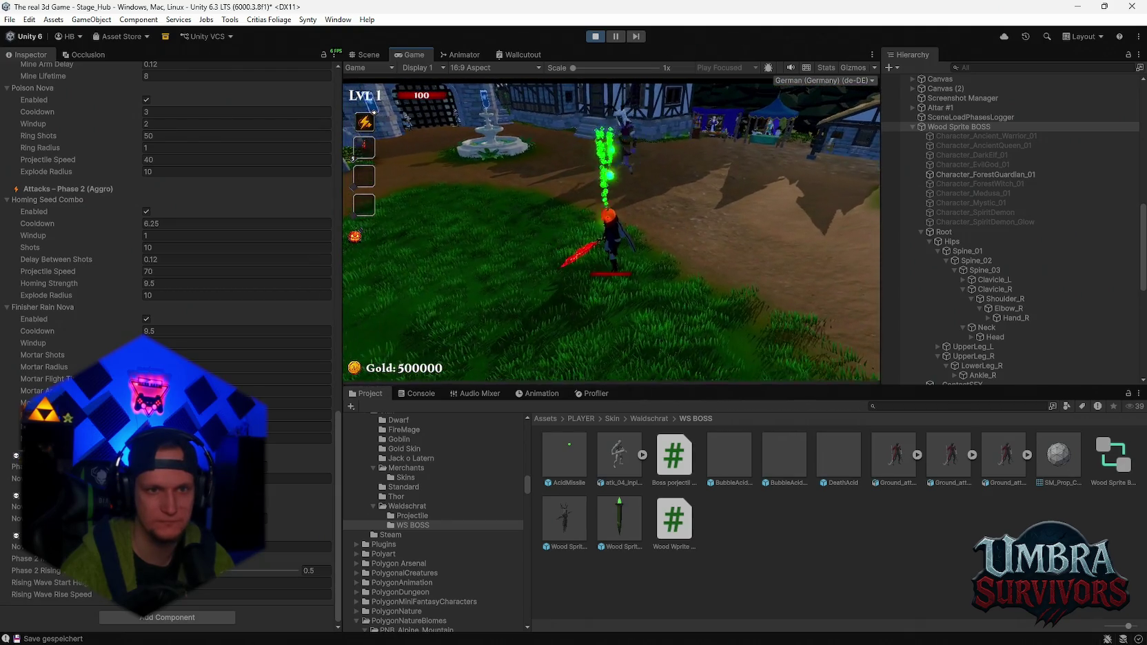
{"action": "key", "text": "a"}
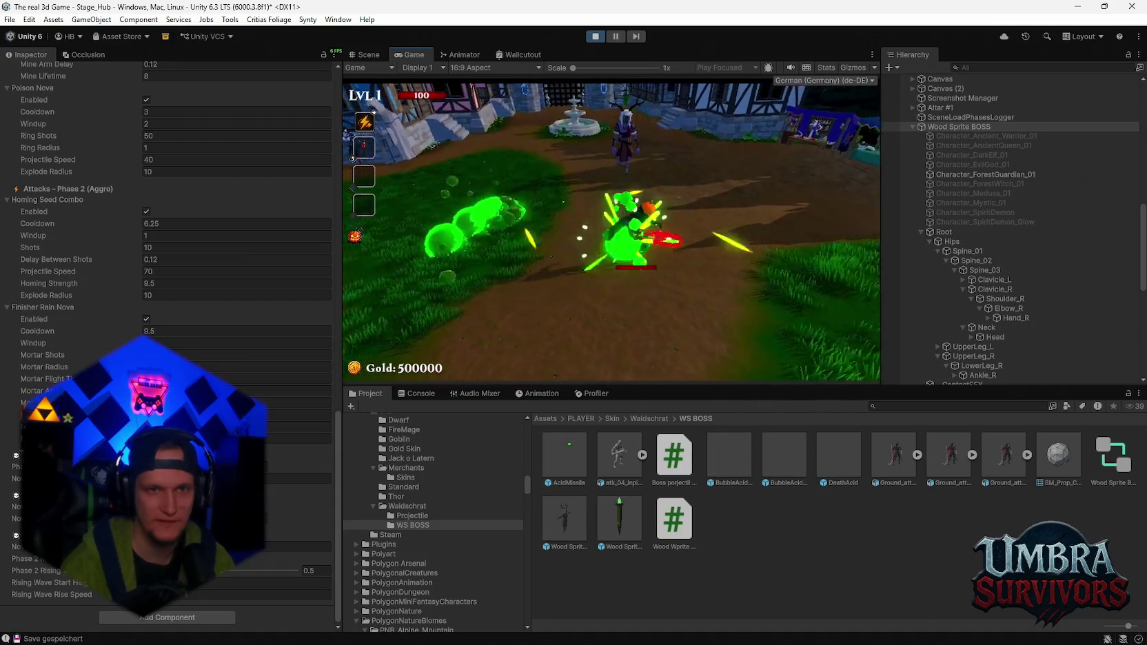
{"action": "key", "text": "a"}
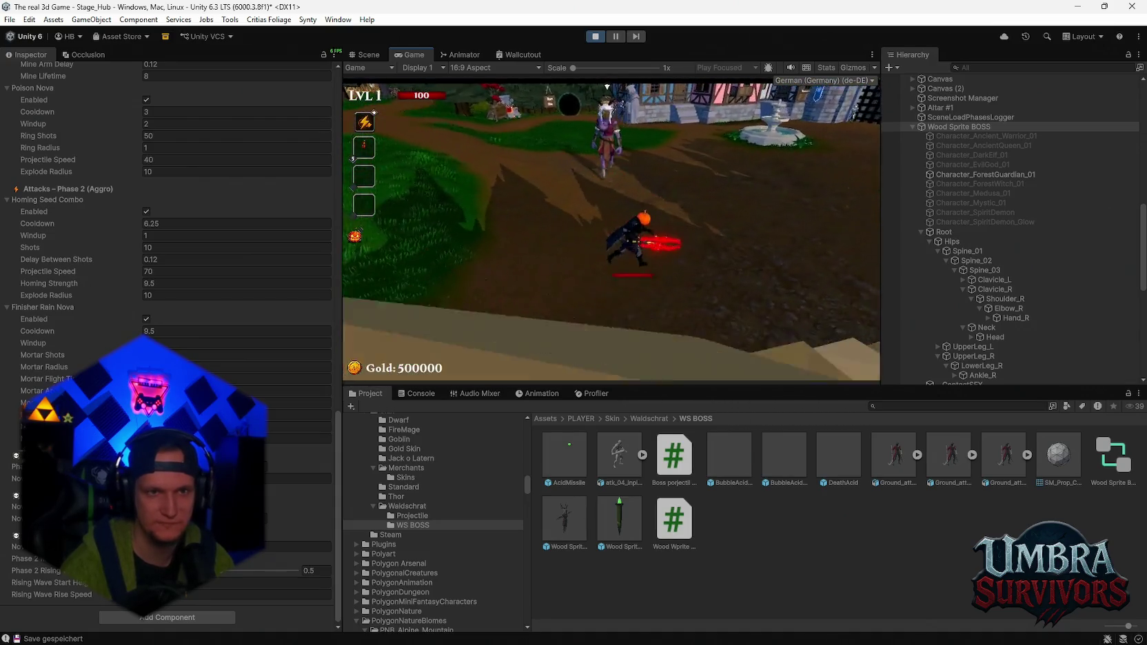
{"action": "key", "text": "a"}
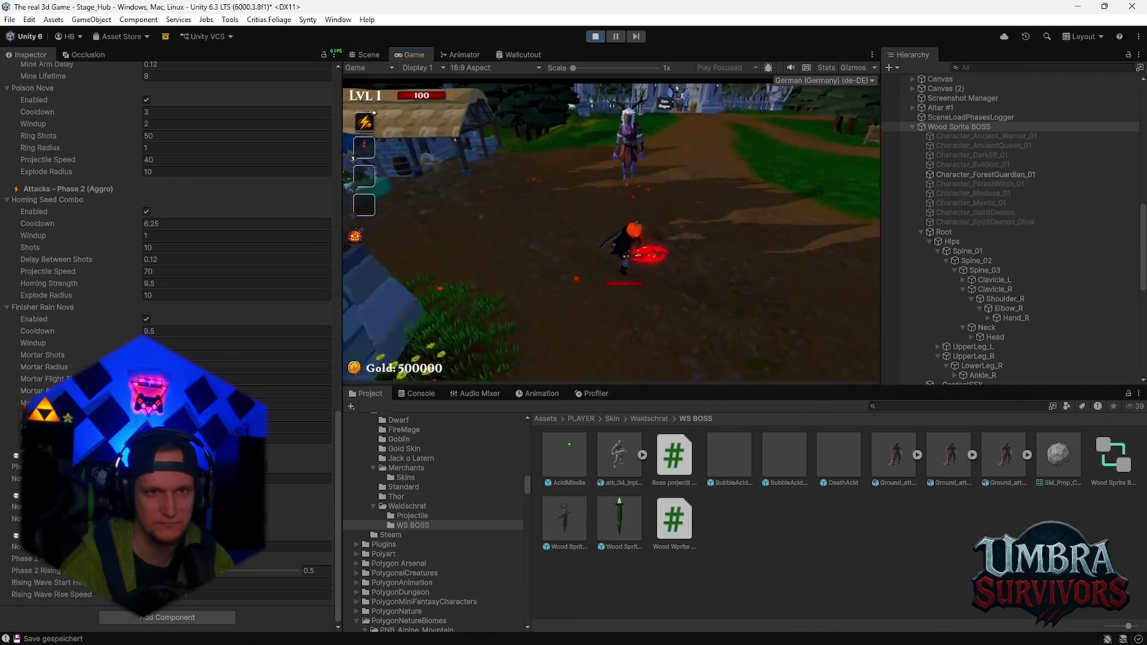
{"action": "key", "text": "a"}
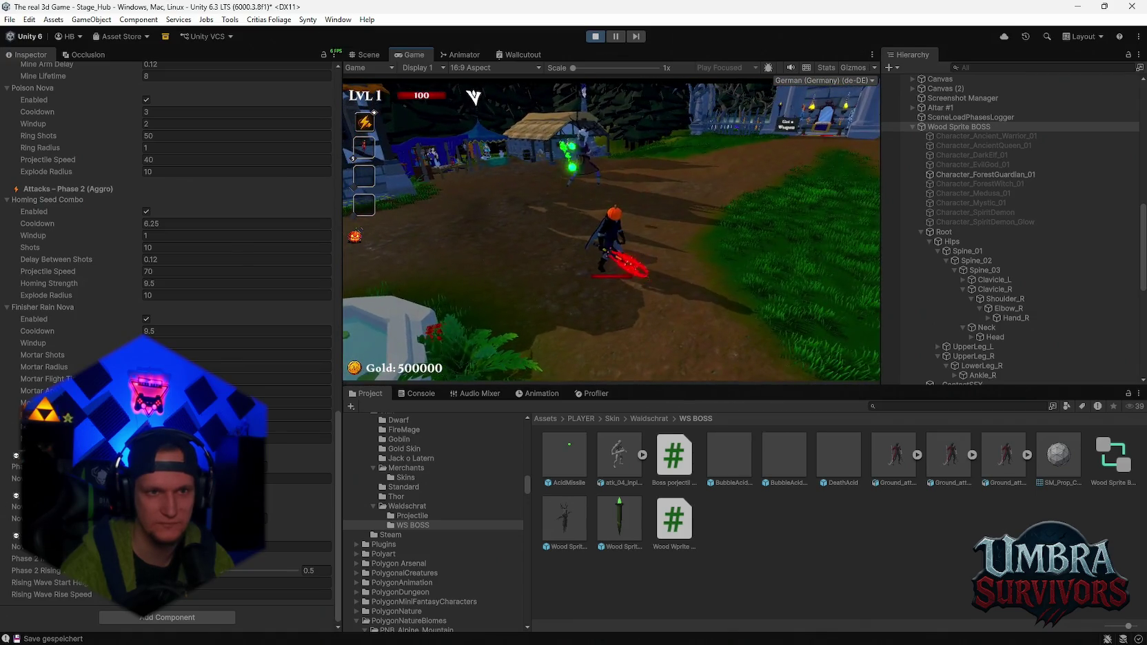
- Set Homing Seed Combo Windup to 0 and test it against the boss's attacks
{"action": "key", "text": "Escape"}
{"action": "scroll", "coordinate": [155, 266], "scroll_direction": "up", "scroll_amount": 1}
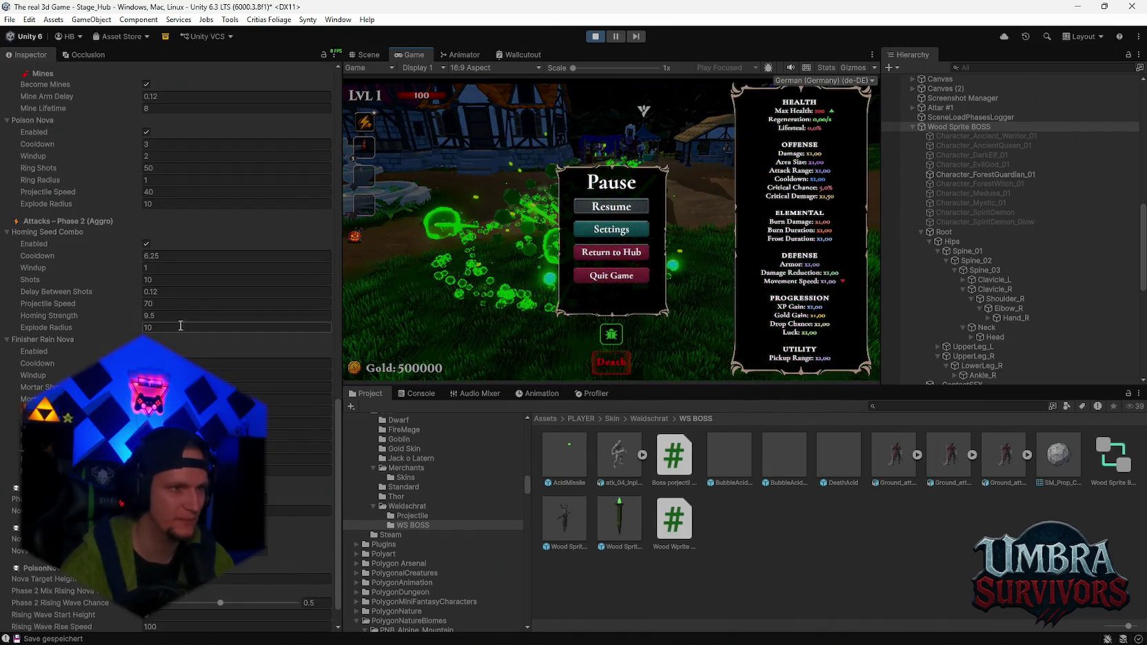
{"action": "left_click", "coordinate": [156, 267]}
{"action": "type", "text": "0"}
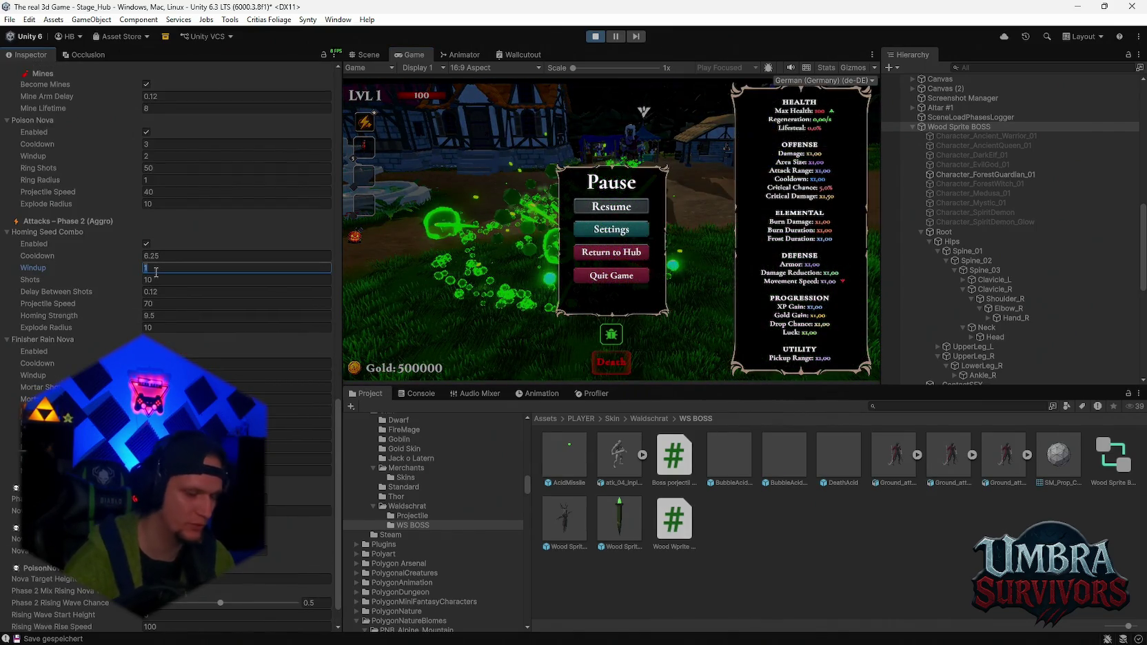
{"action": "left_click", "coordinate": [611, 206]}
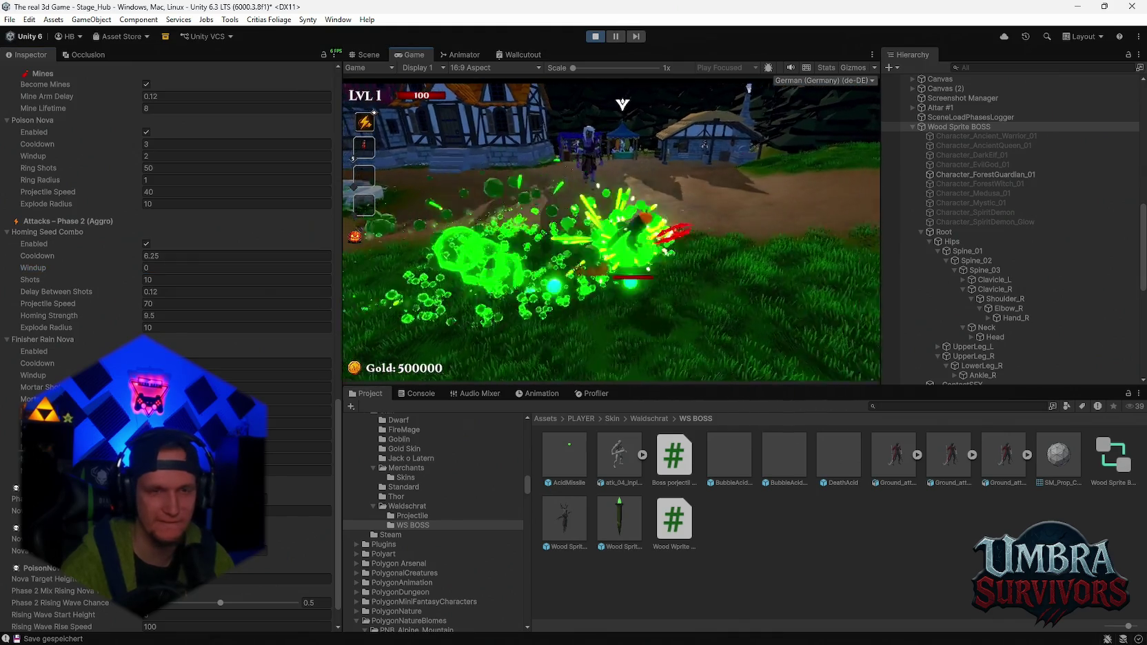
{"action": "key", "text": "d"}
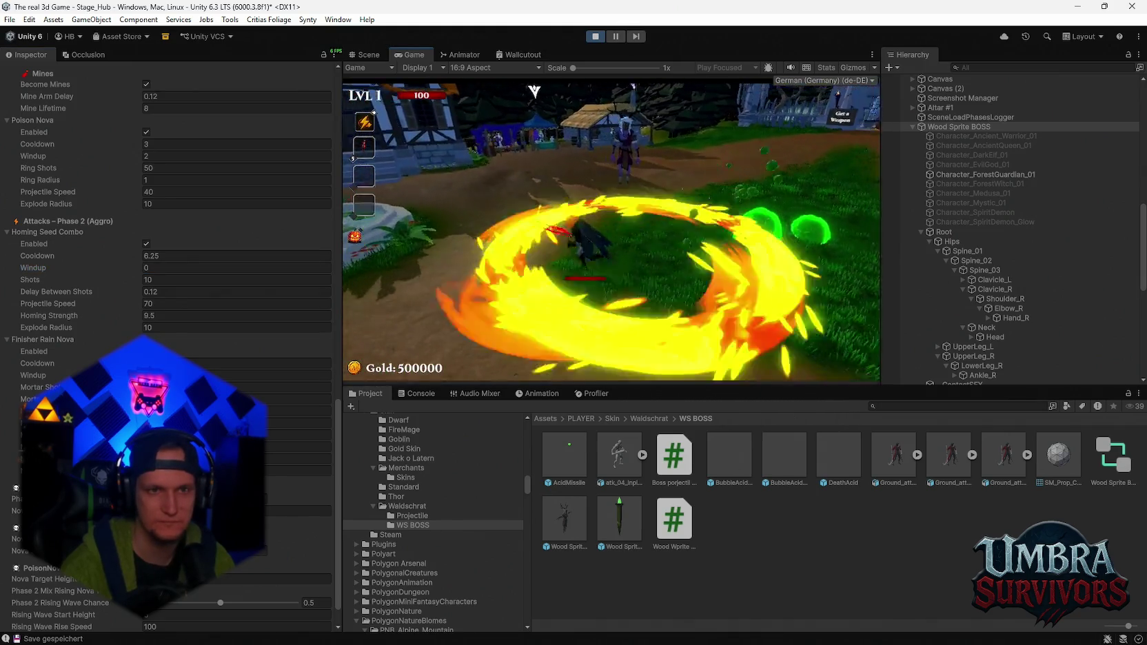
{"action": "key", "text": "a"}
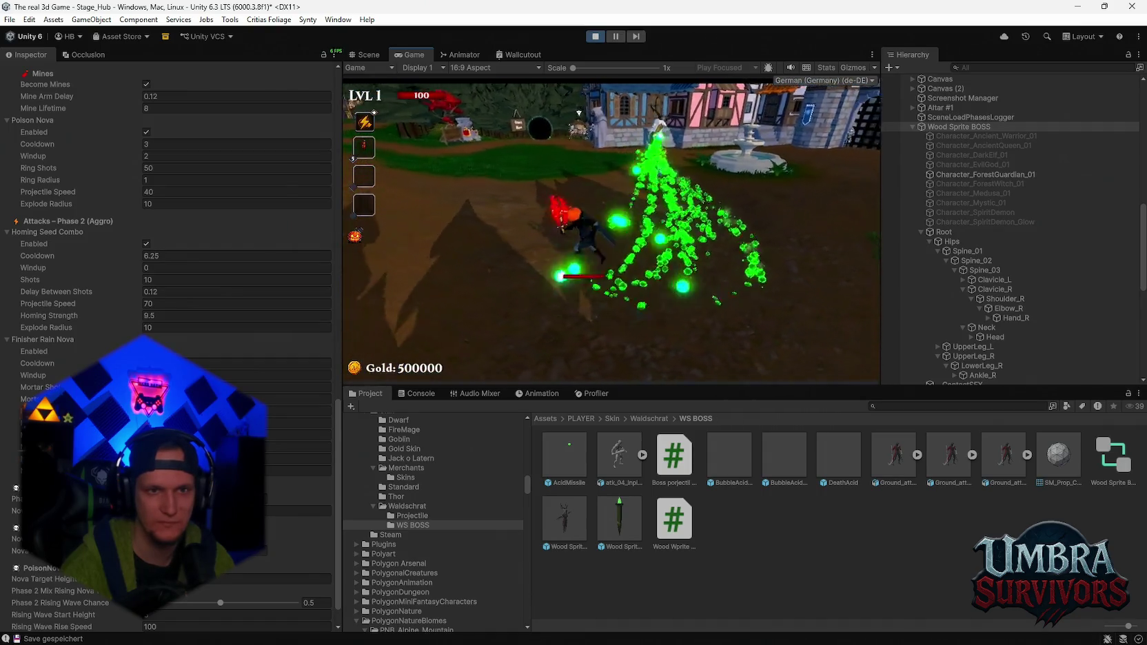
- Change Homing Seed Combo Windup to 0.25, playtest it, then pause again
{"action": "key", "text": "Escape"}
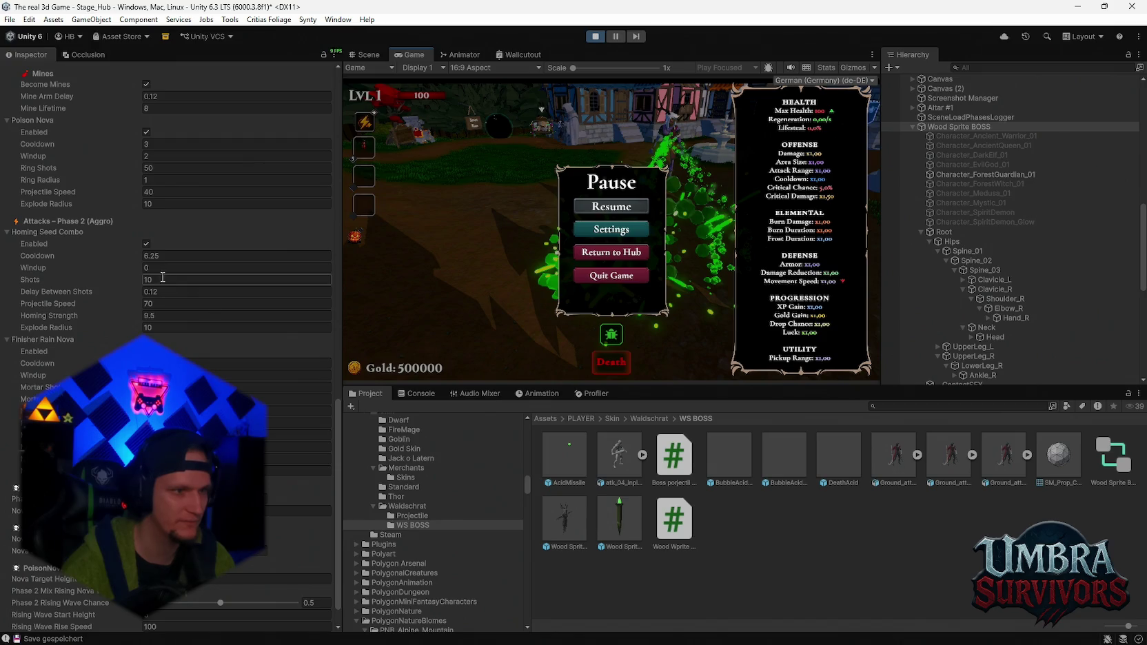
{"action": "left_click", "coordinate": [203, 269]}
{"action": "type", "text": "0.1"}
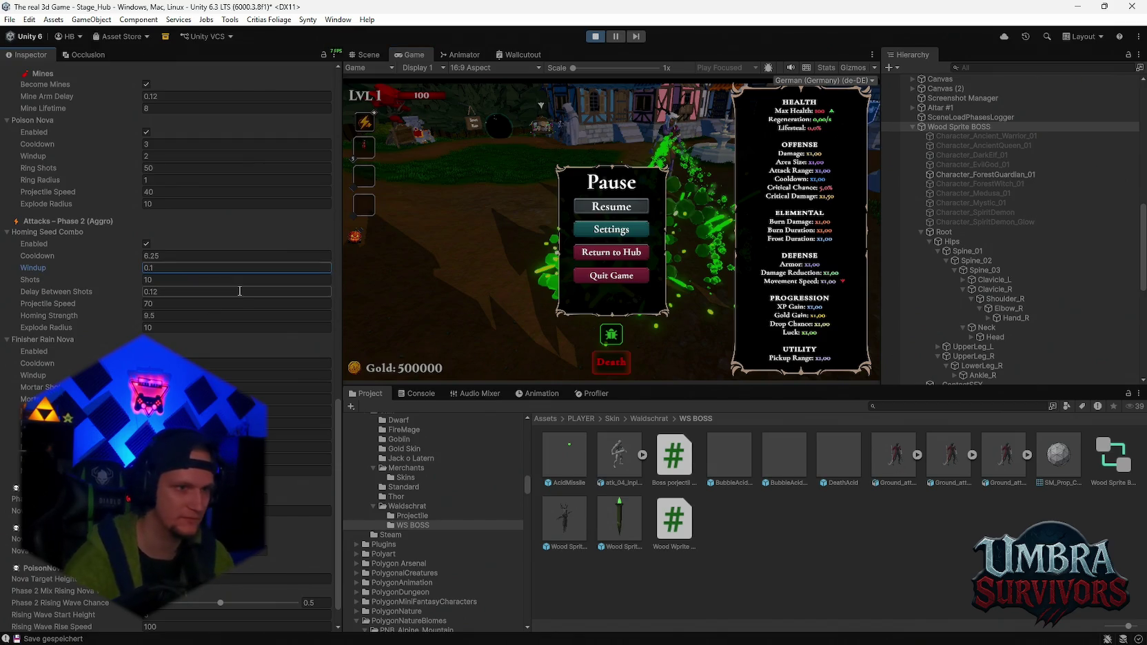
{"action": "double_click", "coordinate": [169, 268]}
{"action": "type", "text": "0.25"}
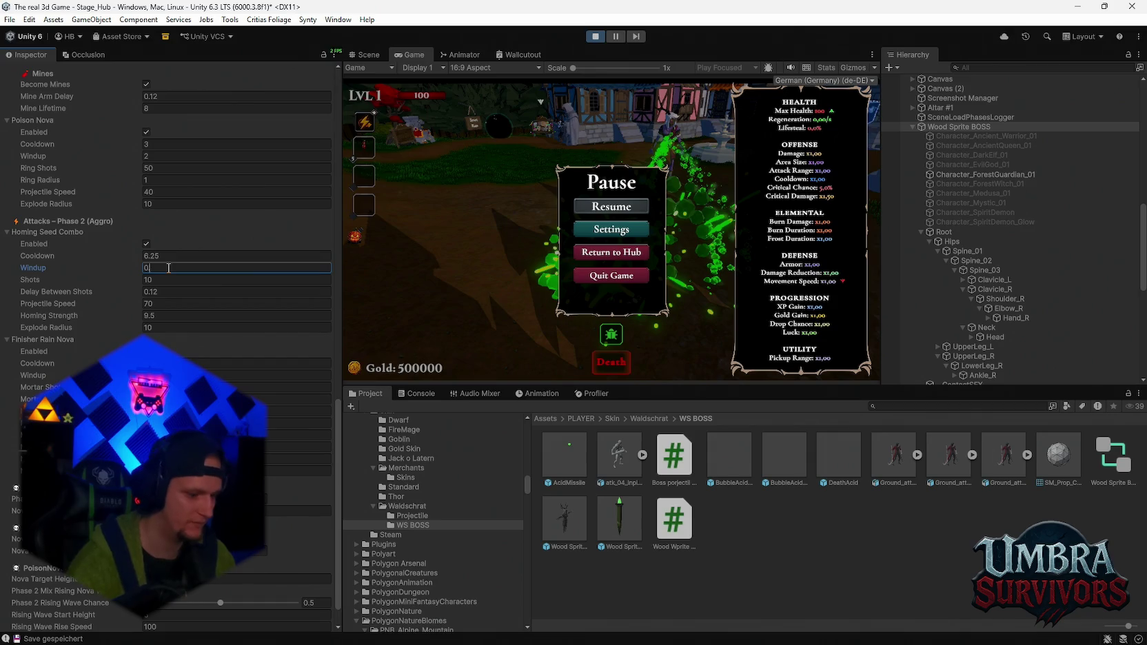
{"action": "left_click", "coordinate": [612, 206]}
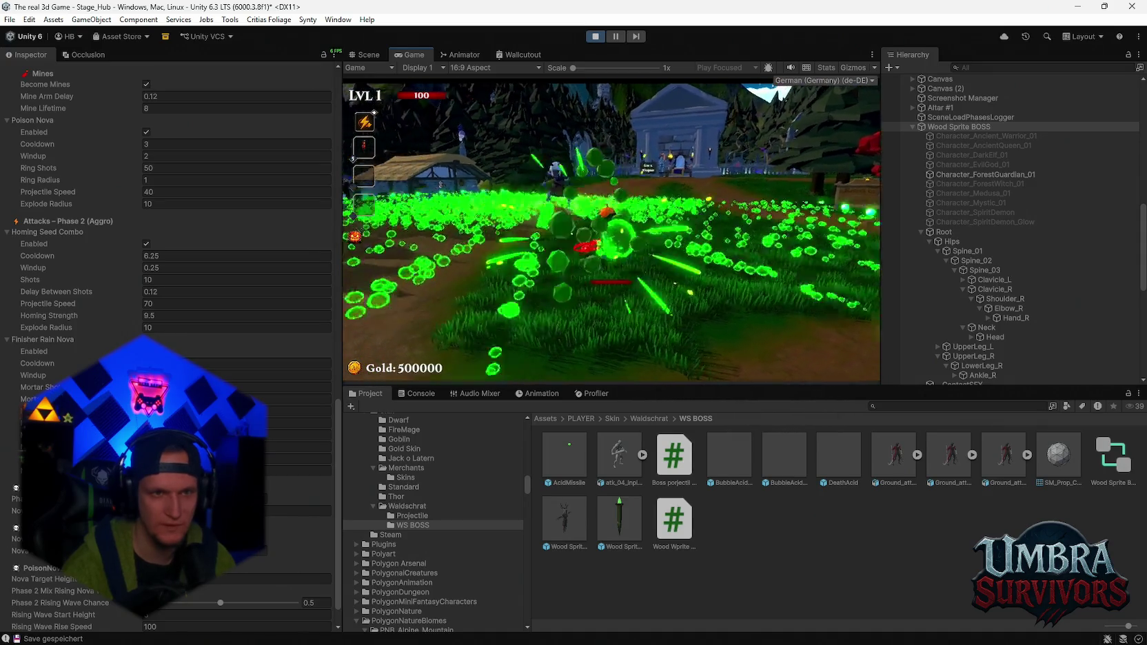
{"action": "key", "text": "Escape"}
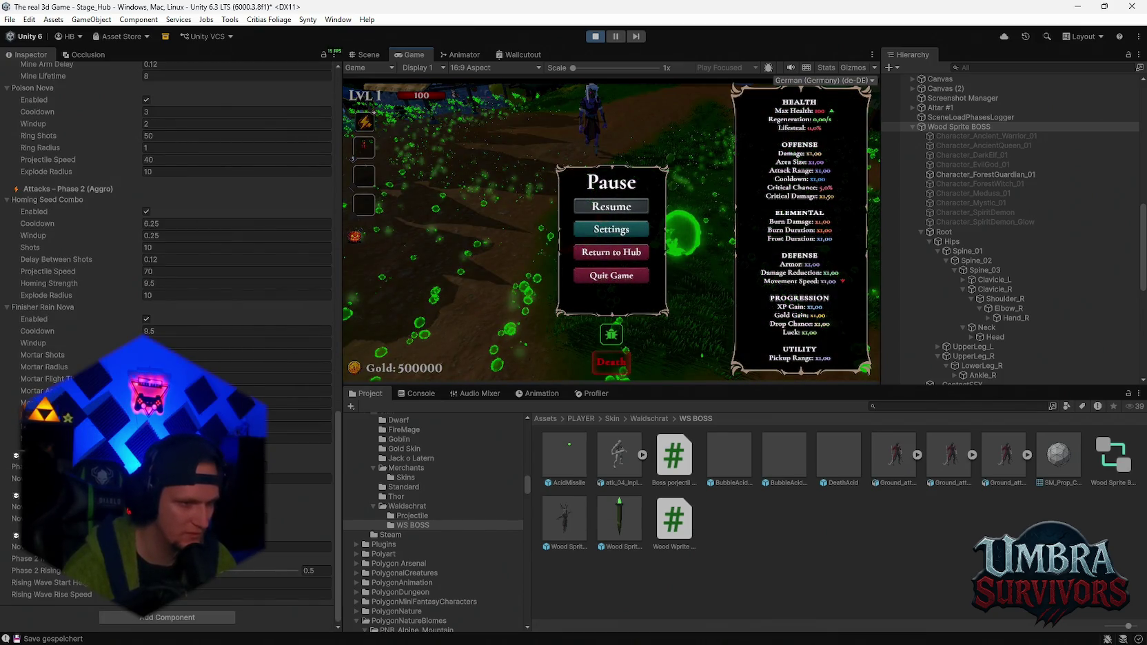
{"action": "left_click", "coordinate": [296, 546]}
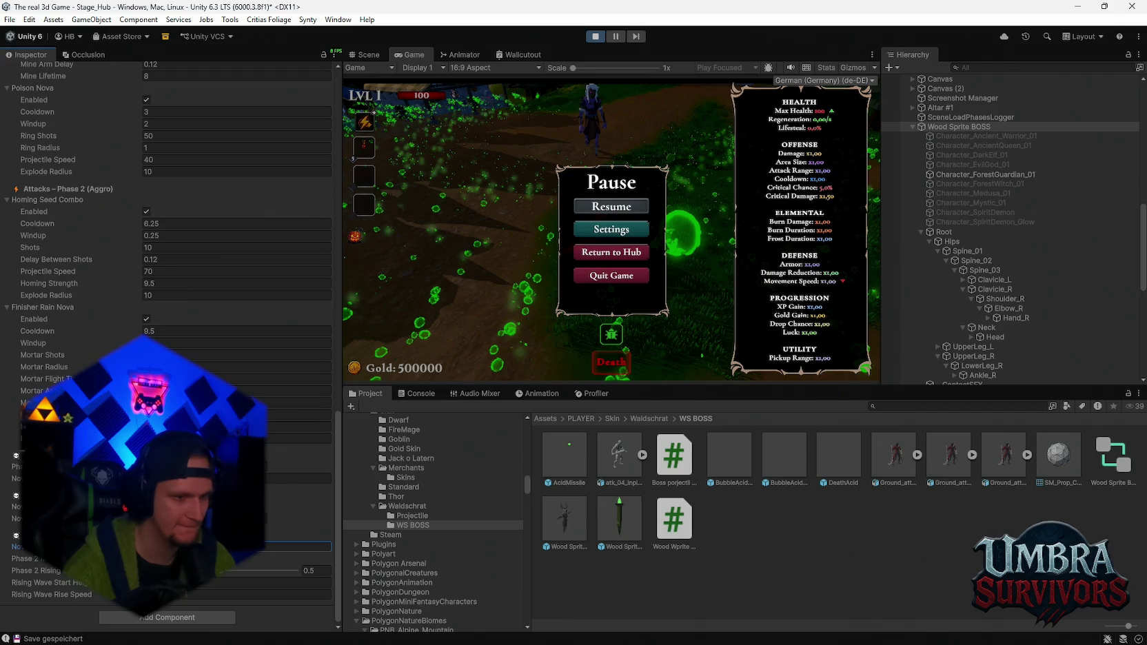
{"action": "scroll", "coordinate": [165, 345], "scroll_direction": "up", "scroll_amount": 15}
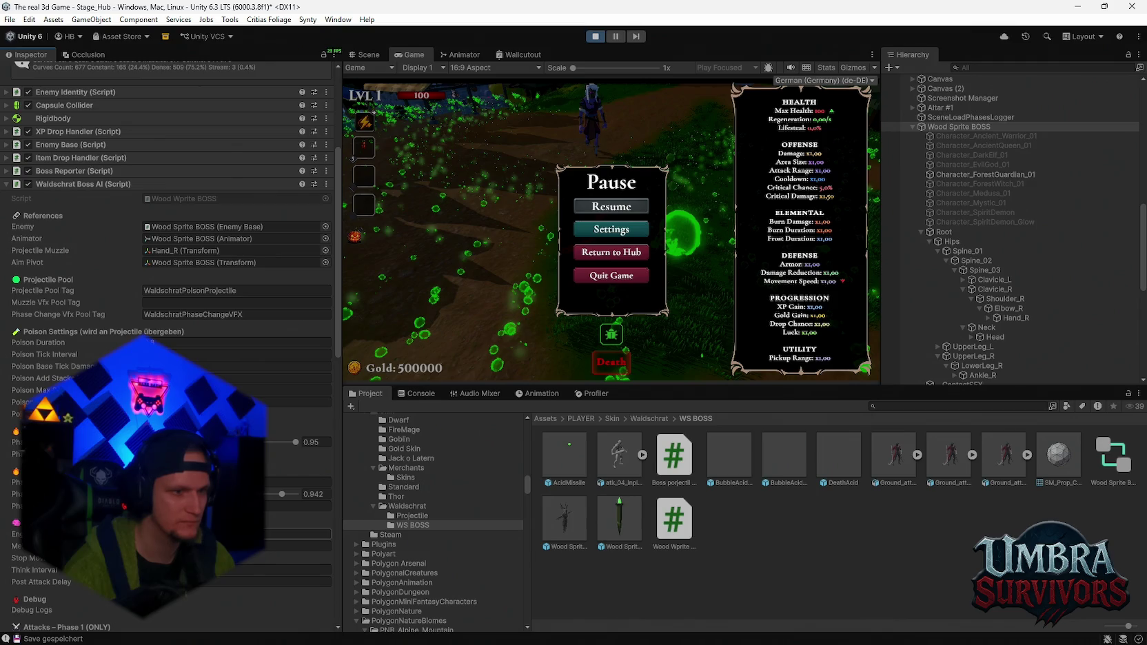
{"action": "scroll", "coordinate": [166, 344], "scroll_direction": "down", "scroll_amount": 2}
{"action": "scroll", "coordinate": [165, 345], "scroll_direction": "down", "scroll_amount": 12}
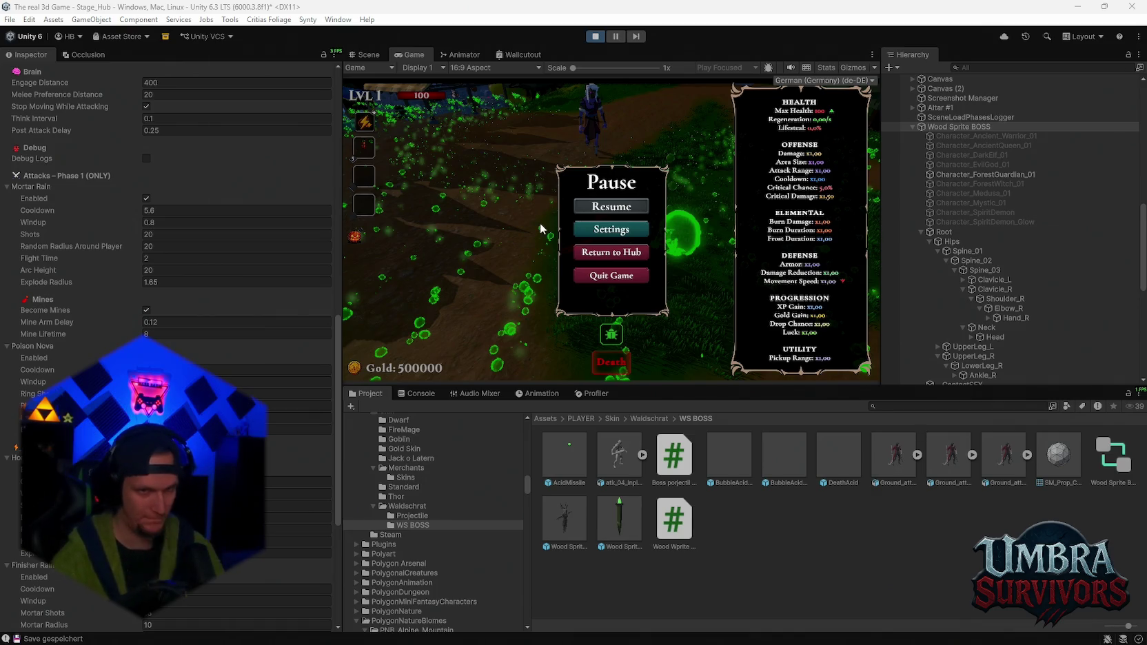
{"action": "left_click", "coordinate": [621, 211]}
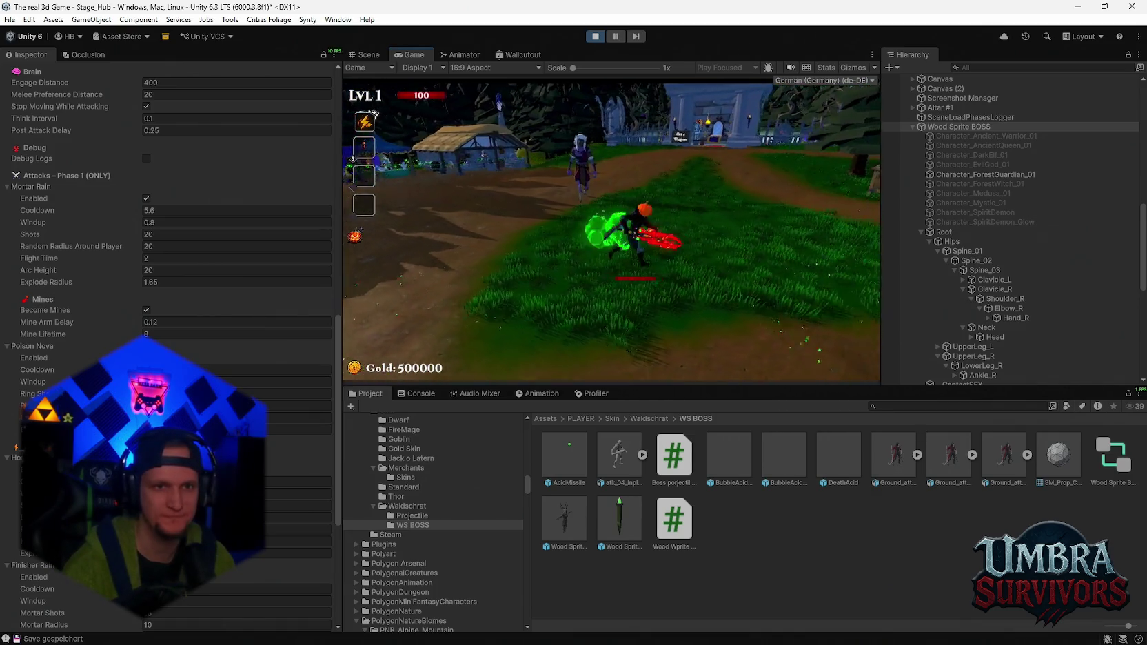
{"action": "key", "text": "Escape"}
{"action": "scroll", "coordinate": [251, 336], "scroll_direction": "up", "scroll_amount": 5}
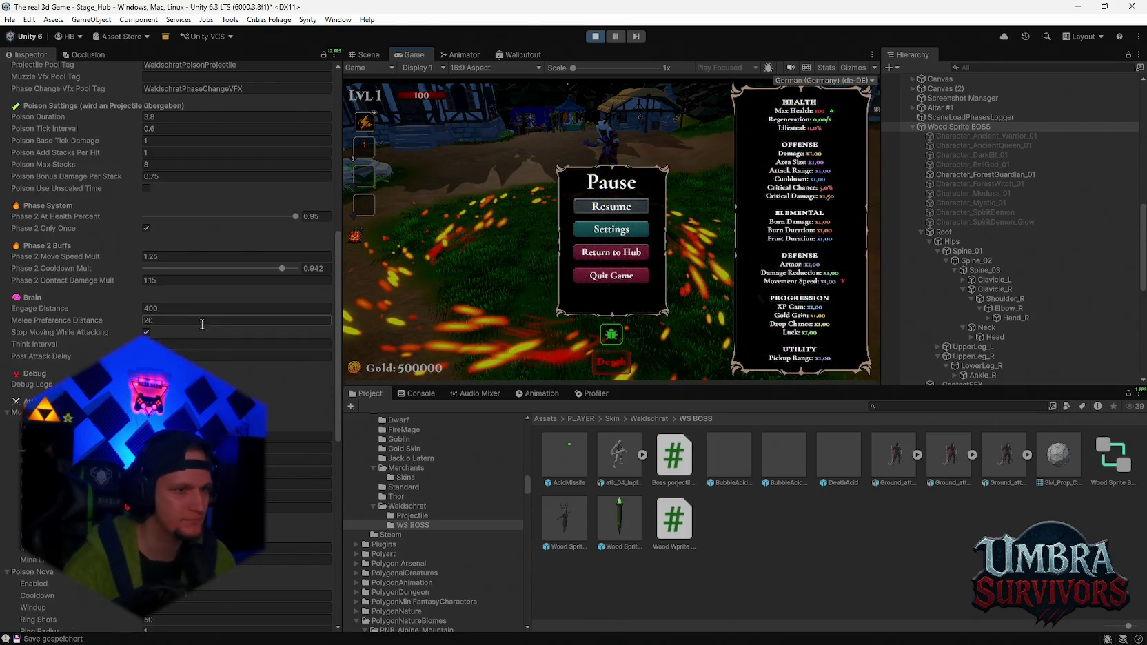
{"action": "left_click", "coordinate": [178, 355]}
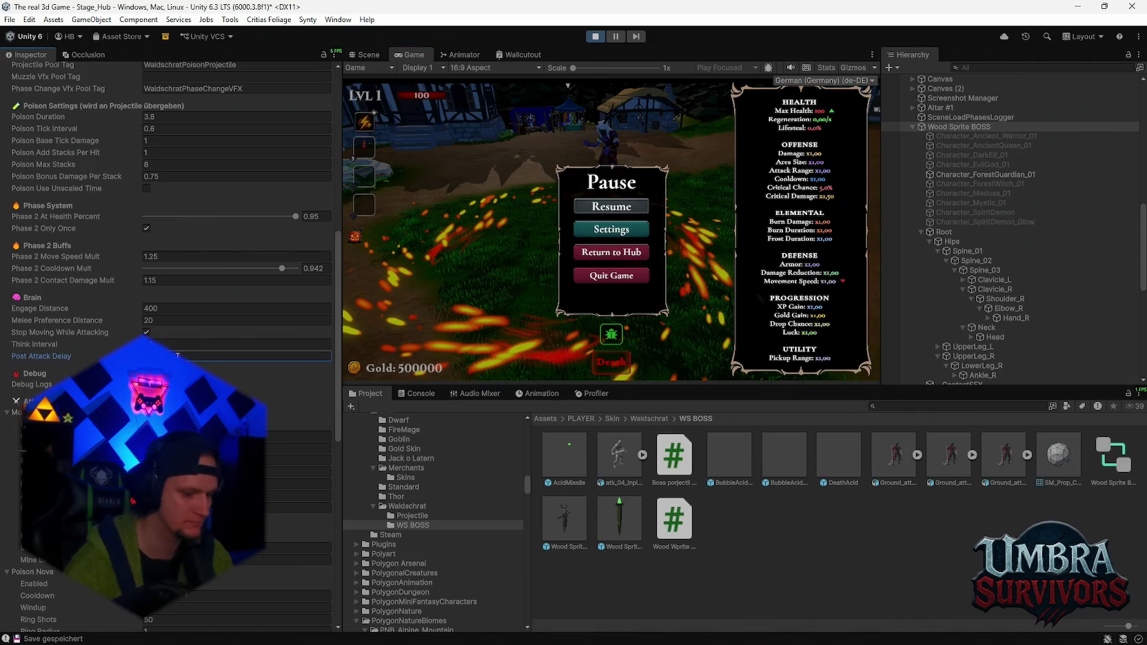
{"action": "left_click", "coordinate": [657, 219]}
{"action": "key", "text": "Escape"}
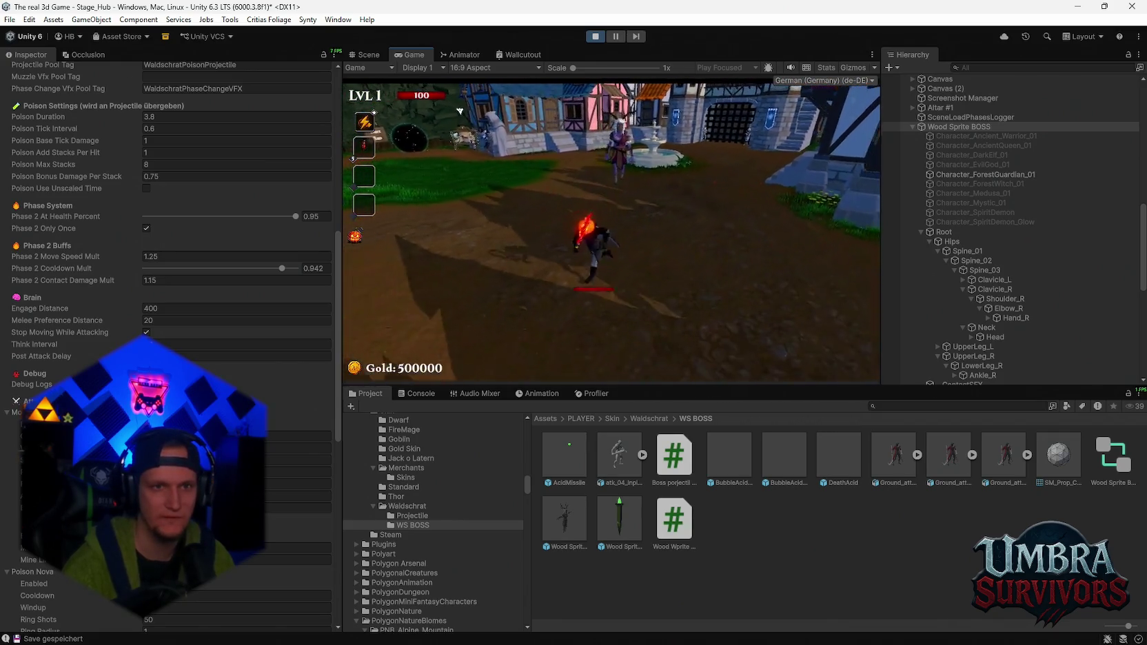
- Lower Phase 2 Cooldown Mult to 0.46 and resume the fight to test it
{"action": "key", "text": "Escape"}
{"action": "scroll", "coordinate": [217, 262], "scroll_direction": "up", "scroll_amount": 3}
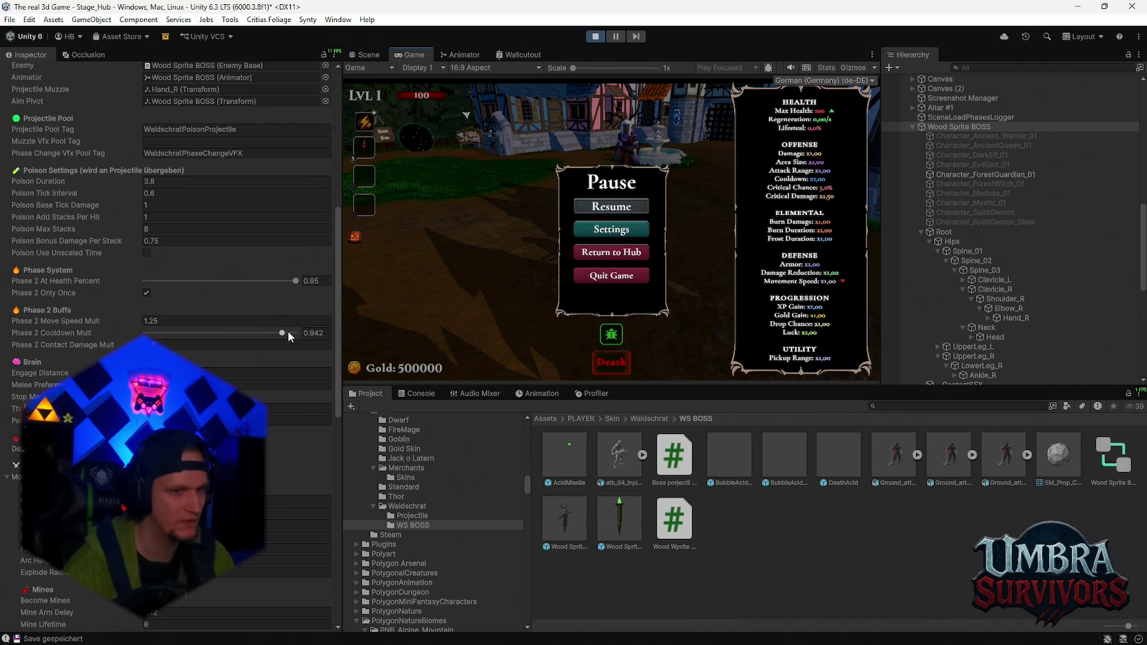
{"action": "left_click_drag", "start_coordinate": [283, 332], "coordinate": [170, 332]}
{"action": "left_click", "coordinate": [594, 205]}
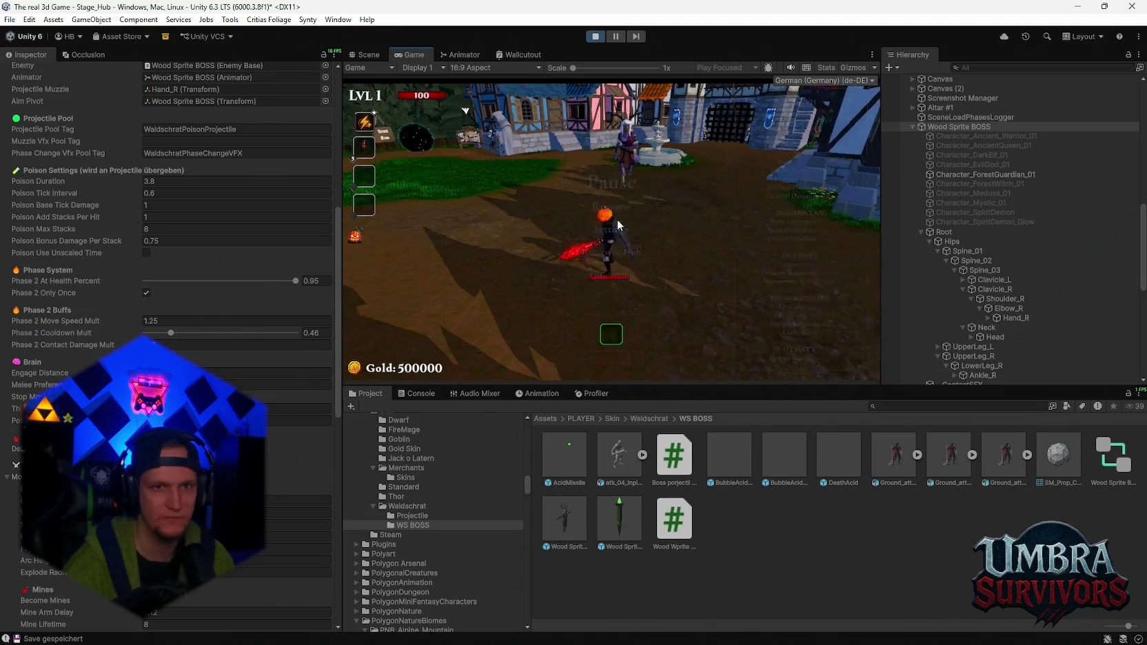
- Drop Phase 2 Cooldown Mult further to 0.371, playtest, then pause again
{"action": "key", "text": "Escape"}
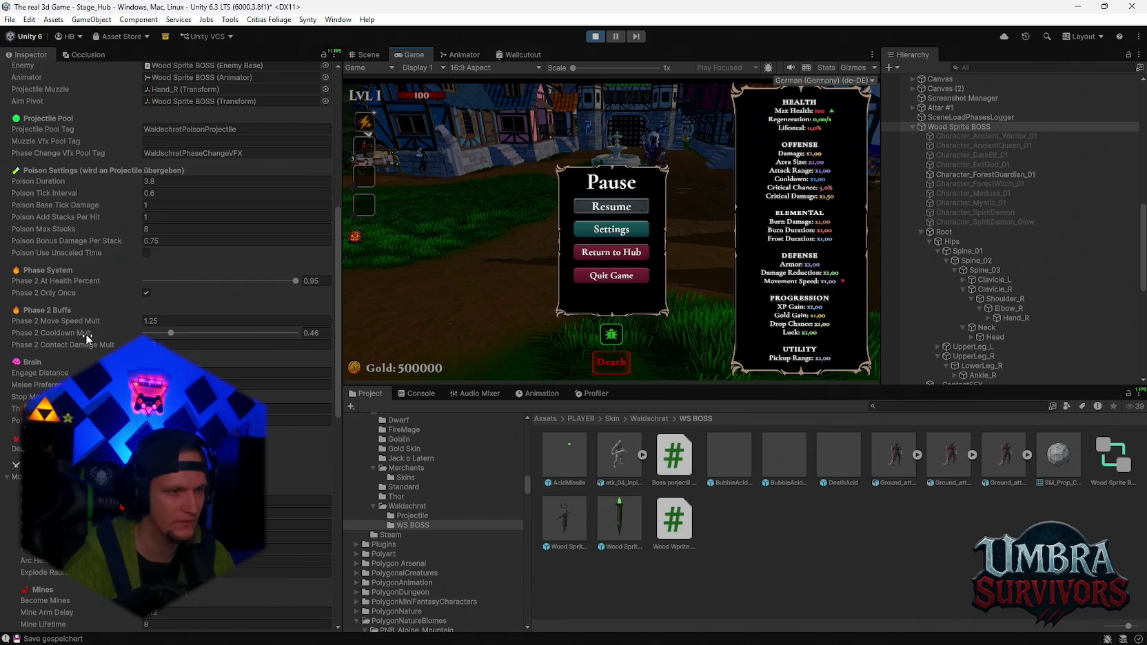
{"action": "left_click", "coordinate": [150, 332]}
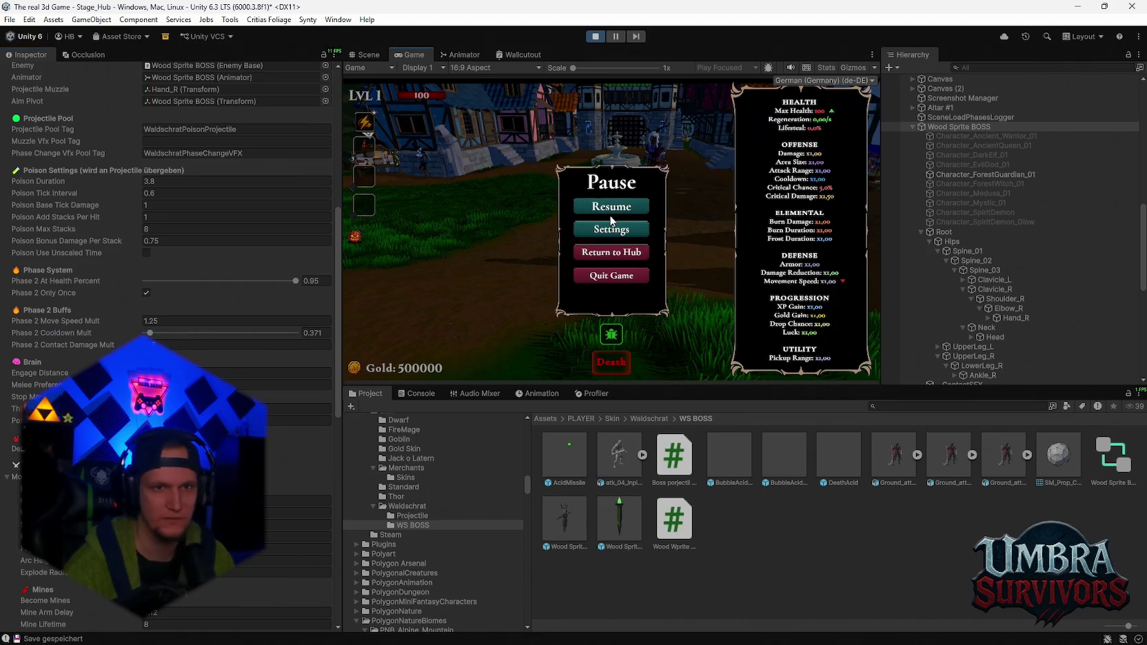
{"action": "left_click", "coordinate": [588, 206]}
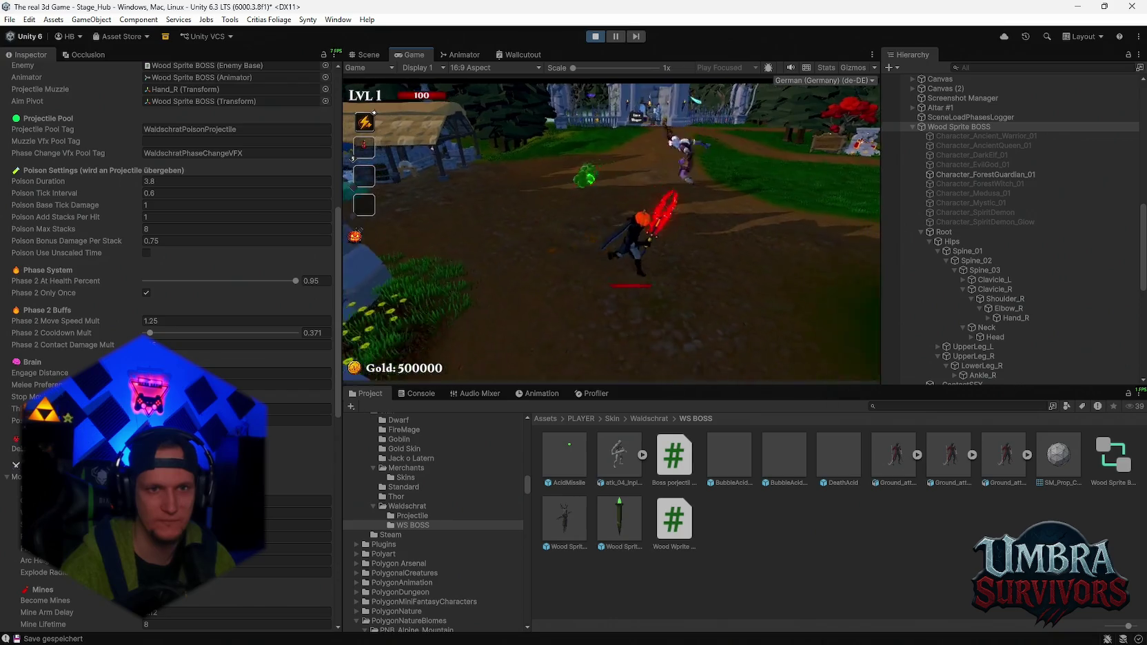
{"action": "key", "text": "Escape"}
- Adjust a field lower in the boss's Inspector and resume the fight
{"action": "scroll", "coordinate": [260, 347], "scroll_direction": "up", "scroll_amount": 5}
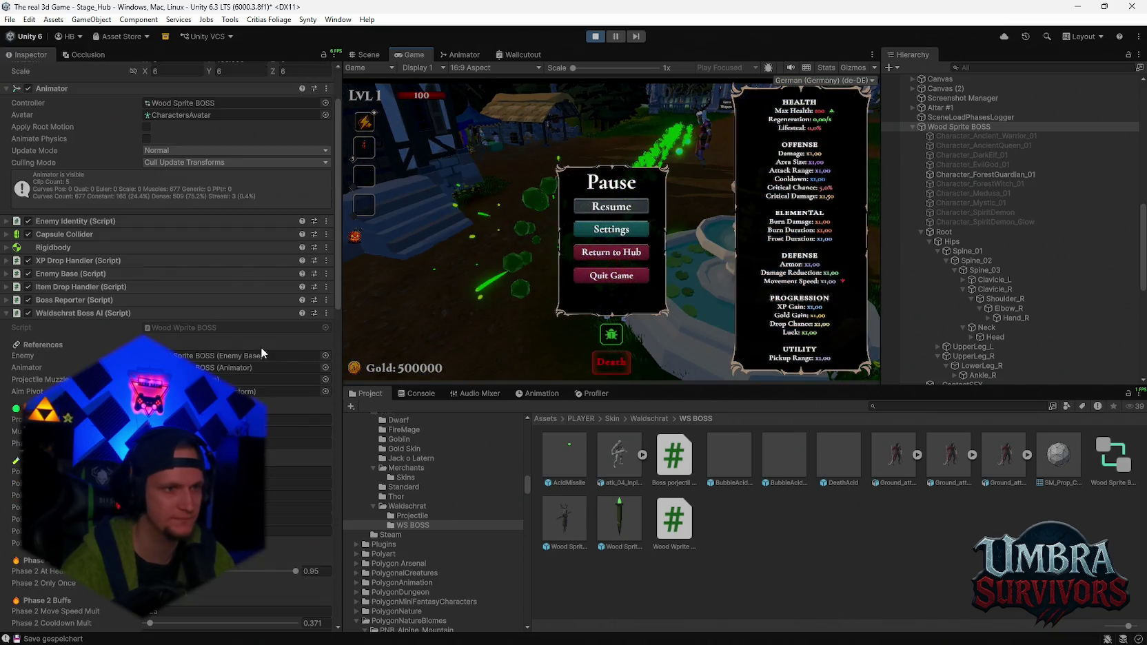
{"action": "scroll", "coordinate": [261, 346], "scroll_direction": "down", "scroll_amount": 5}
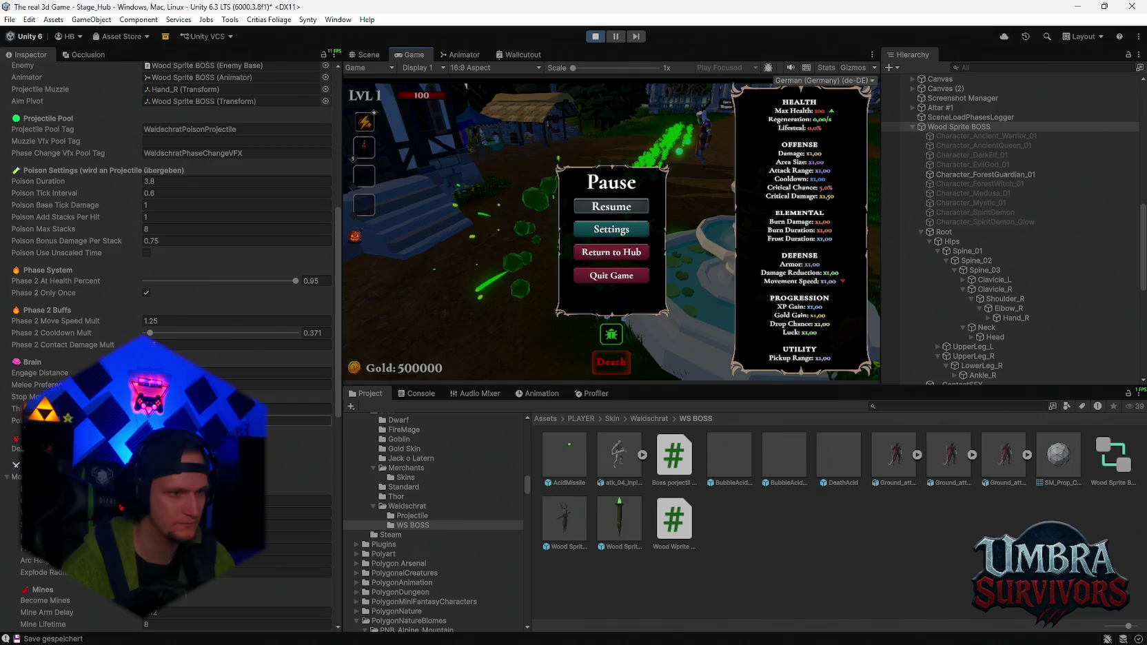
{"action": "left_click", "coordinate": [234, 408]}
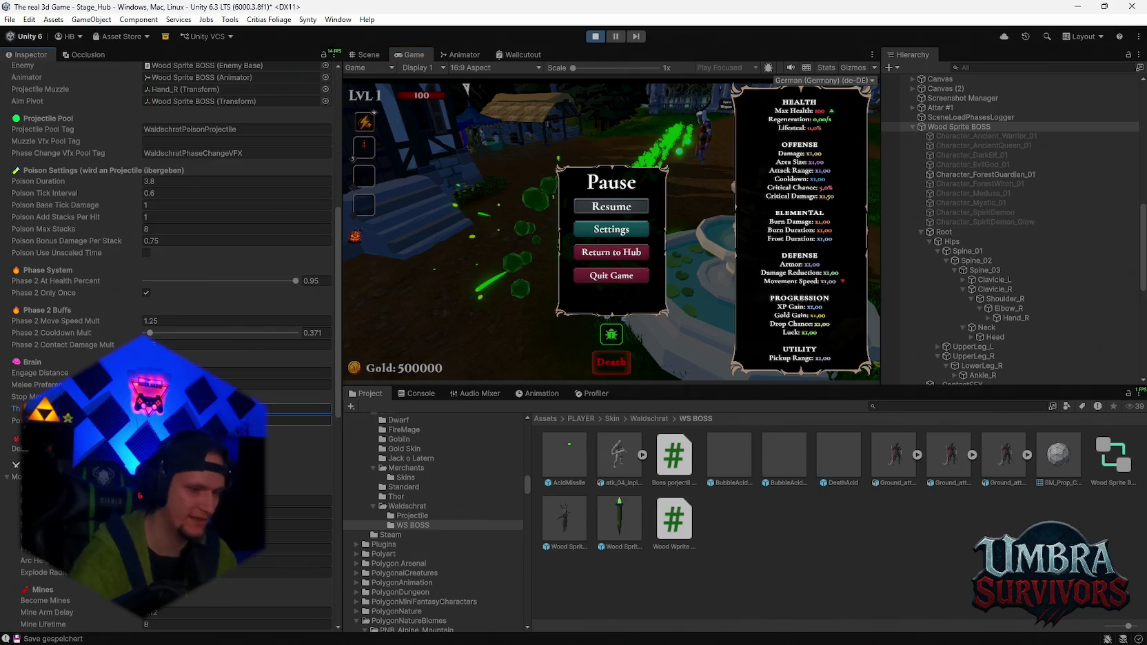
{"action": "left_click", "coordinate": [585, 209]}
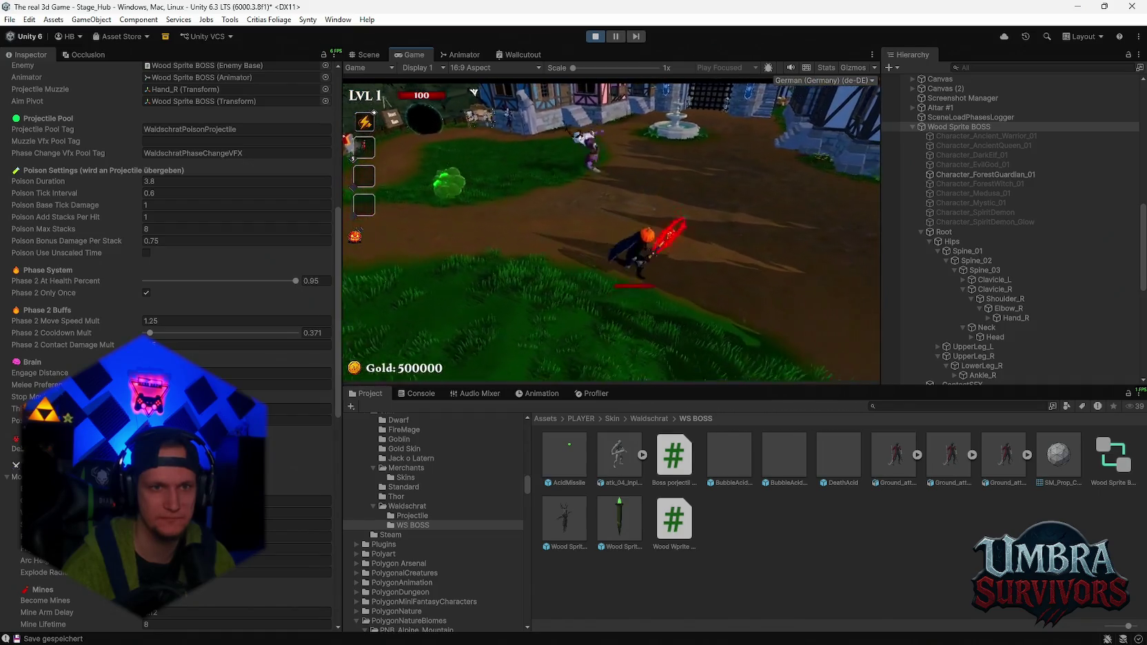
- Raise Phase 2 Cooldown Mult from 0.371 to 1, playtest, then pause again
{"action": "key", "text": "Escape"}
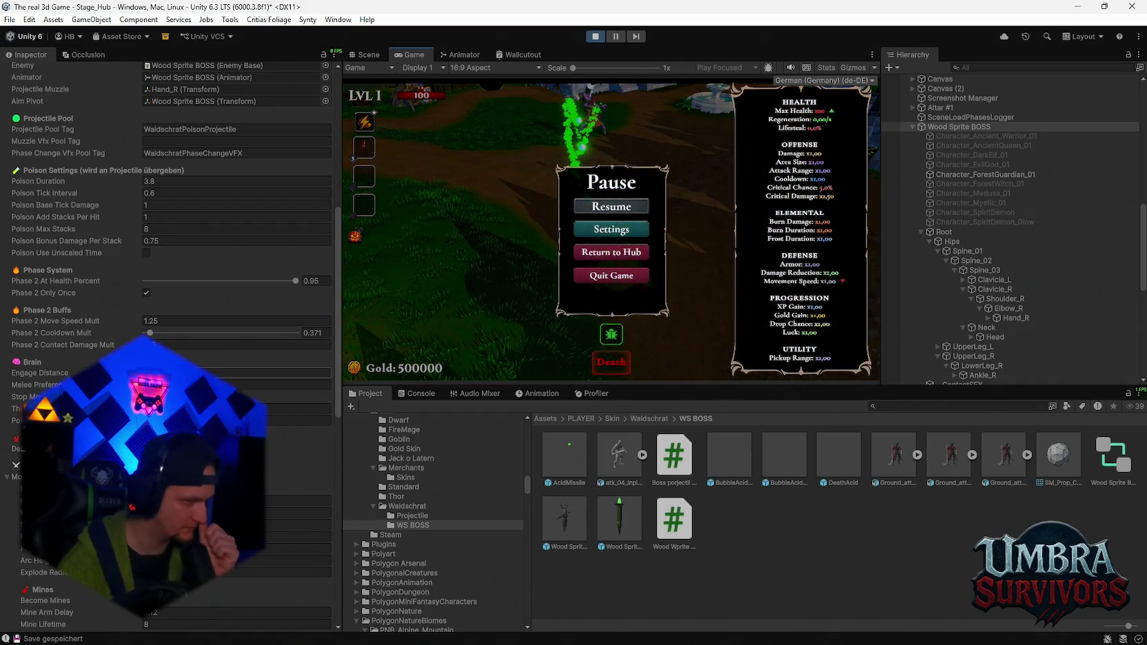
{"action": "left_click_drag", "start_coordinate": [154, 334], "coordinate": [532, 335]}
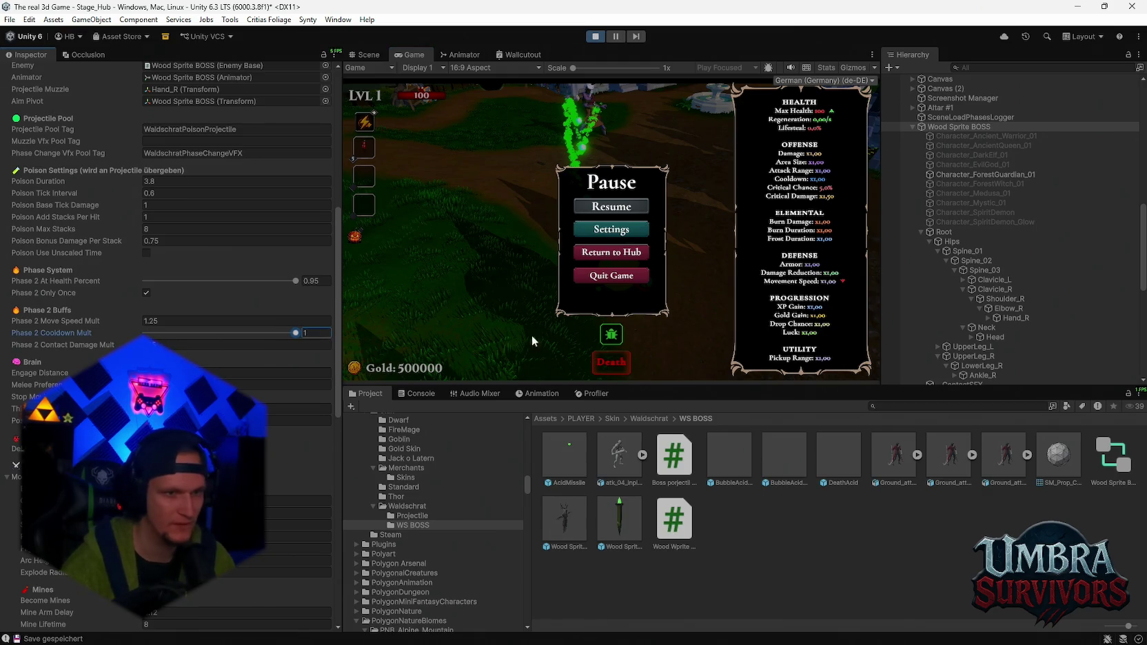
{"action": "left_click", "coordinate": [599, 207]}
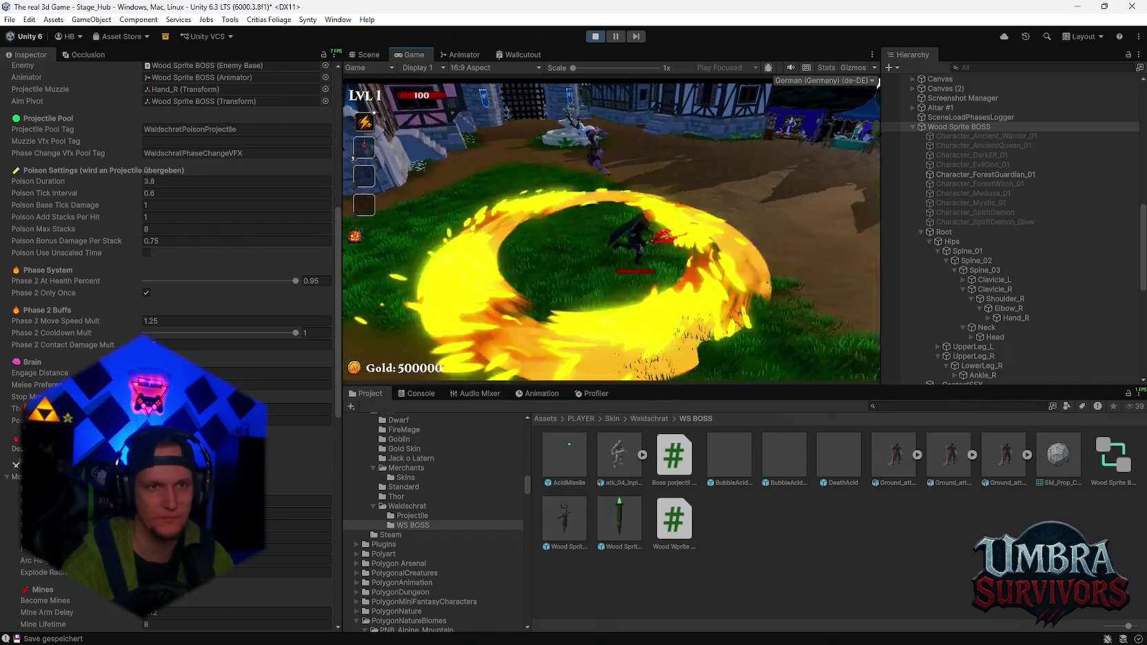
{"action": "key", "text": "Escape"}
- Set Phase 2 Cooldown Mult to 0.35 and Mortar Rain Cooldown to 1
{"action": "left_click", "coordinate": [314, 332]}
{"action": "type", "text": "0.35"}
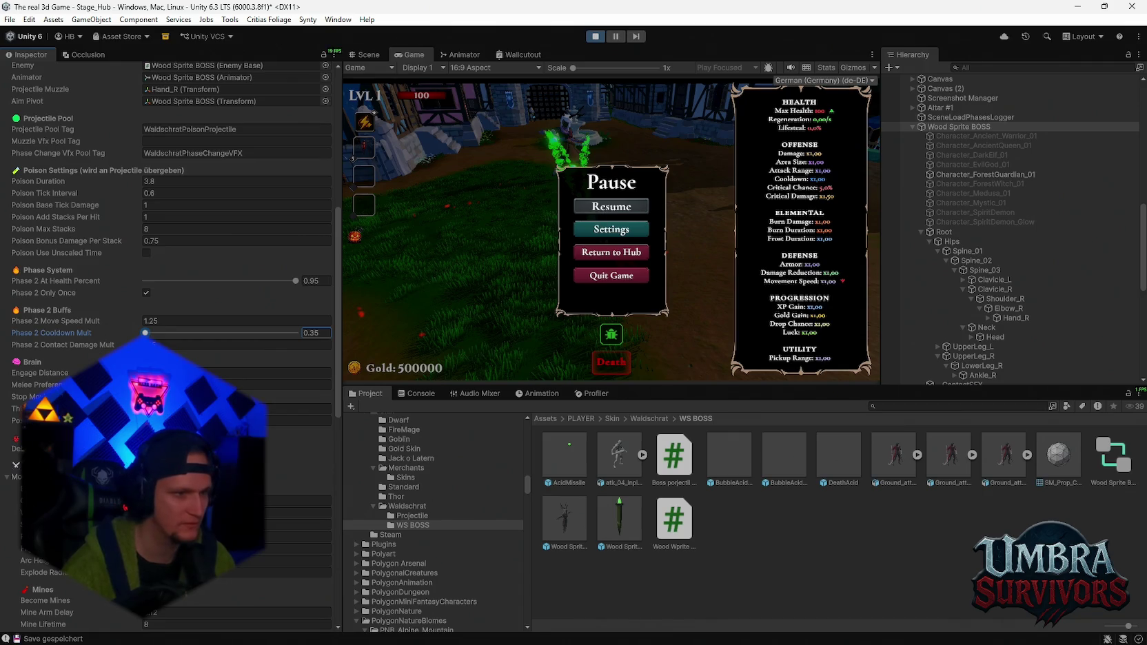
{"action": "scroll", "coordinate": [169, 345], "scroll_direction": "down", "scroll_amount": 4}
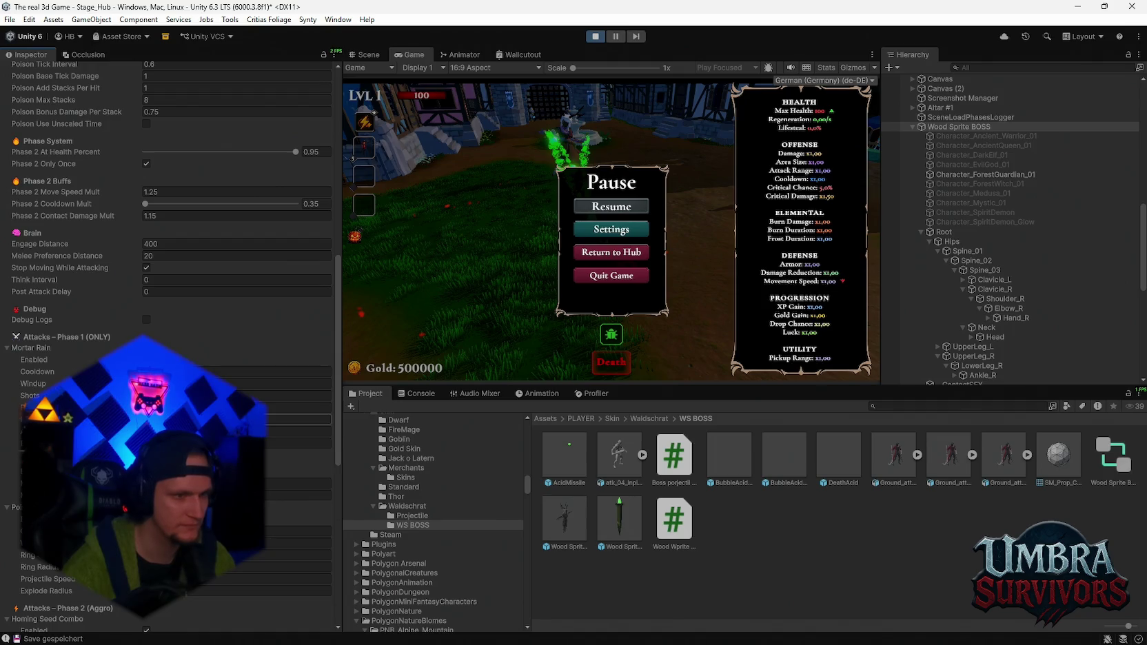
{"action": "scroll", "coordinate": [164, 307], "scroll_direction": "down", "scroll_amount": 2}
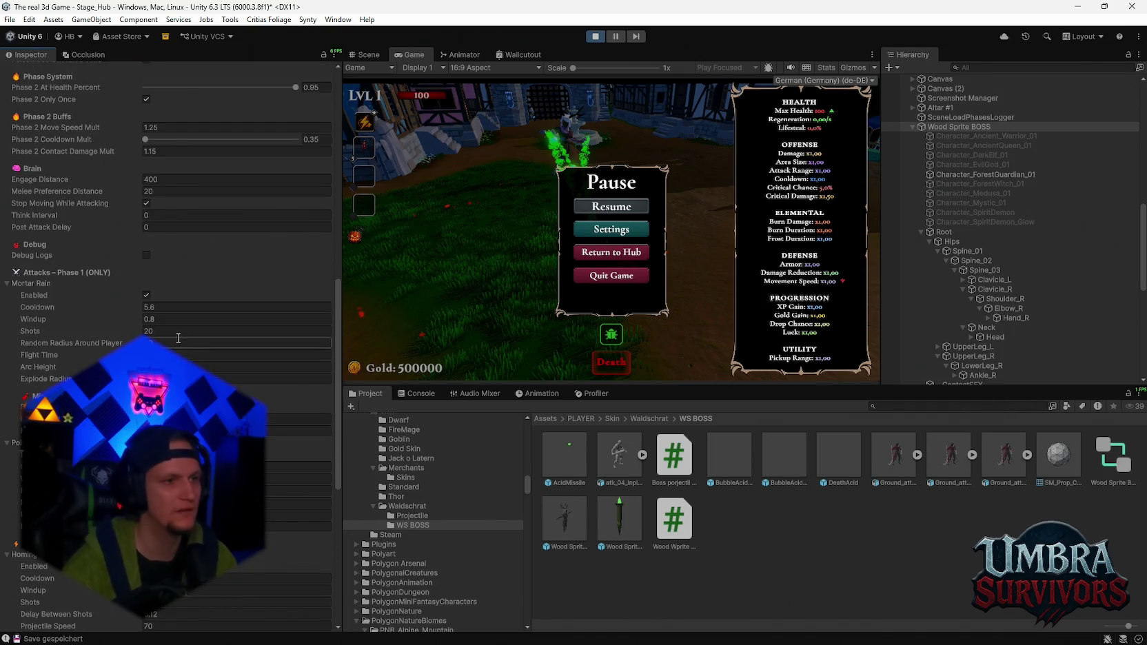
{"action": "left_click", "coordinate": [163, 306]}
{"action": "type", "text": "1"}
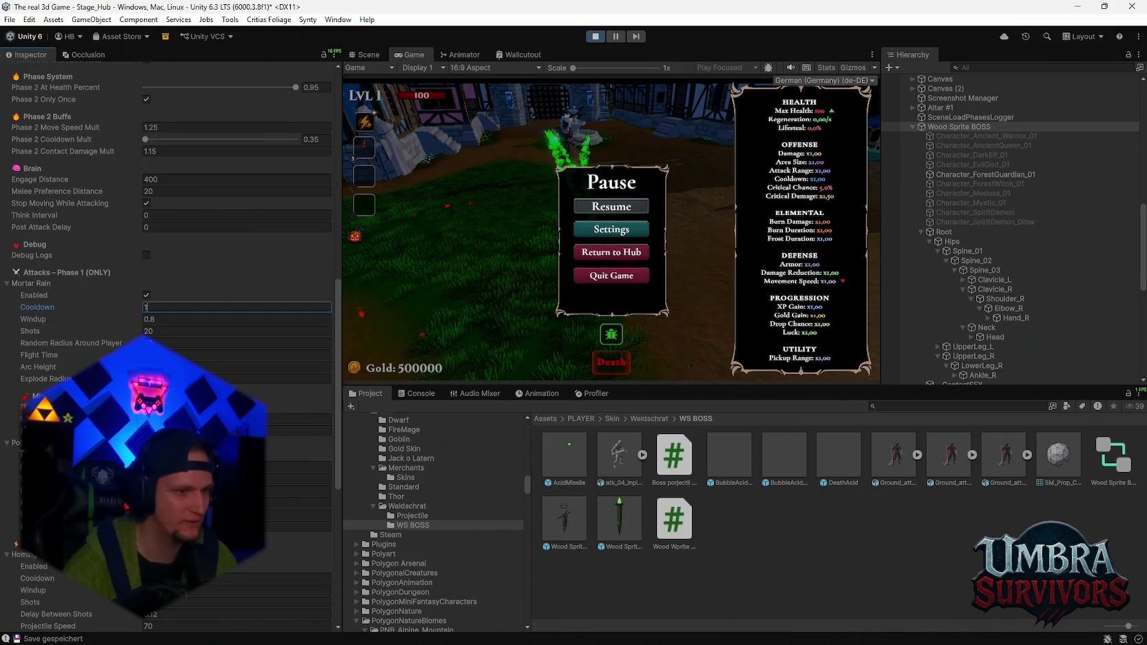
{"action": "key", "text": "Return"}
- Resume the boss fight to test the new cooldowns, then pause again
{"action": "scroll", "coordinate": [168, 310], "scroll_direction": "down", "scroll_amount": 3}
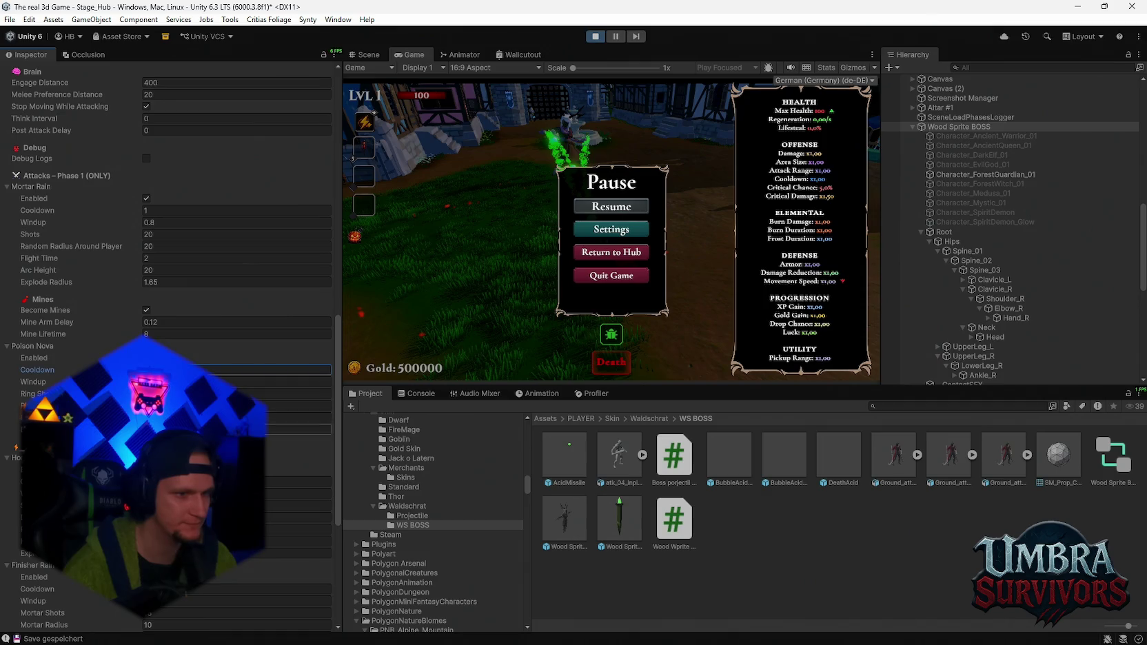
{"action": "scroll", "coordinate": [207, 414], "scroll_direction": "down", "scroll_amount": 2}
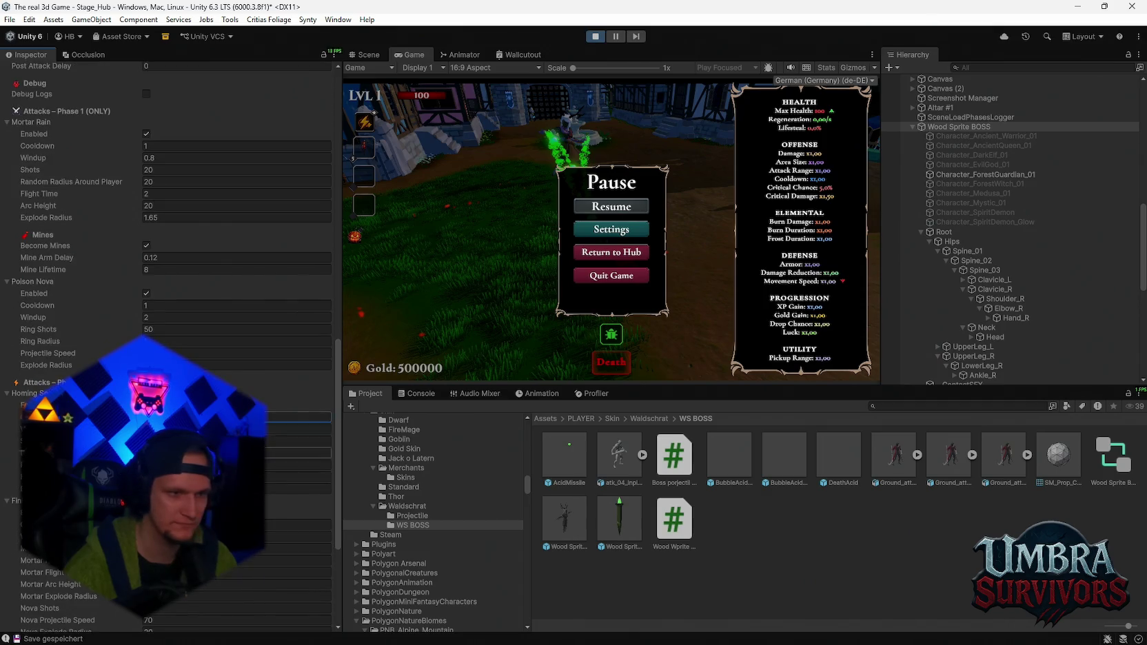
{"action": "scroll", "coordinate": [321, 340], "scroll_direction": "down", "scroll_amount": 4}
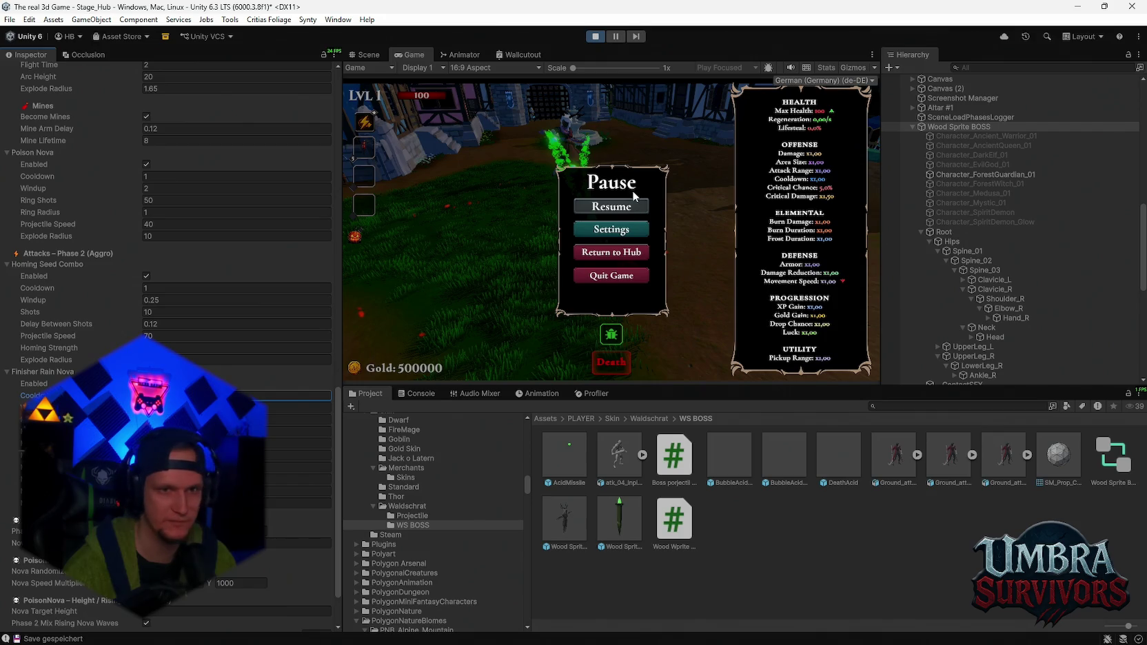
{"action": "left_click", "coordinate": [611, 206]}
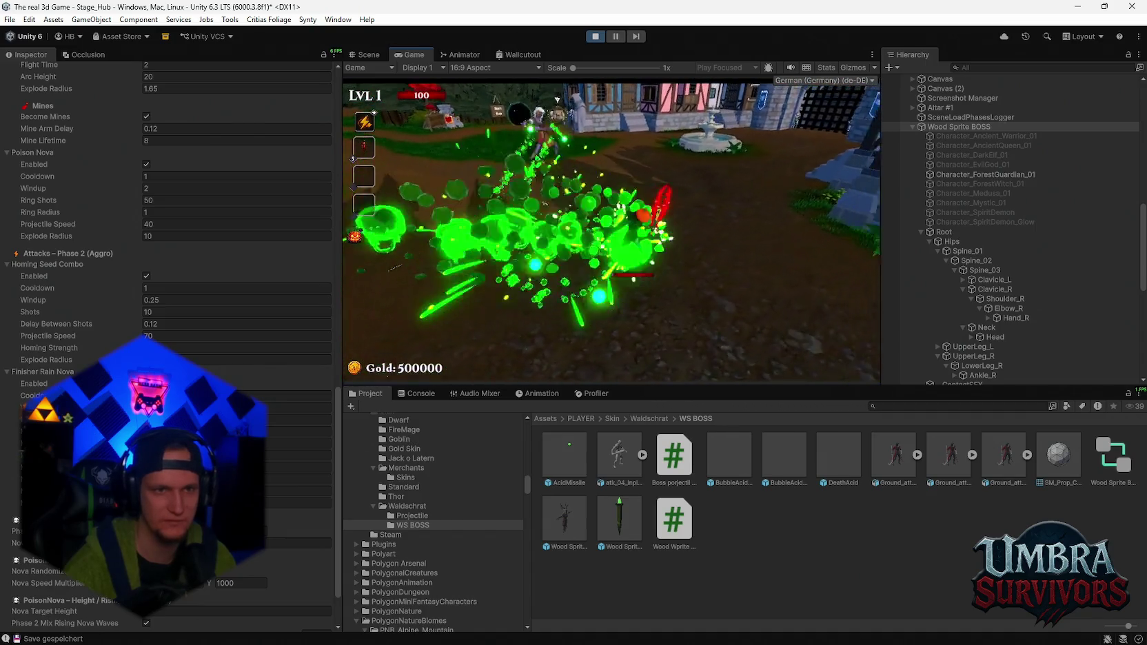
{"action": "key", "text": "Escape"}
- Lower Phase 2 Cooldown Mult to 0.741 and set Mortar Rain Cooldown to 2
{"action": "scroll", "coordinate": [207, 207], "scroll_direction": "up", "scroll_amount": 10}
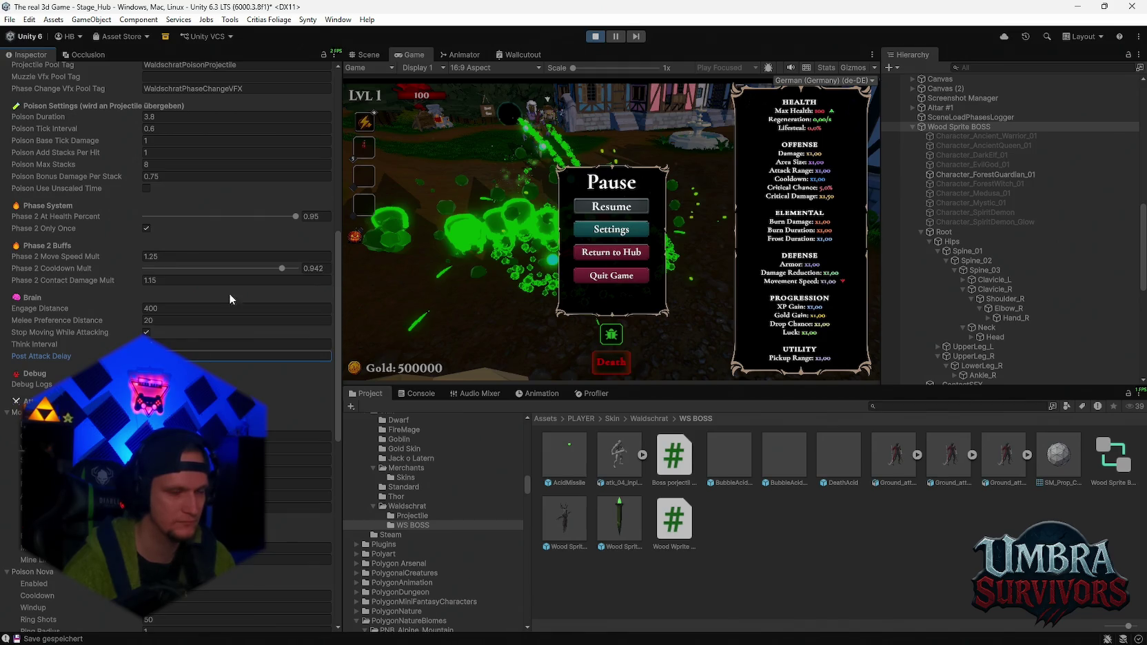
{"action": "left_click_drag", "start_coordinate": [281, 269], "coordinate": [235, 269]}
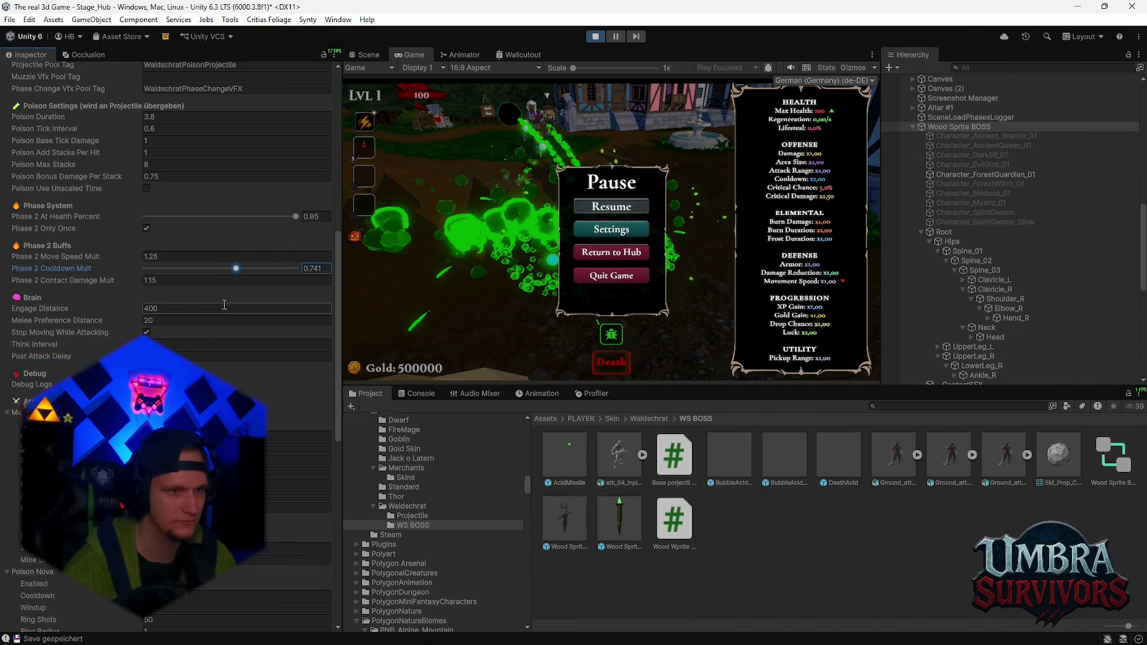
{"action": "scroll", "coordinate": [234, 308], "scroll_direction": "down", "scroll_amount": 6}
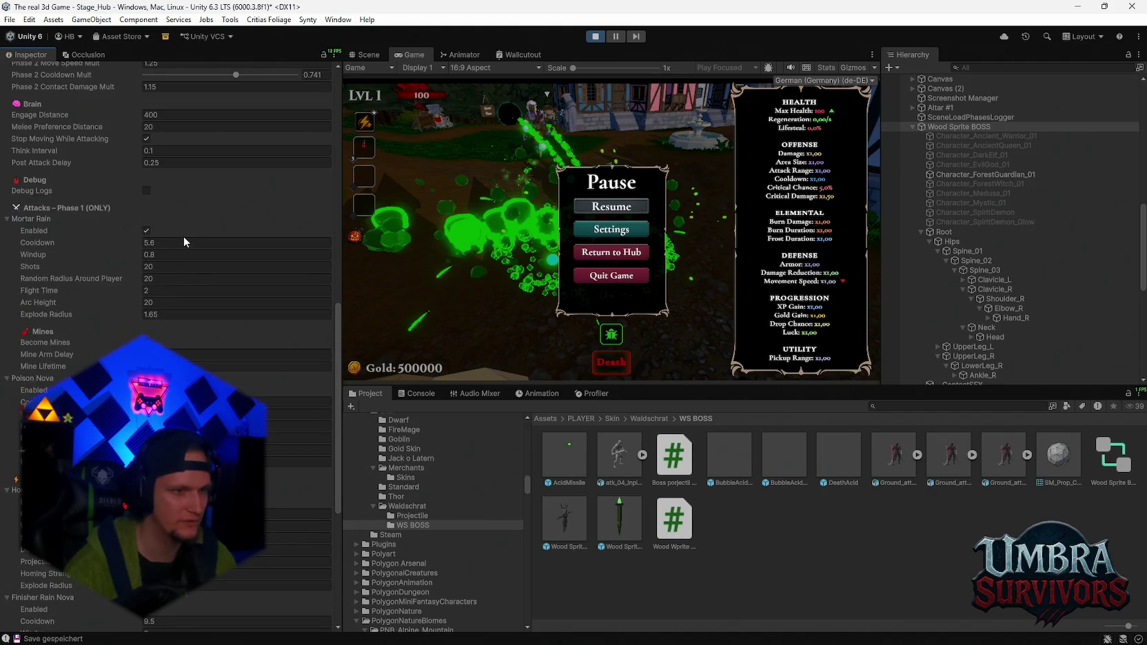
{"action": "type", "text": "2"}
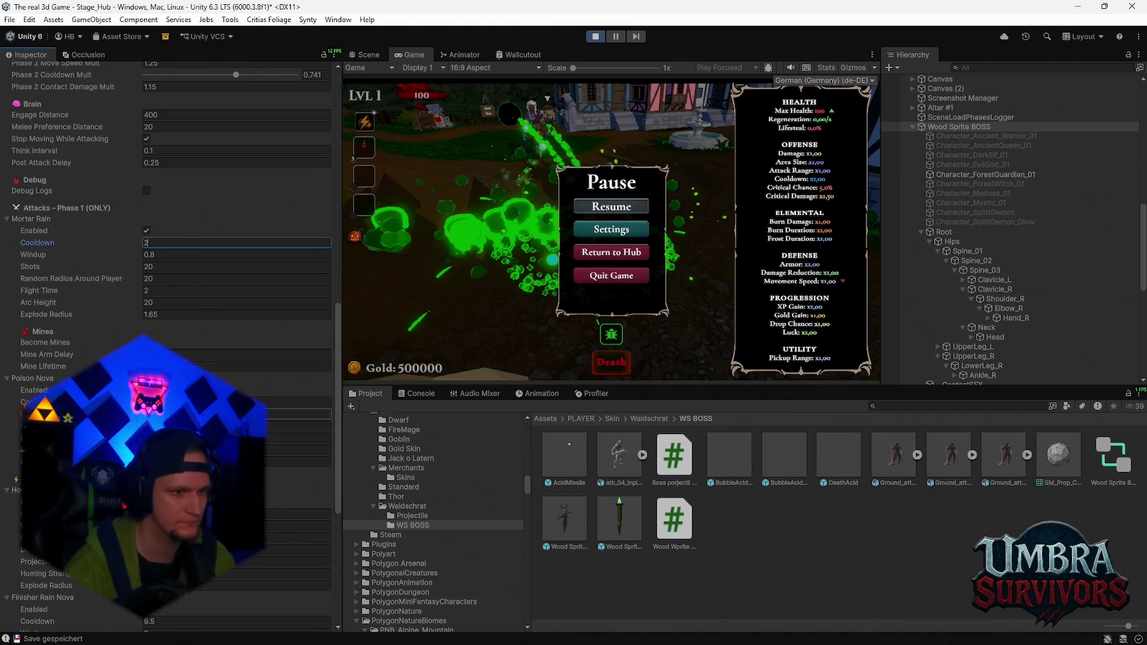
{"action": "left_click", "coordinate": [297, 402]}
- Set Poison Nova and Homing Seed Combo cooldowns to 2, playtest, then pause
{"action": "scroll", "coordinate": [235, 309], "scroll_direction": "down", "scroll_amount": 3}
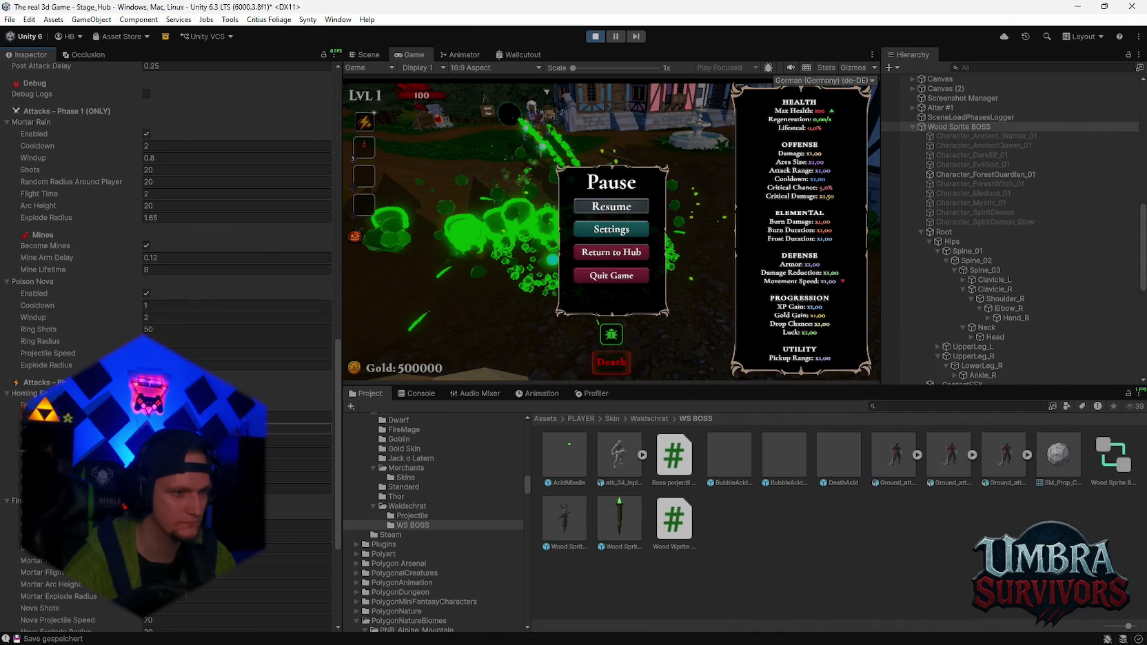
{"action": "scroll", "coordinate": [234, 442], "scroll_direction": "up", "scroll_amount": 2}
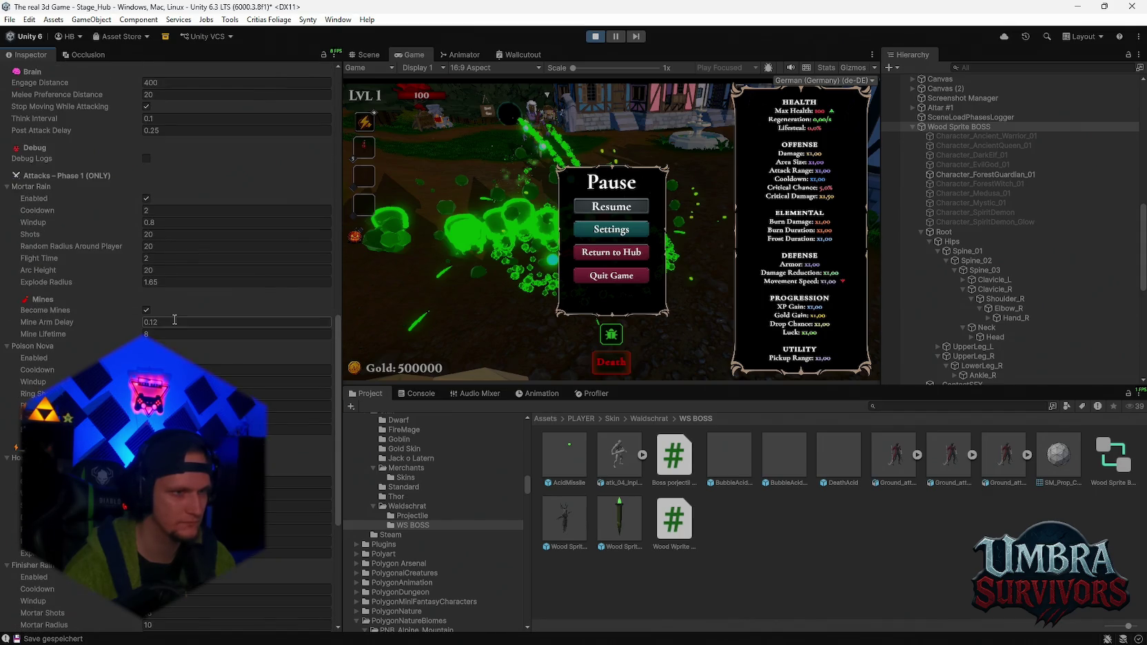
{"action": "scroll", "coordinate": [234, 276], "scroll_direction": "down", "scroll_amount": 2}
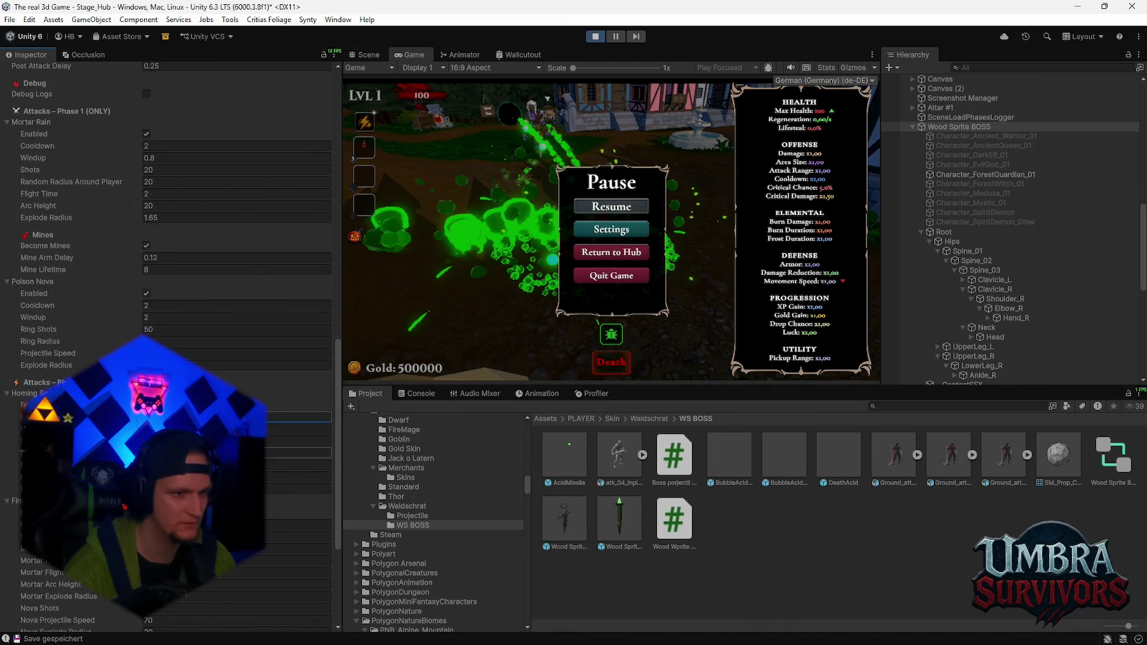
{"action": "scroll", "coordinate": [165, 345], "scroll_direction": "down", "scroll_amount": 4}
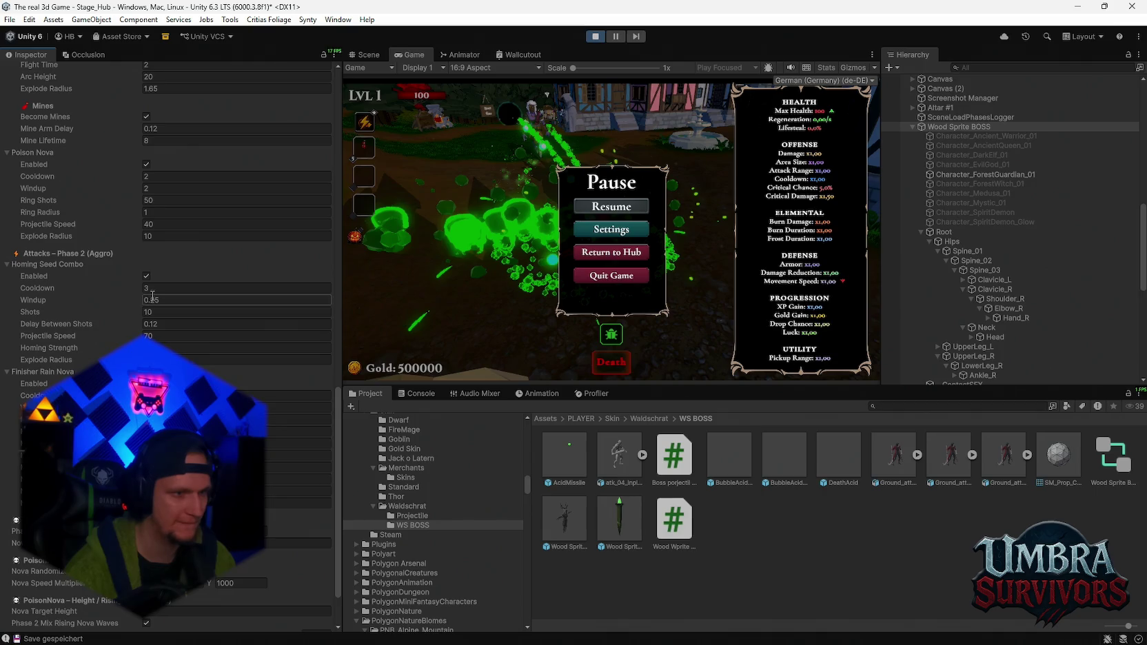
{"action": "left_click", "coordinate": [172, 288]}
{"action": "type", "text": "2"}
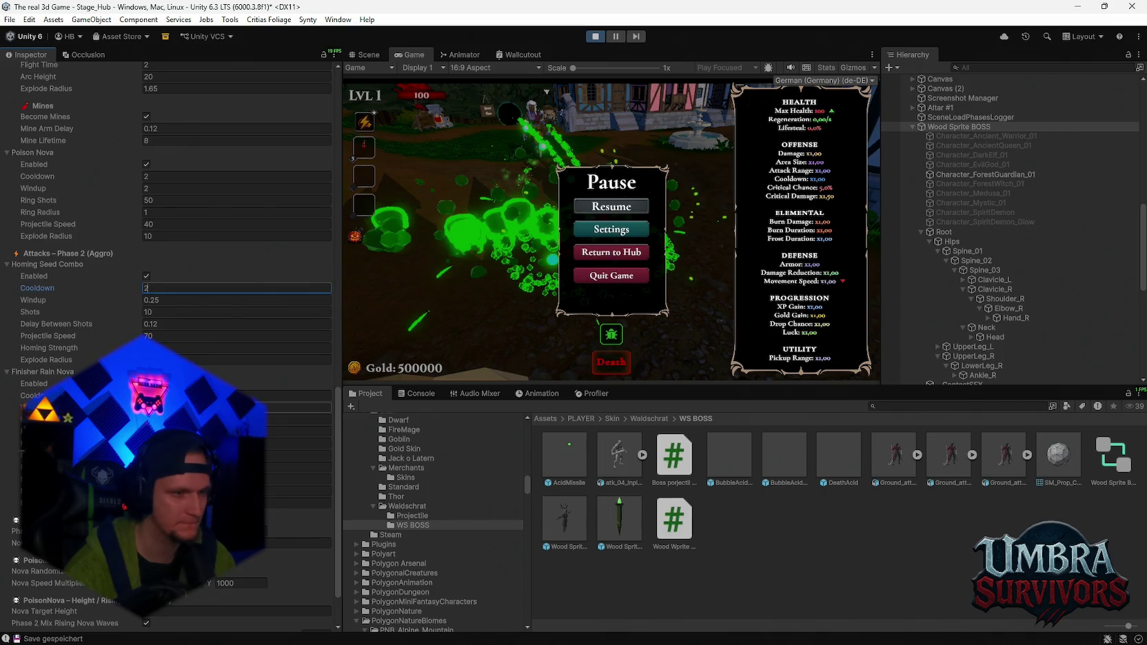
{"action": "key", "text": "Return"}
{"action": "left_click", "coordinate": [605, 206]}
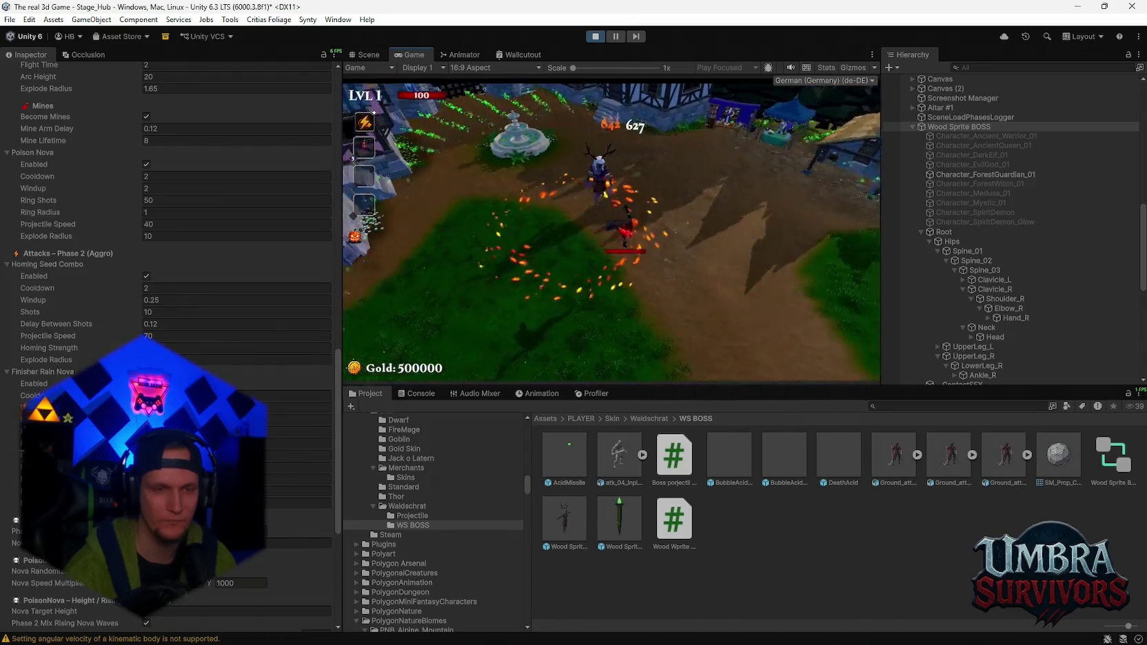
{"action": "key", "text": "Escape"}
- Lower Melee Preference Distance from 20 to 10.39 and resume fighting the boss
{"action": "scroll", "coordinate": [239, 359], "scroll_direction": "down", "scroll_amount": 2}
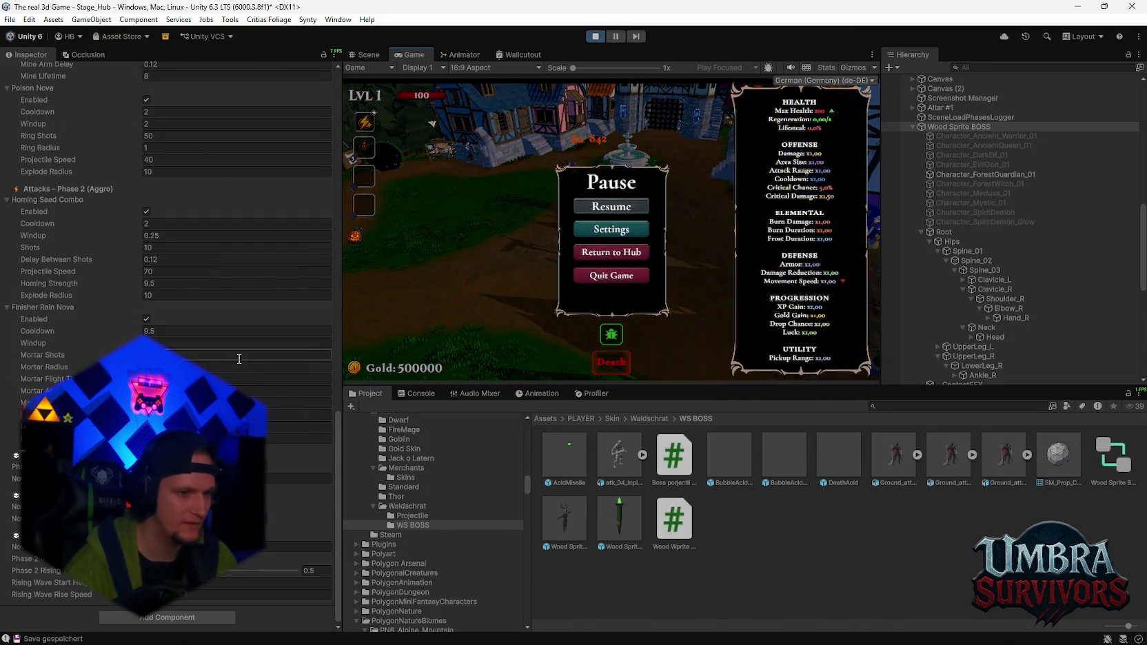
{"action": "scroll", "coordinate": [239, 359], "scroll_direction": "up", "scroll_amount": 12}
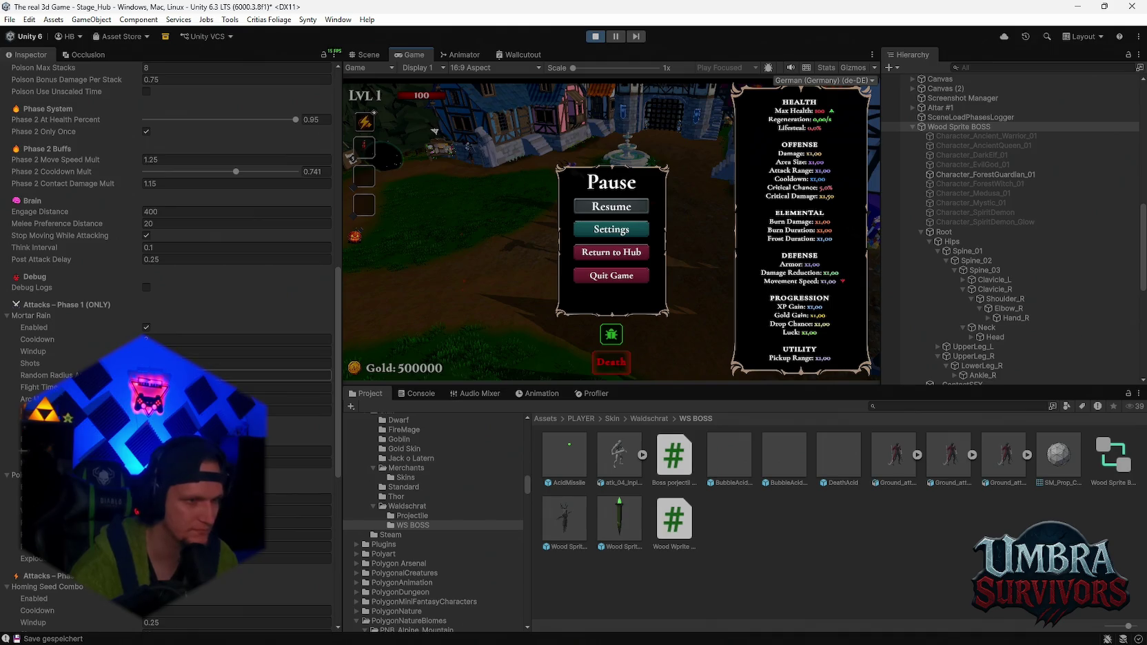
{"action": "scroll", "coordinate": [137, 331], "scroll_direction": "up", "scroll_amount": 3}
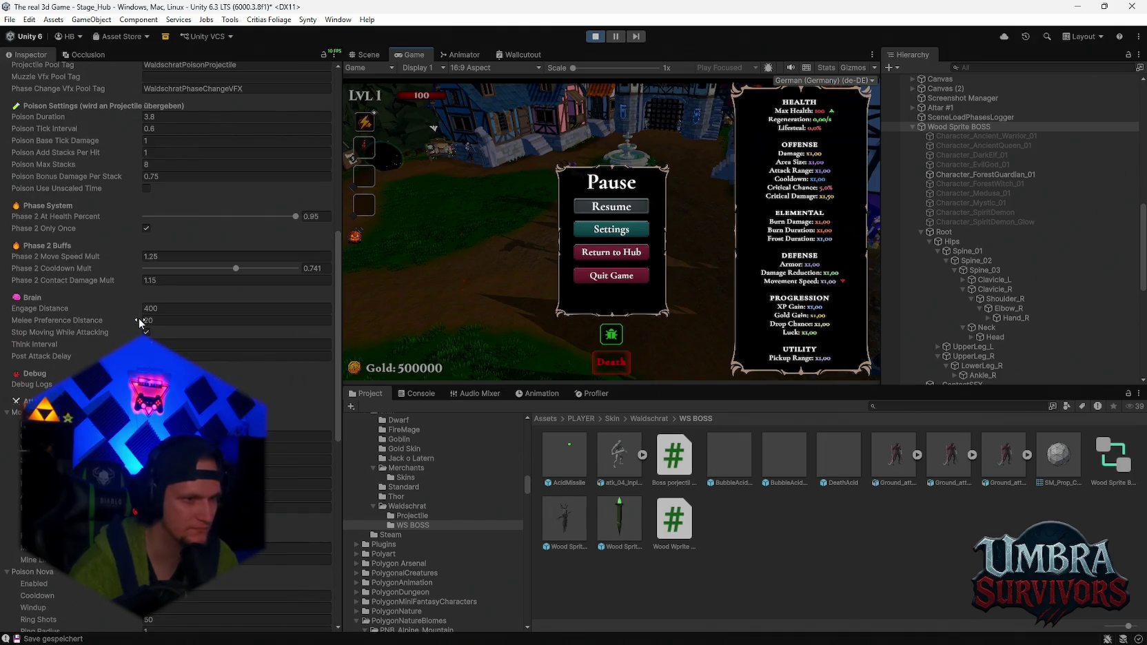
{"action": "mouse_move", "coordinate": [139, 319]}
{"action": "left_mouse_down"}
{"action": "mouse_move", "coordinate": [7, 322]}
{"action": "mouse_move", "coordinate": [1071, 320]}
{"action": "mouse_move", "coordinate": [988, 314]}
{"action": "mouse_move", "coordinate": [1060, 307]}
{"action": "left_mouse_up"}
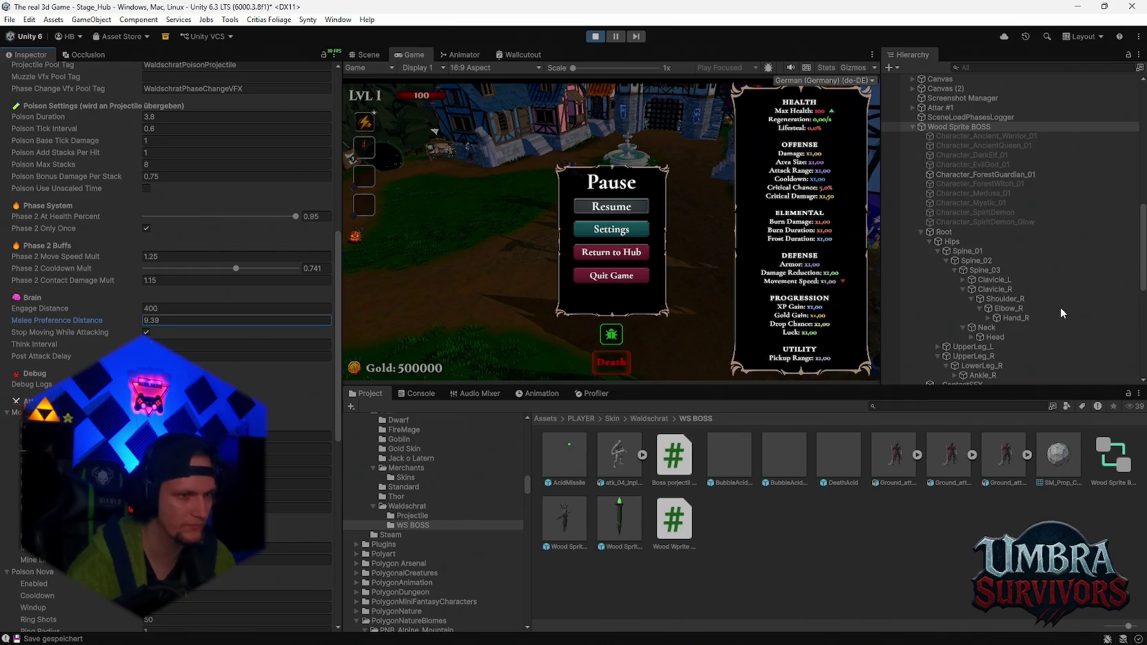
{"action": "left_click", "coordinate": [629, 208]}
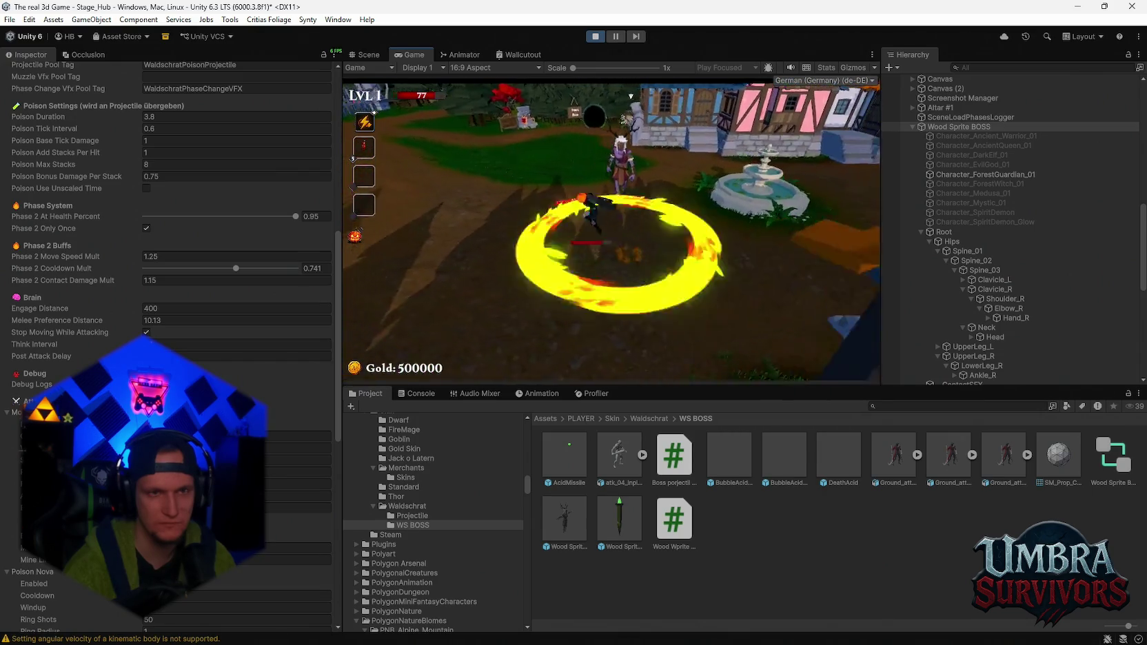
- Pause and work through the Finisher Rain Nova windup and mortar shots fields, ending on its cooldown
{"action": "key", "text": "Escape"}
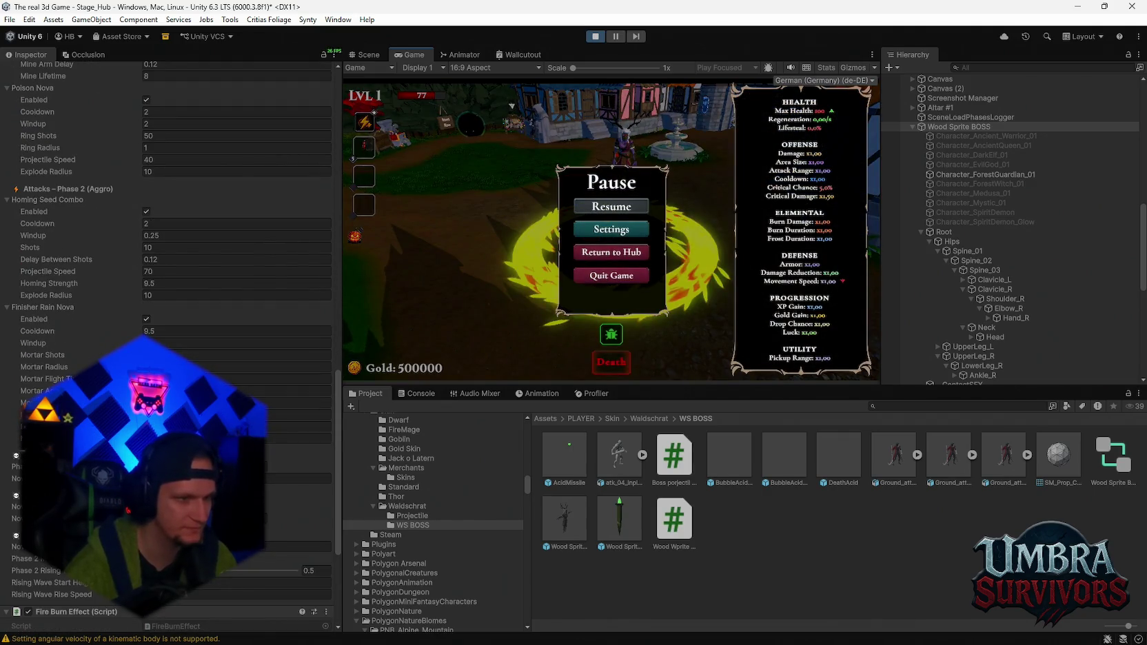
{"action": "left_click", "coordinate": [189, 344]}
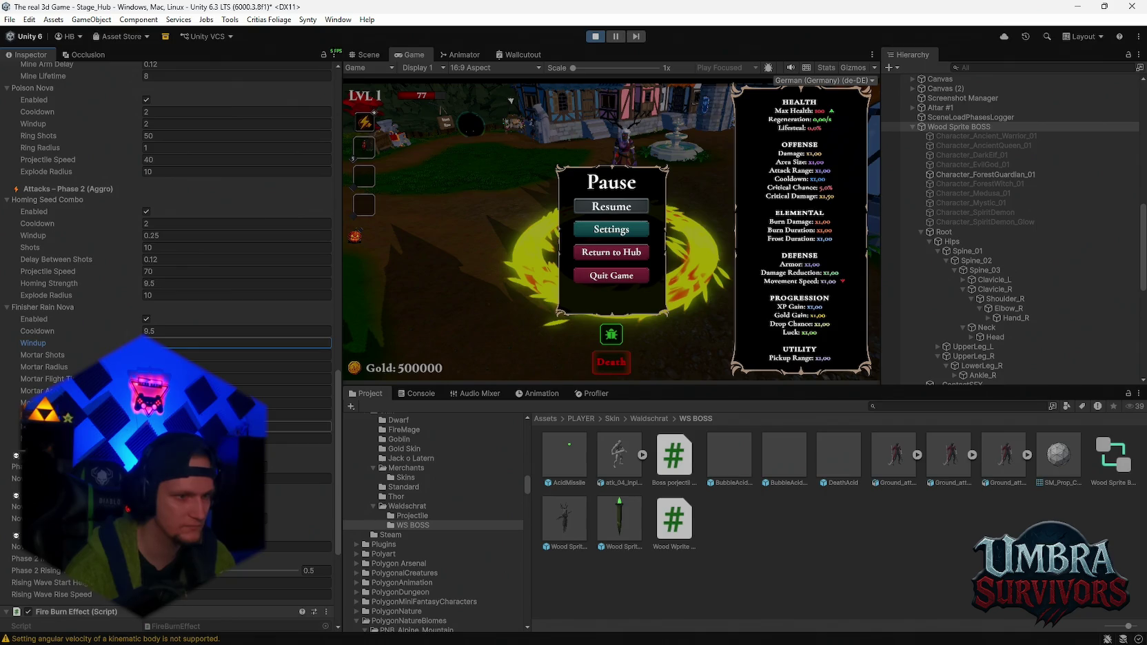
{"action": "key", "text": "Escape"}
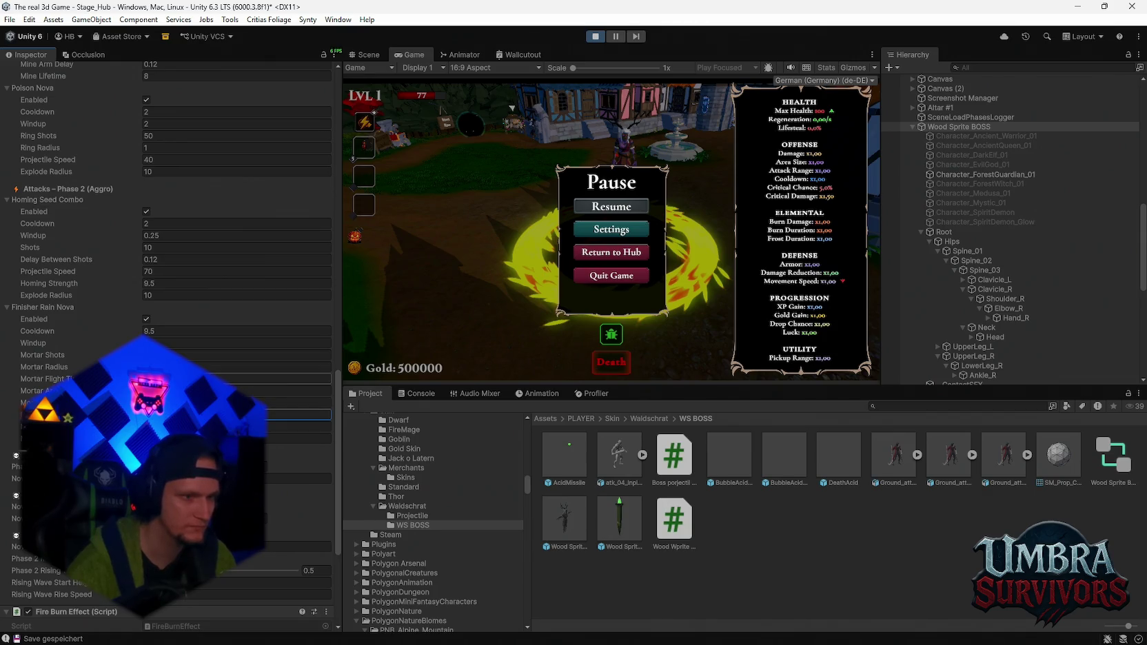
{"action": "left_click", "coordinate": [186, 355]}
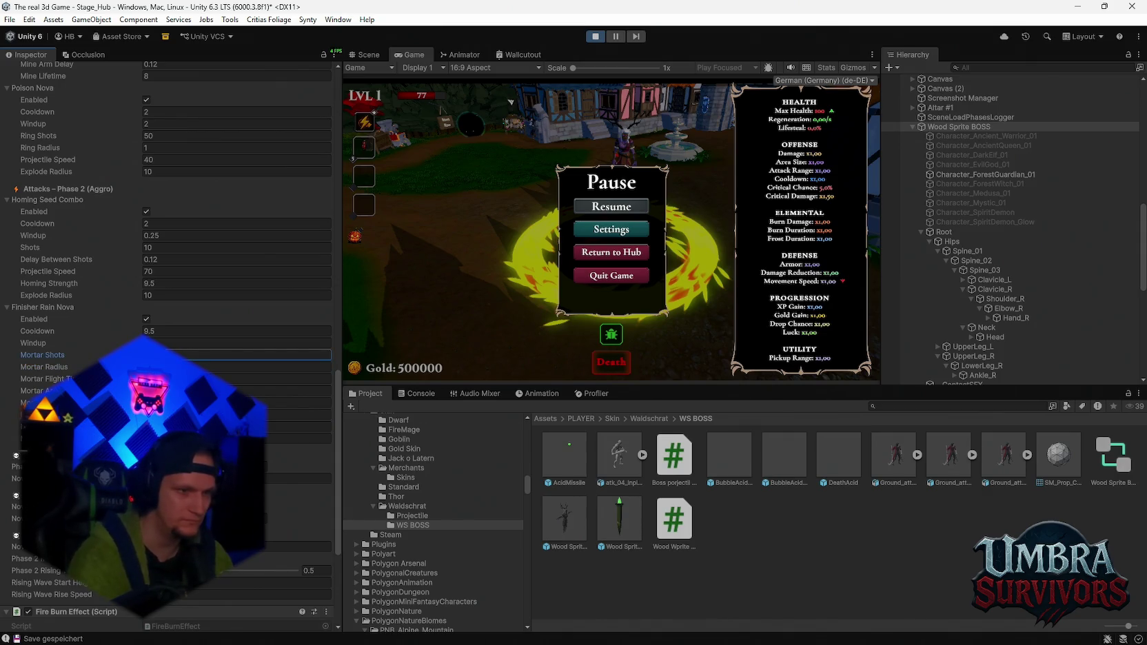
{"action": "left_click", "coordinate": [167, 332]}
- Enter 1 as the Finisher Rain Nova cooldown, playtest the boss, then exit Play mode
{"action": "type", "text": "1"}
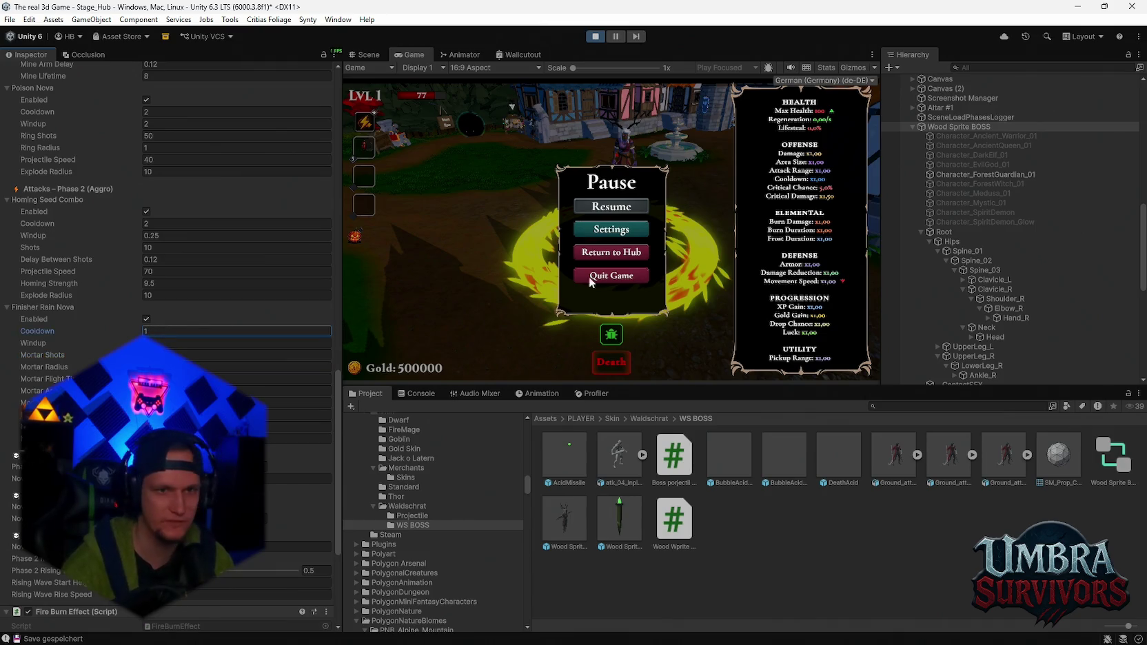
{"action": "left_click", "coordinate": [632, 206]}
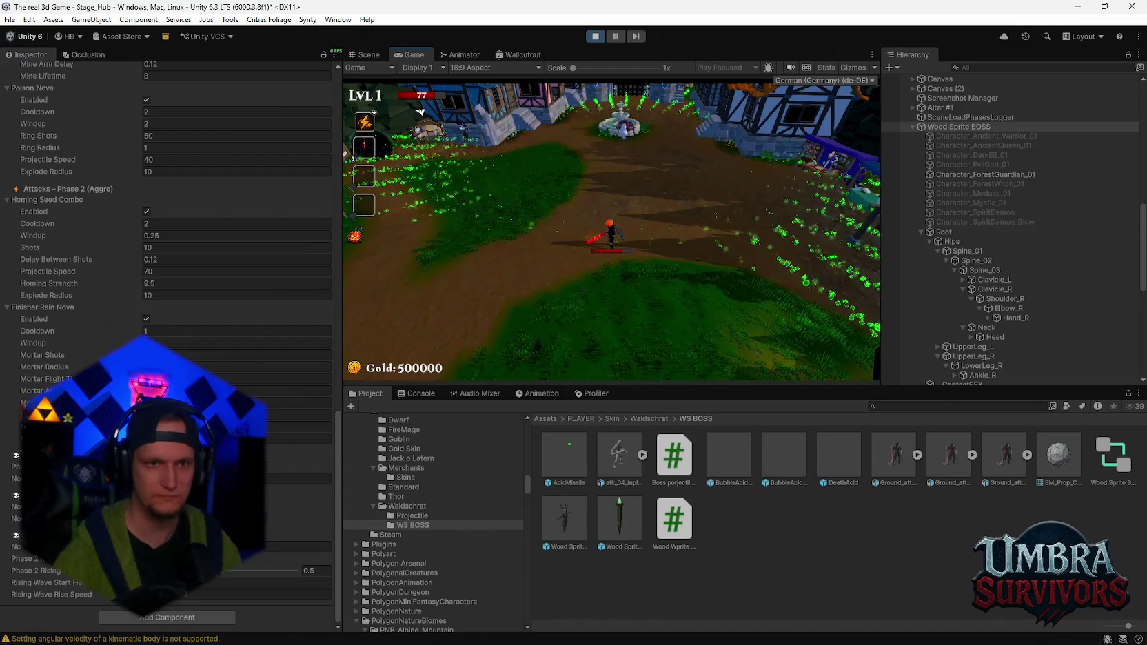
{"action": "key", "text": "Escape"}
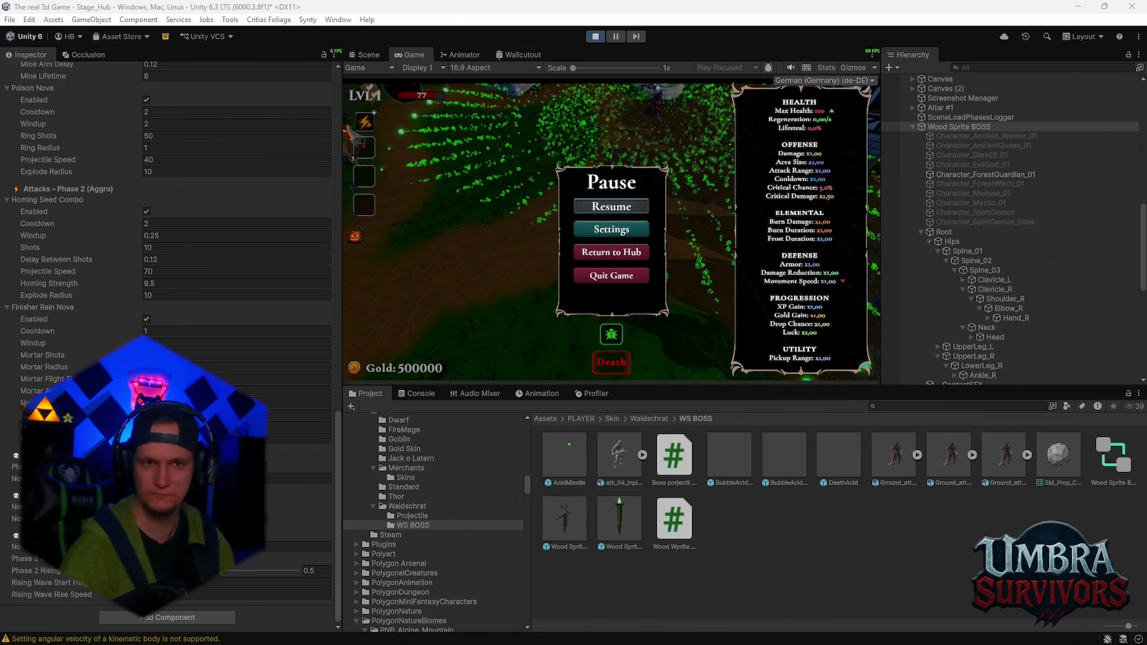
{"action": "left_click", "coordinate": [596, 38]}
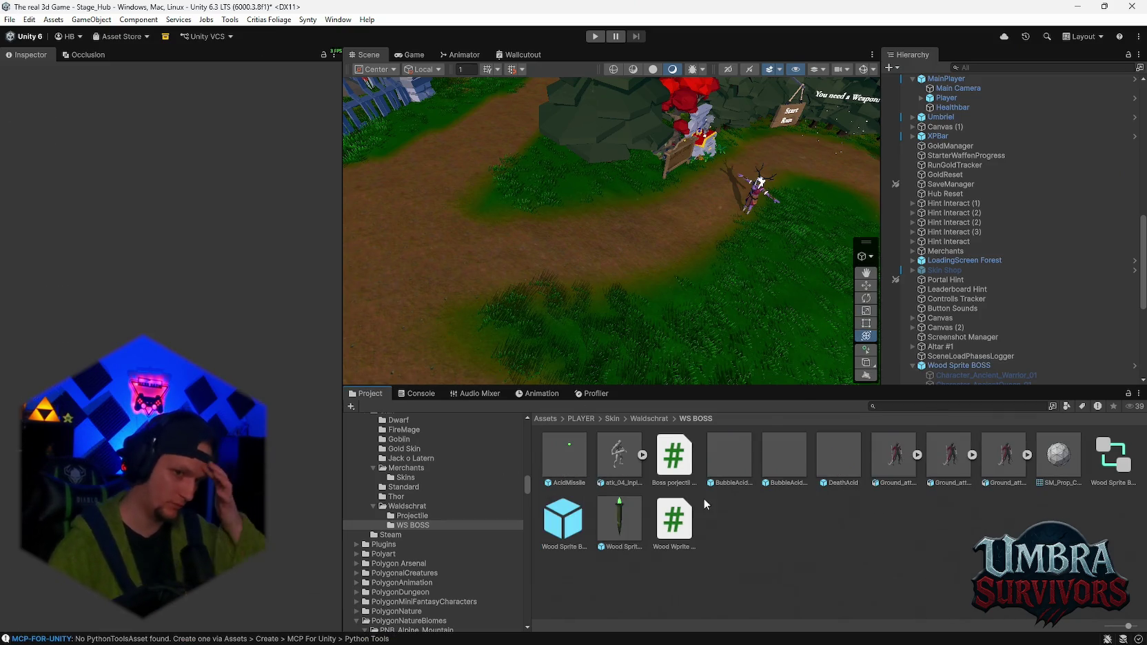
- On the Wood Sprite BOSS, set the Finisher Rain Nova cooldown to 8.5
{"action": "left_click", "coordinate": [958, 365]}
{"action": "scroll", "coordinate": [169, 310], "scroll_direction": "down", "scroll_amount": 10}
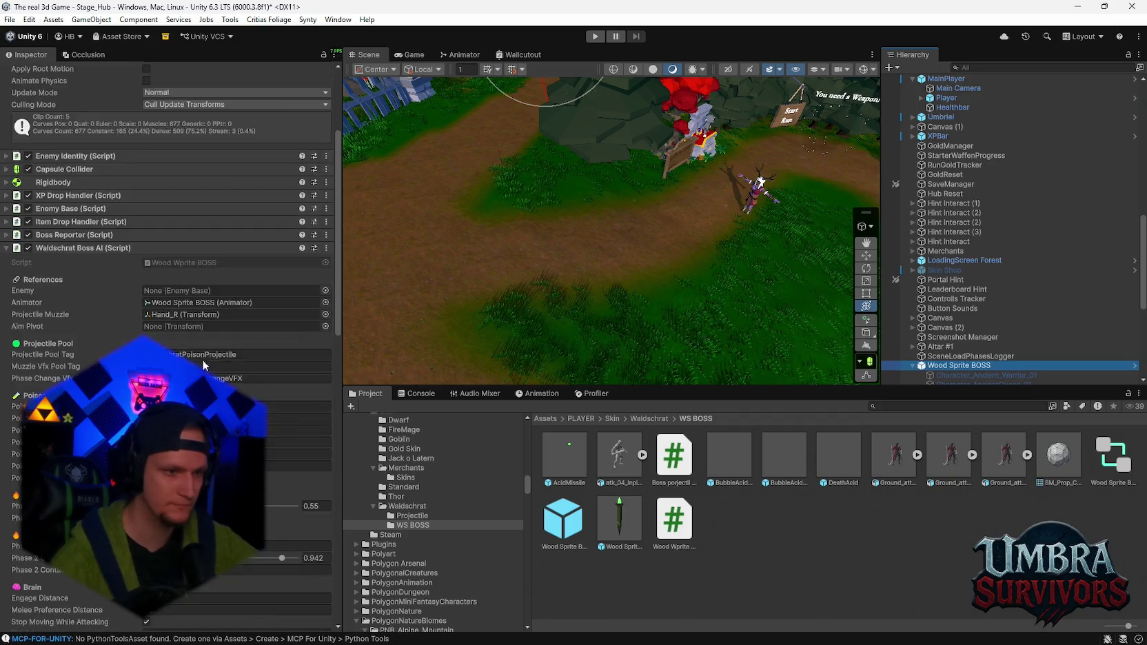
{"action": "scroll", "coordinate": [169, 345], "scroll_direction": "down", "scroll_amount": 10}
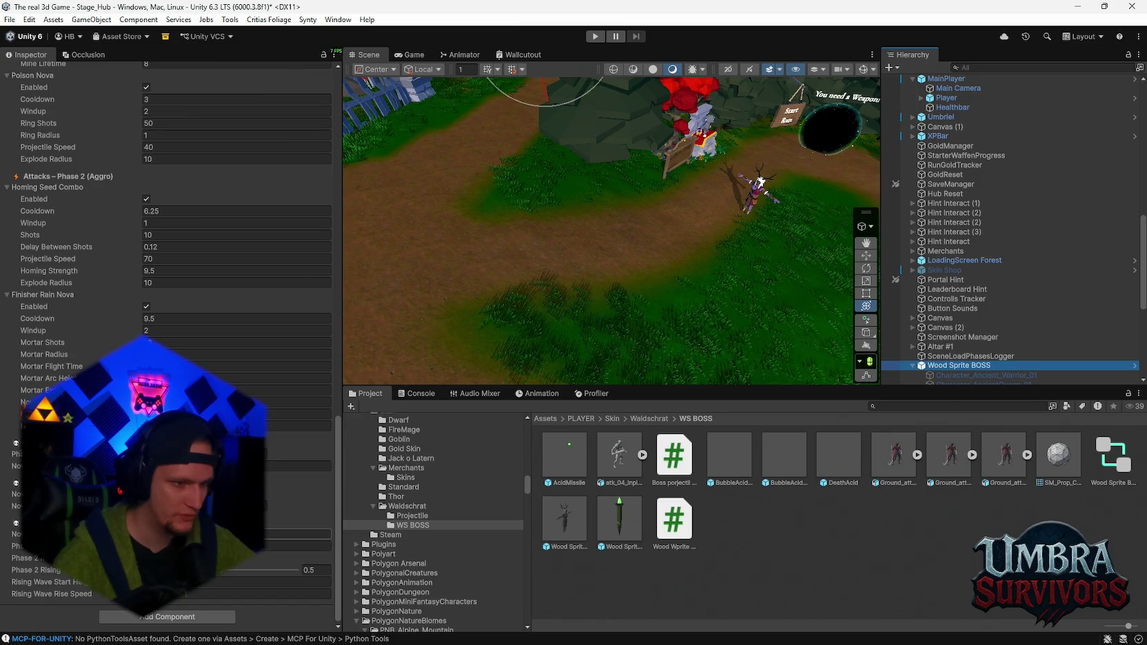
{"action": "left_click", "coordinate": [297, 534]}
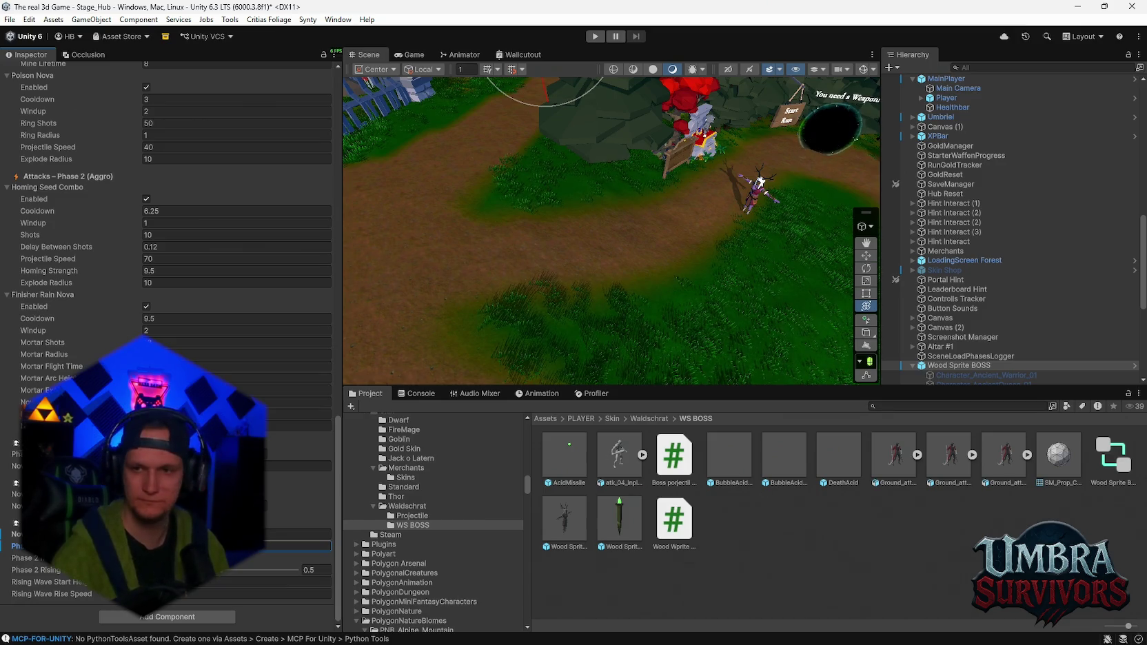
{"action": "scroll", "coordinate": [296, 463], "scroll_direction": "up", "scroll_amount": 3}
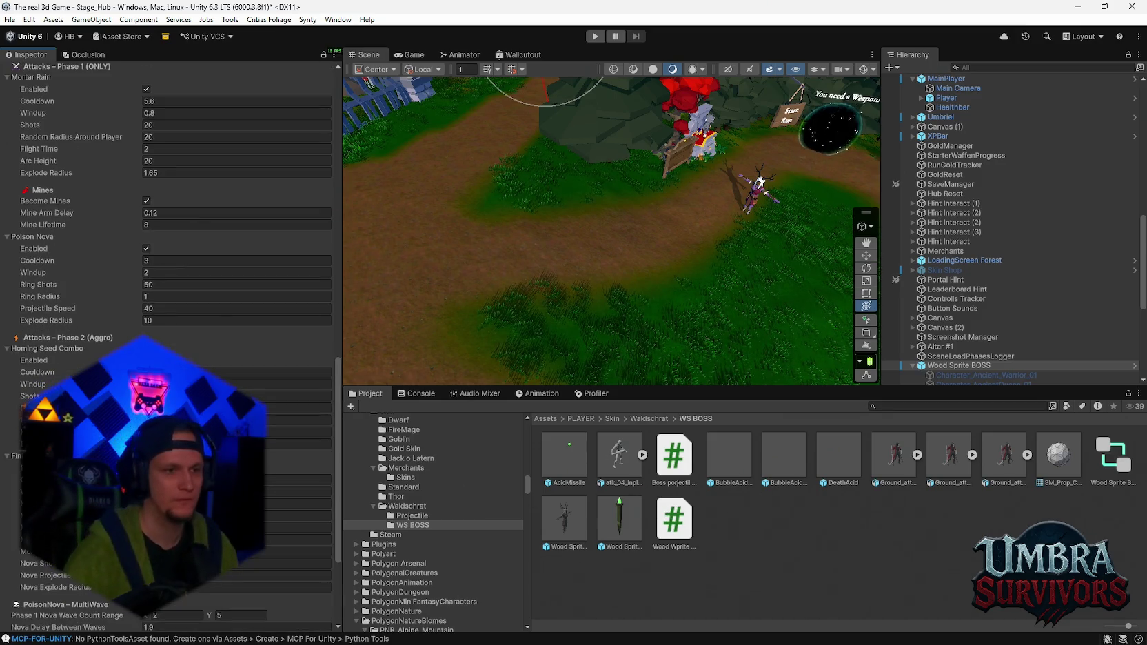
{"action": "scroll", "coordinate": [297, 463], "scroll_direction": "up", "scroll_amount": 3}
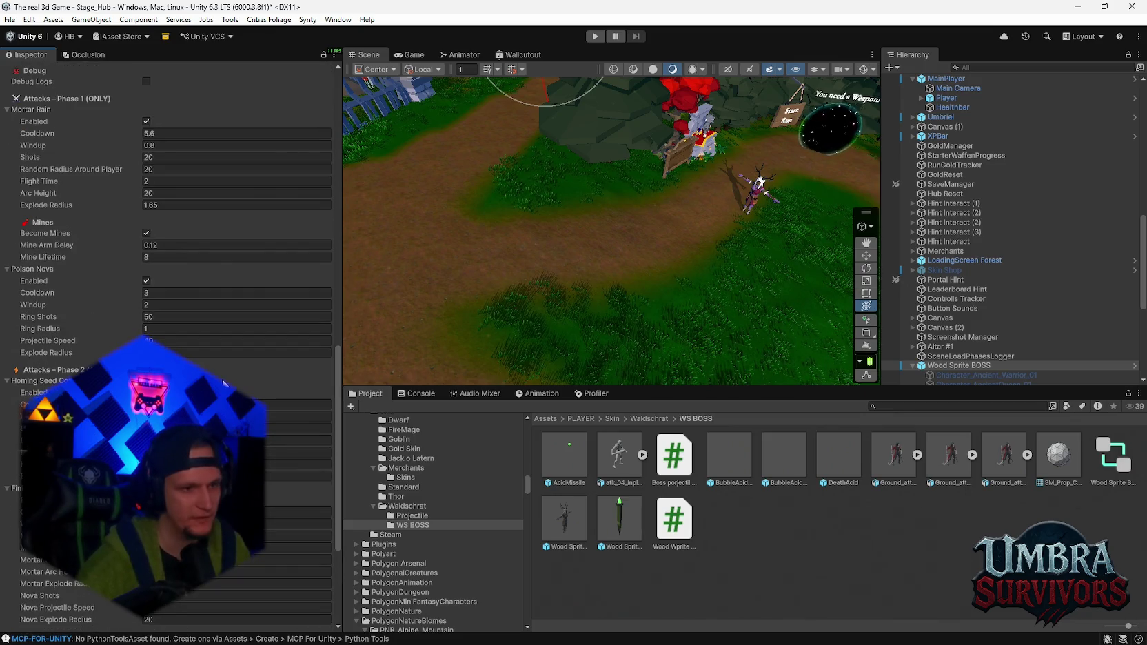
{"action": "scroll", "coordinate": [296, 476], "scroll_direction": "down", "scroll_amount": 6}
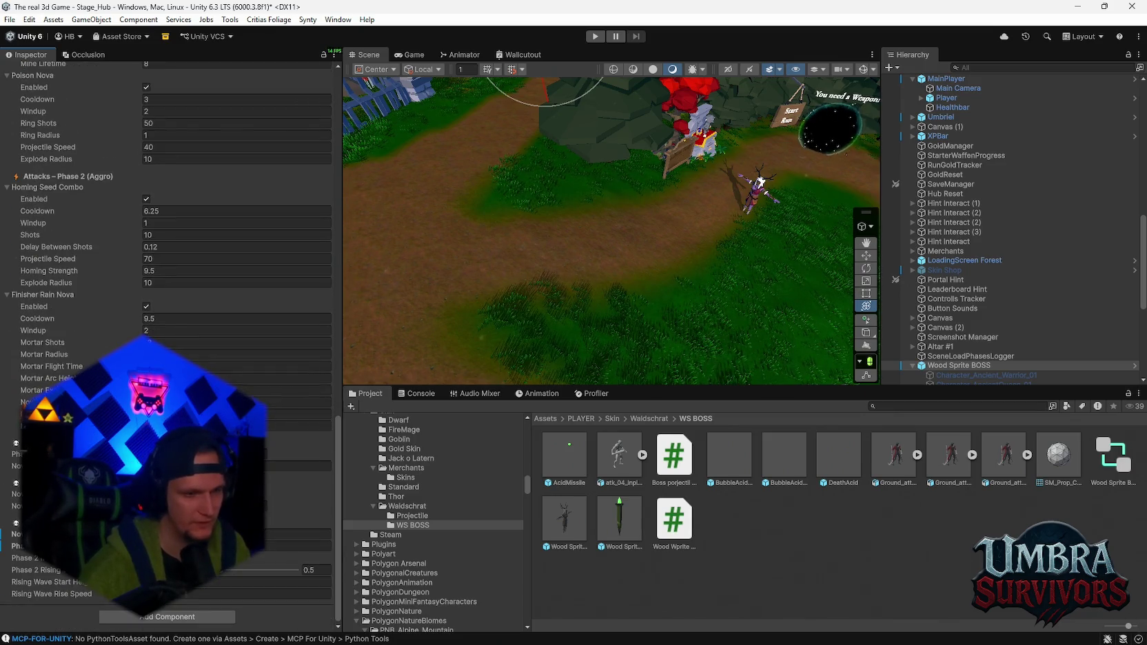
{"action": "scroll", "coordinate": [297, 476], "scroll_direction": "up", "scroll_amount": 2}
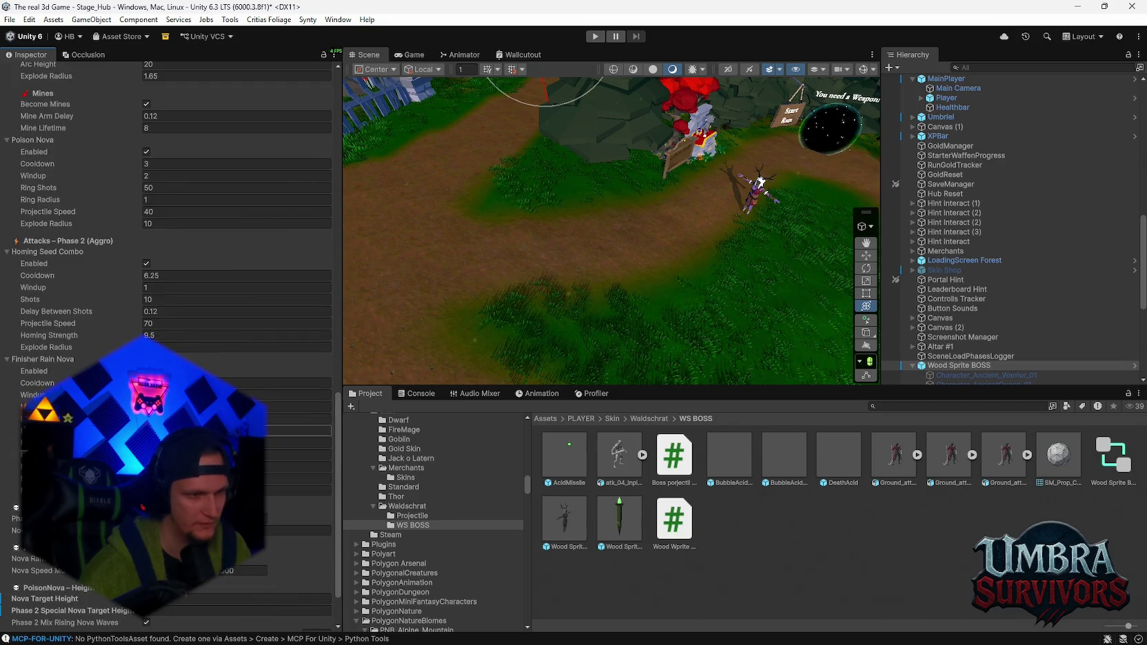
{"action": "left_click", "coordinate": [297, 394]}
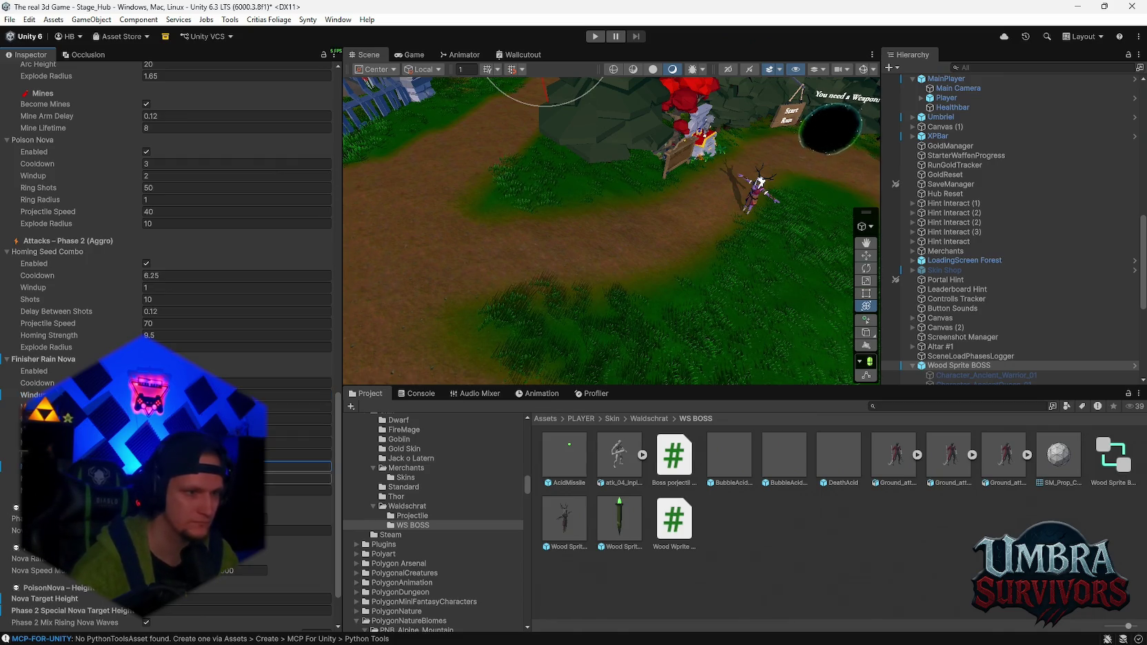
{"action": "left_click", "coordinate": [290, 395]}
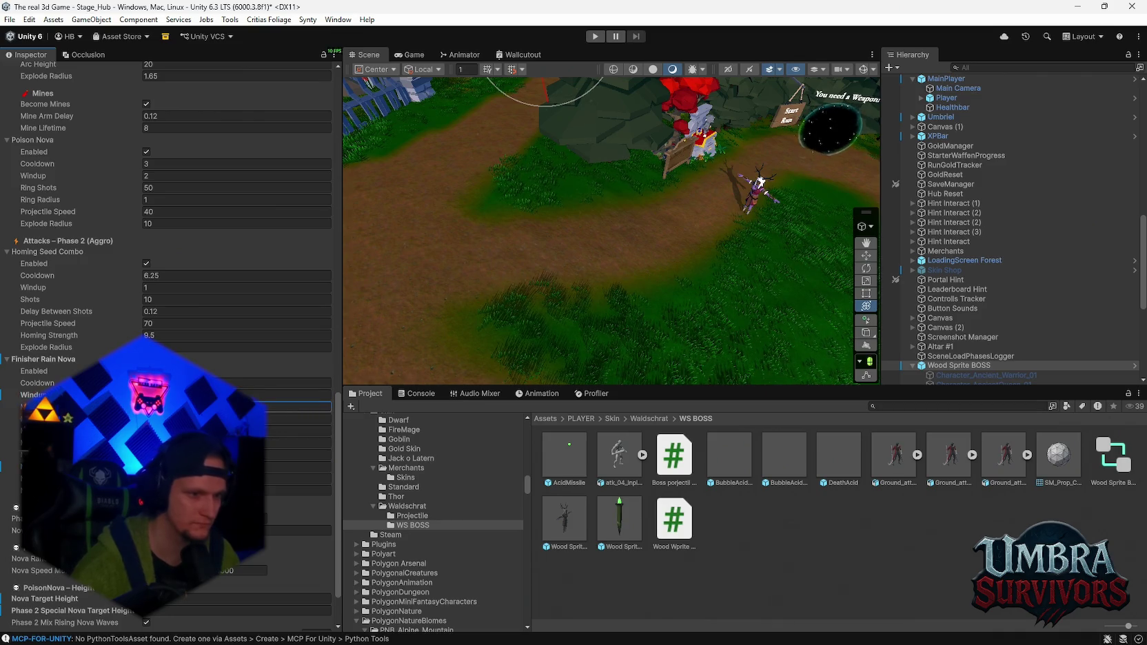
- Open the AcidMissile prefab and inspect its BubbleAcidTrail, SubGlow and SubDebris emitters
{"action": "double_click", "coordinate": [570, 453]}
{"action": "left_click", "coordinate": [922, 113]}
{"action": "left_click", "coordinate": [965, 122]}
{"action": "left_click", "coordinate": [980, 133]}
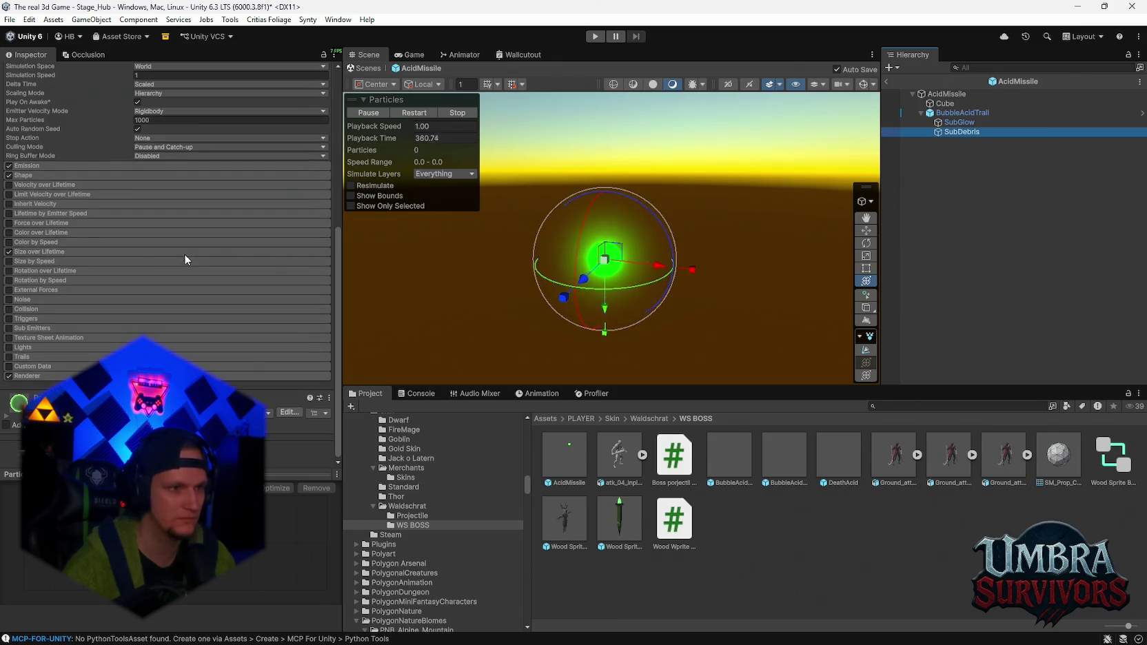
{"action": "scroll", "coordinate": [183, 259], "scroll_direction": "up", "scroll_amount": 5}
- Check SubGlow's rendering material and enable the SubGlow object
{"action": "left_click", "coordinate": [966, 122]}
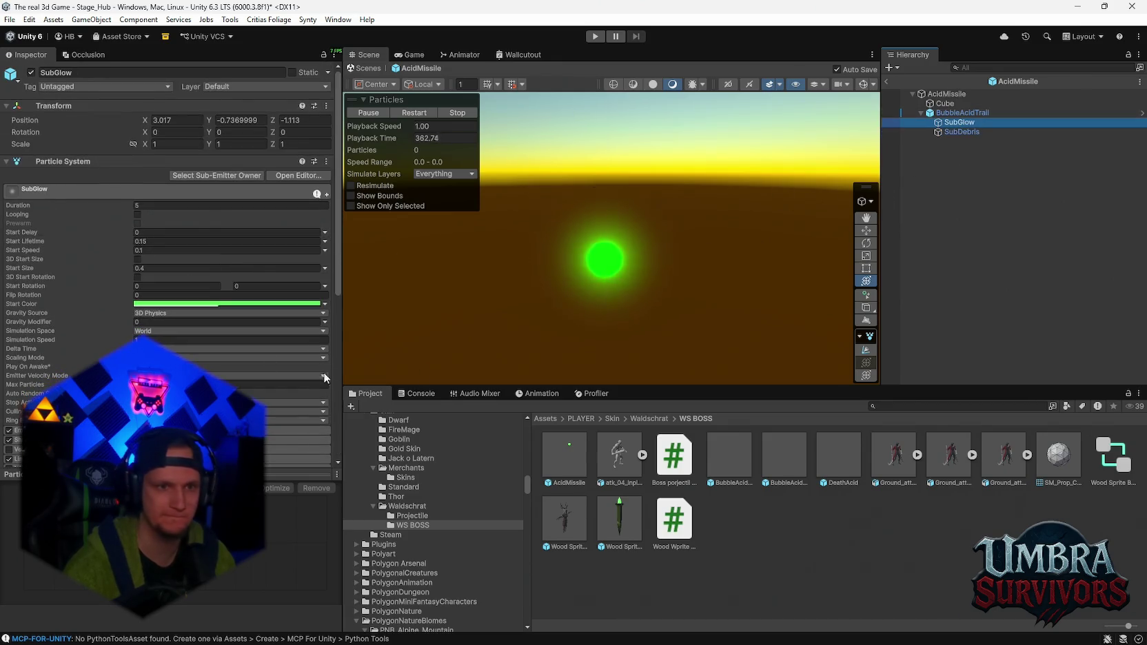
{"action": "scroll", "coordinate": [200, 336], "scroll_direction": "down", "scroll_amount": 8}
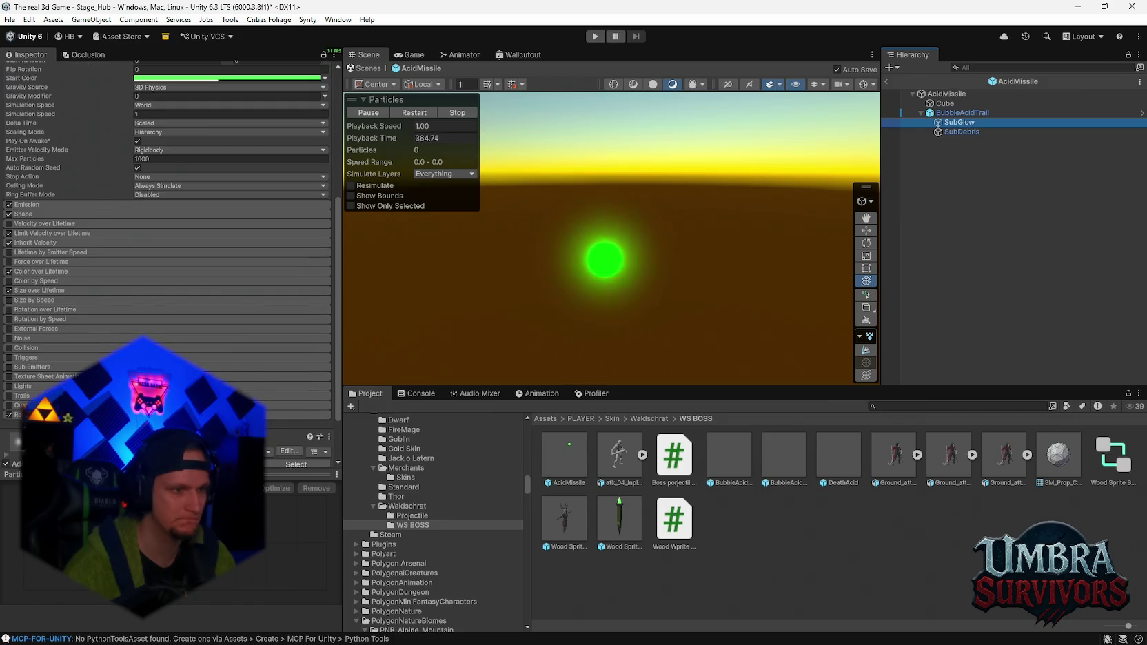
{"action": "scroll", "coordinate": [168, 220], "scroll_direction": "down", "scroll_amount": 5}
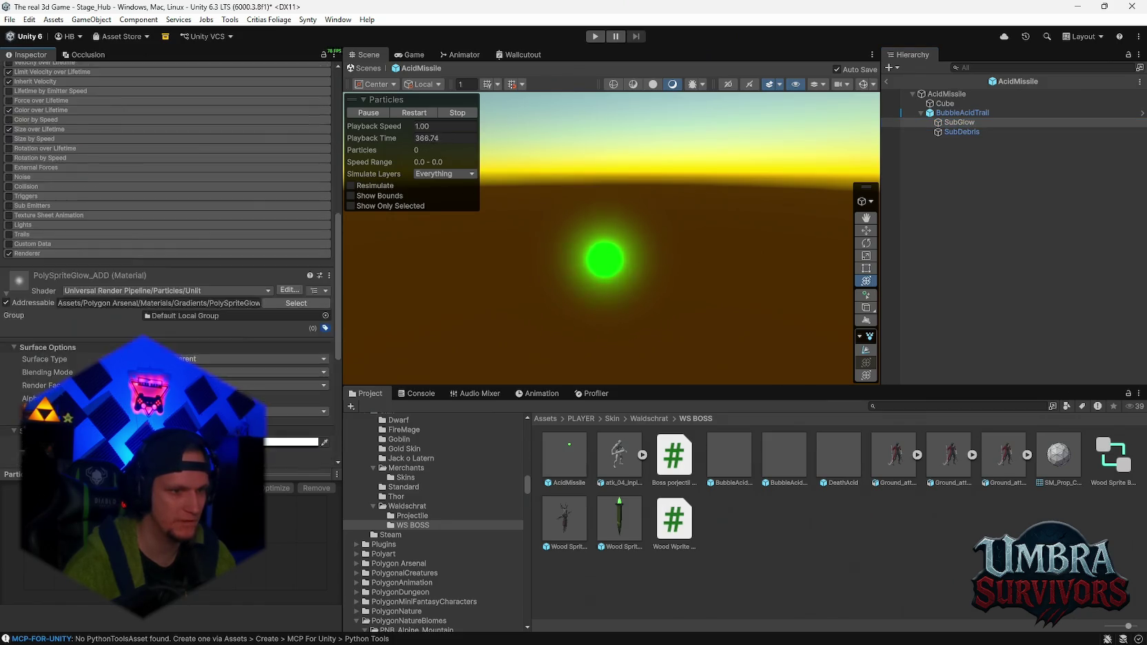
{"action": "scroll", "coordinate": [38, 288], "scroll_direction": "down", "scroll_amount": 6}
{"action": "scroll", "coordinate": [37, 288], "scroll_direction": "up", "scroll_amount": 7}
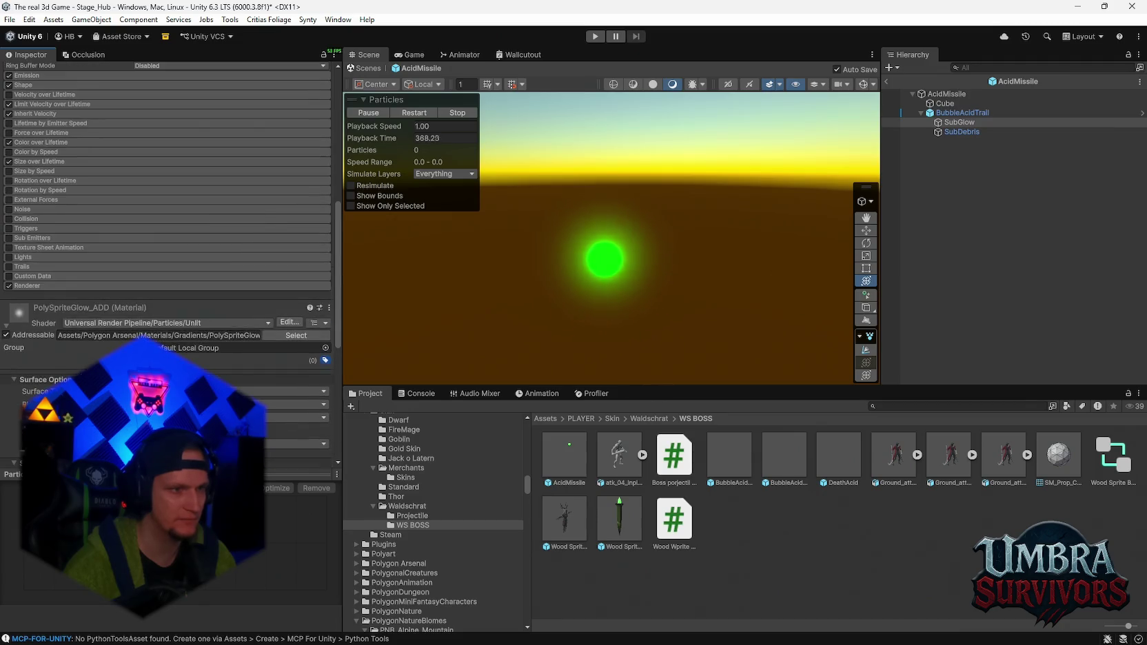
{"action": "left_click", "coordinate": [38, 288]}
{"action": "left_click", "coordinate": [177, 315]}
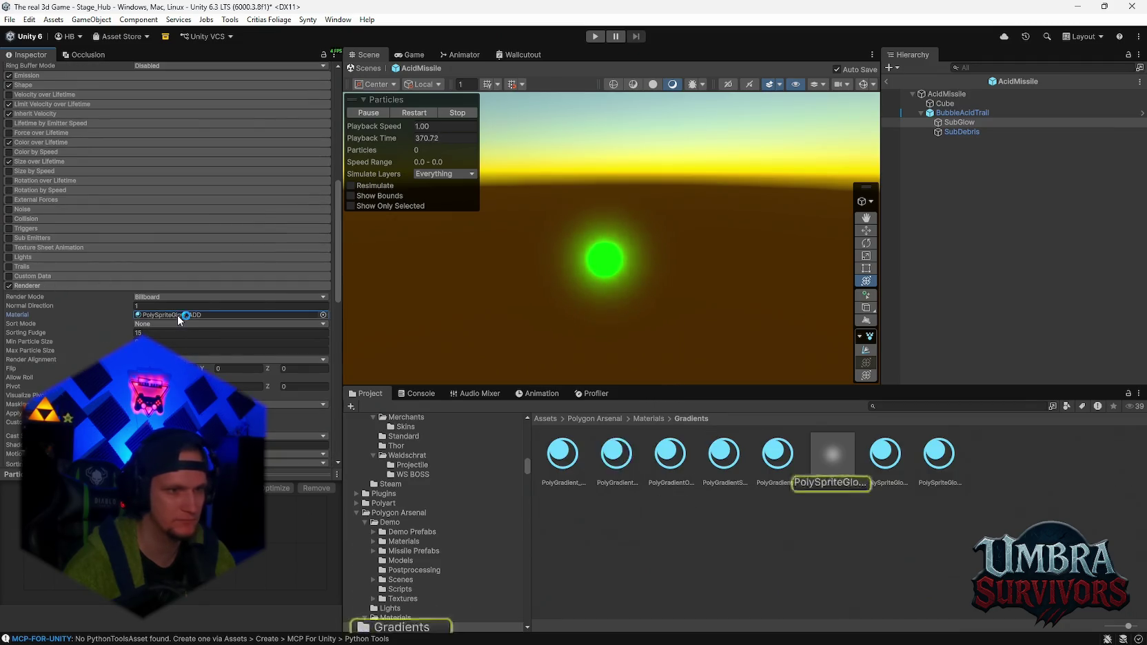
{"action": "scroll", "coordinate": [178, 314], "scroll_direction": "up", "scroll_amount": 6}
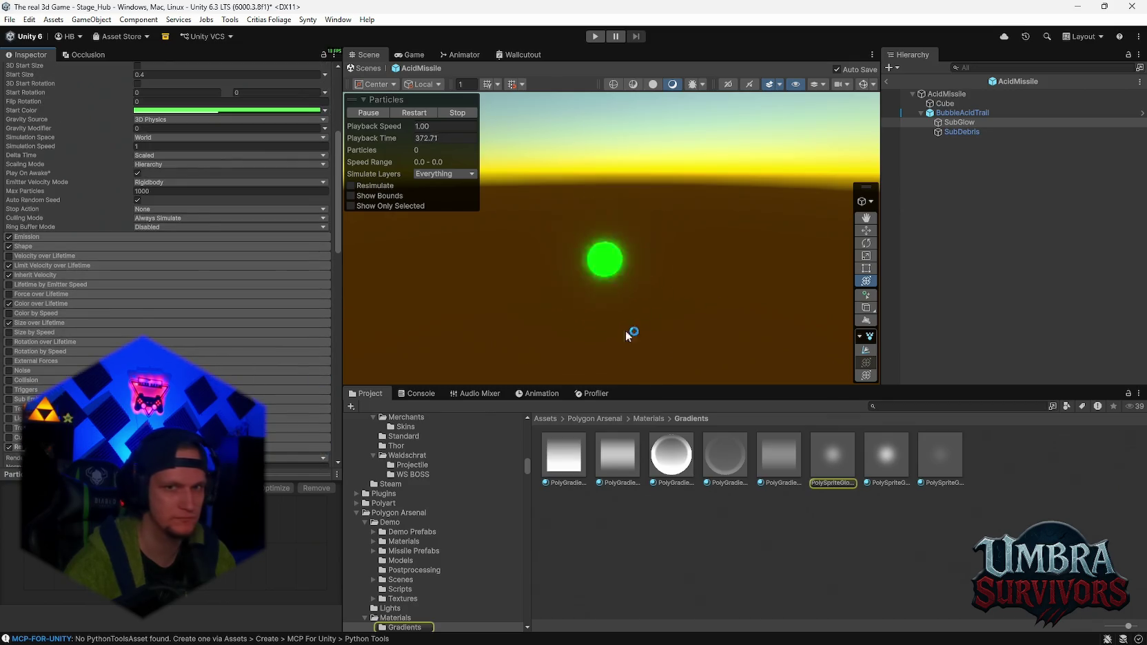
{"action": "scroll", "coordinate": [28, 117], "scroll_direction": "up", "scroll_amount": 7}
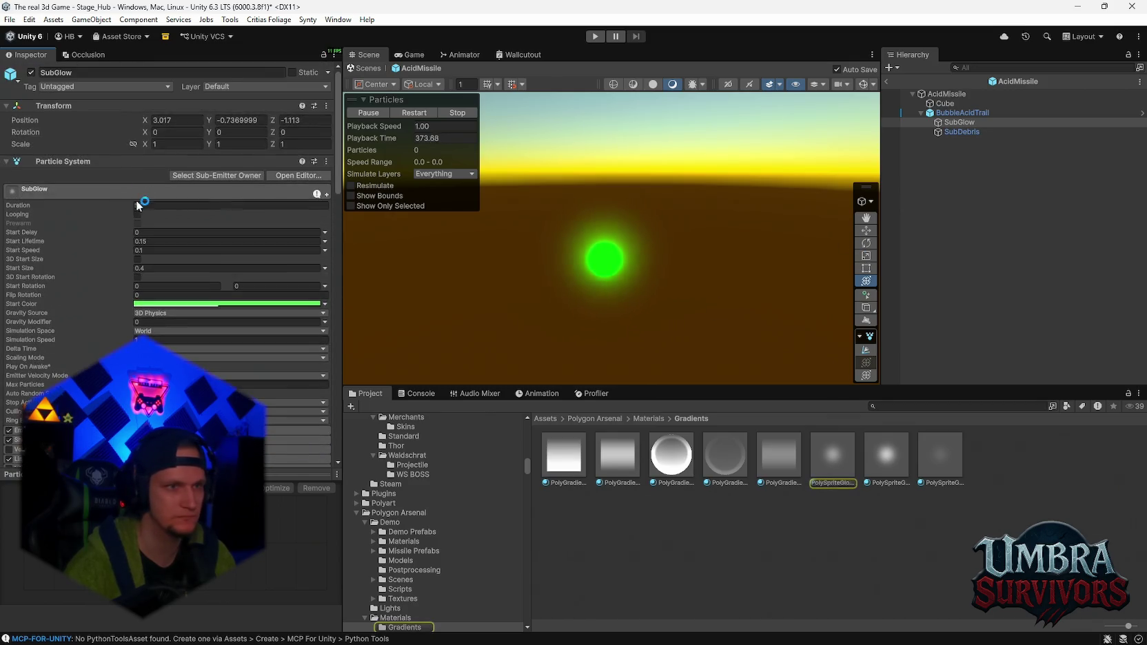
{"action": "left_click", "coordinate": [32, 71]}
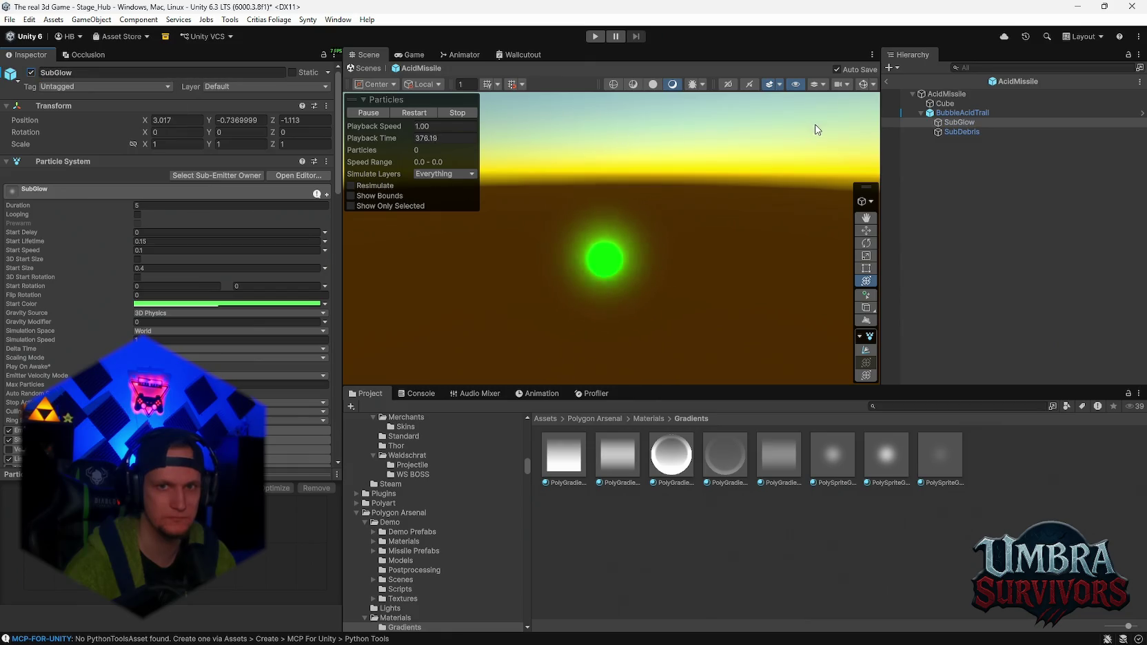
- Set Max Particles to 10 on SubGlow and 100 on SubDebris
{"action": "left_click", "coordinate": [962, 112]}
{"action": "scroll", "coordinate": [191, 337], "scroll_direction": "down", "scroll_amount": 10}
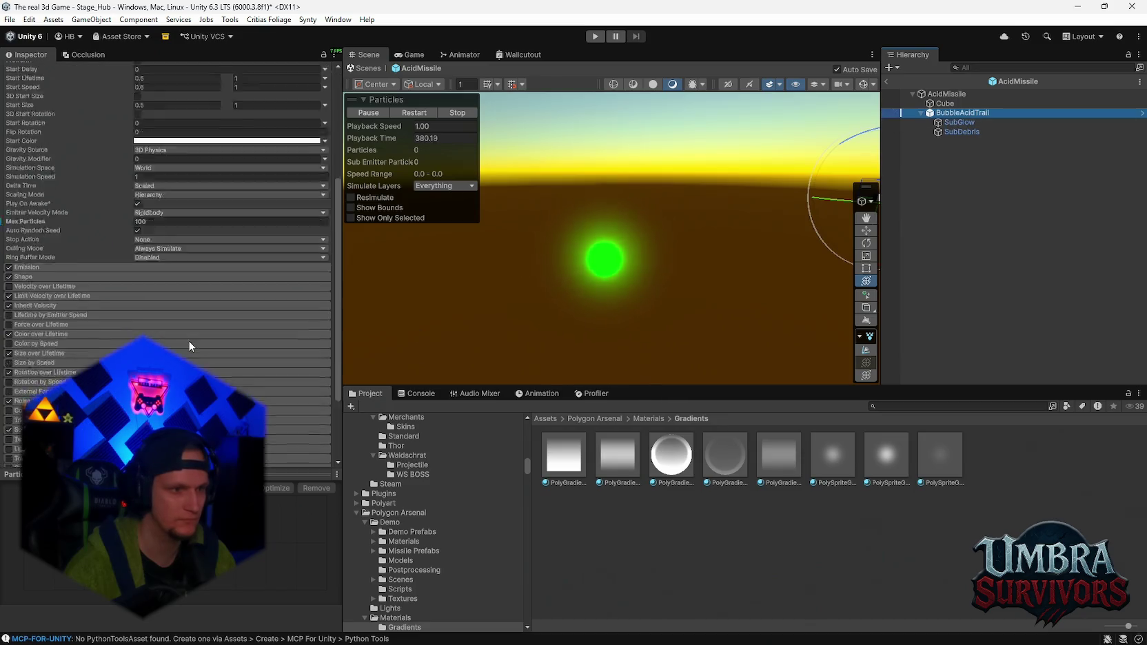
{"action": "scroll", "coordinate": [182, 340], "scroll_direction": "up", "scroll_amount": 5}
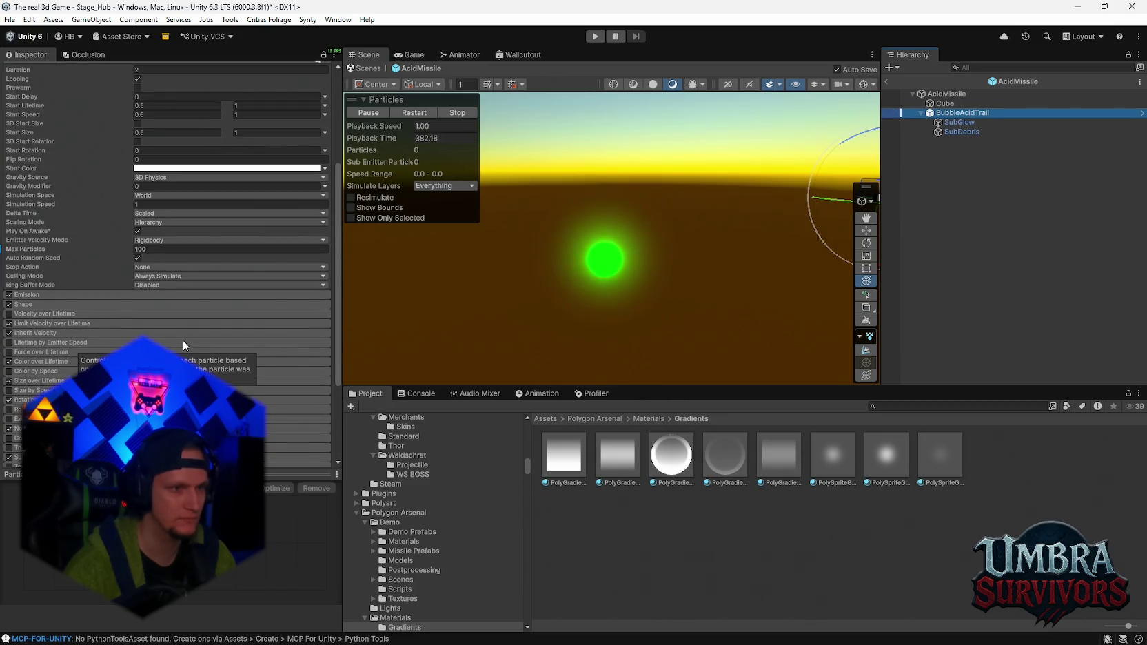
{"action": "left_click", "coordinate": [959, 122]}
{"action": "left_click", "coordinate": [188, 219]}
{"action": "type", "text": "10"}
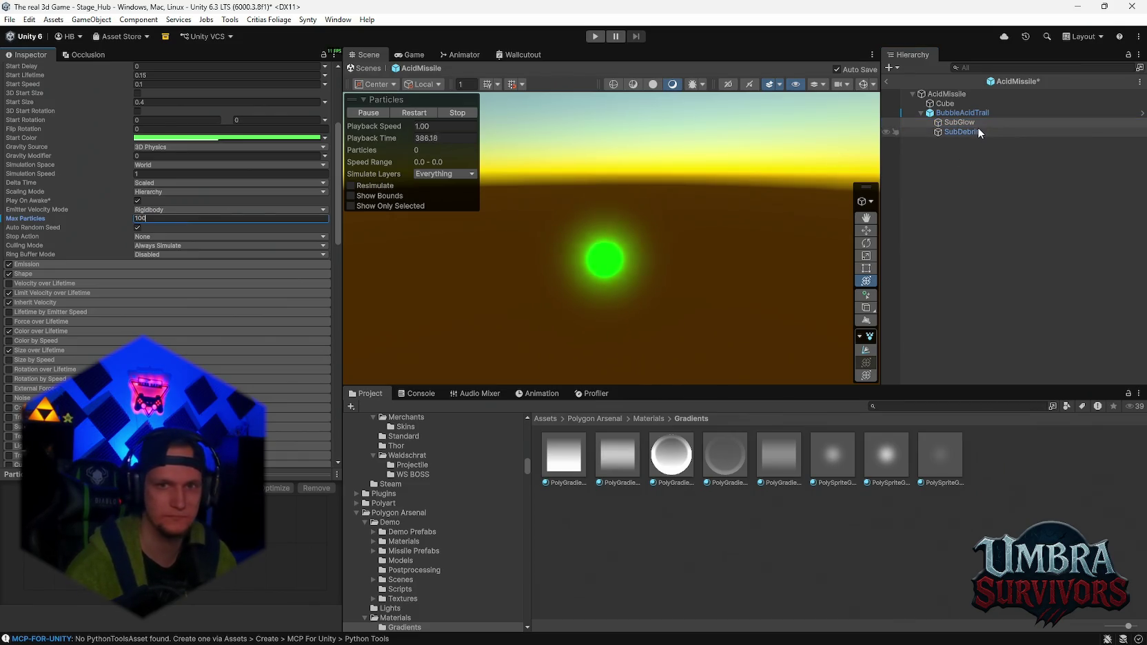
{"action": "left_click", "coordinate": [975, 130]}
{"action": "left_click", "coordinate": [163, 227]}
{"action": "type", "text": "100"}
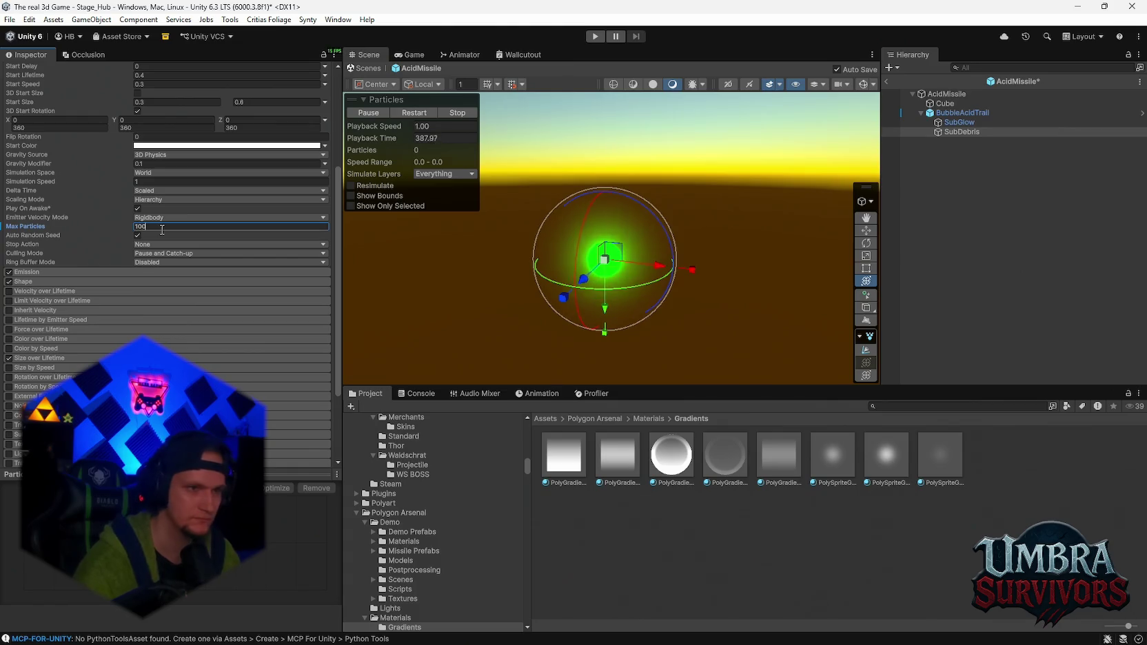
- Drag the AcidMissile left in the Scene view to preview its trail
{"action": "left_click", "coordinate": [962, 94]}
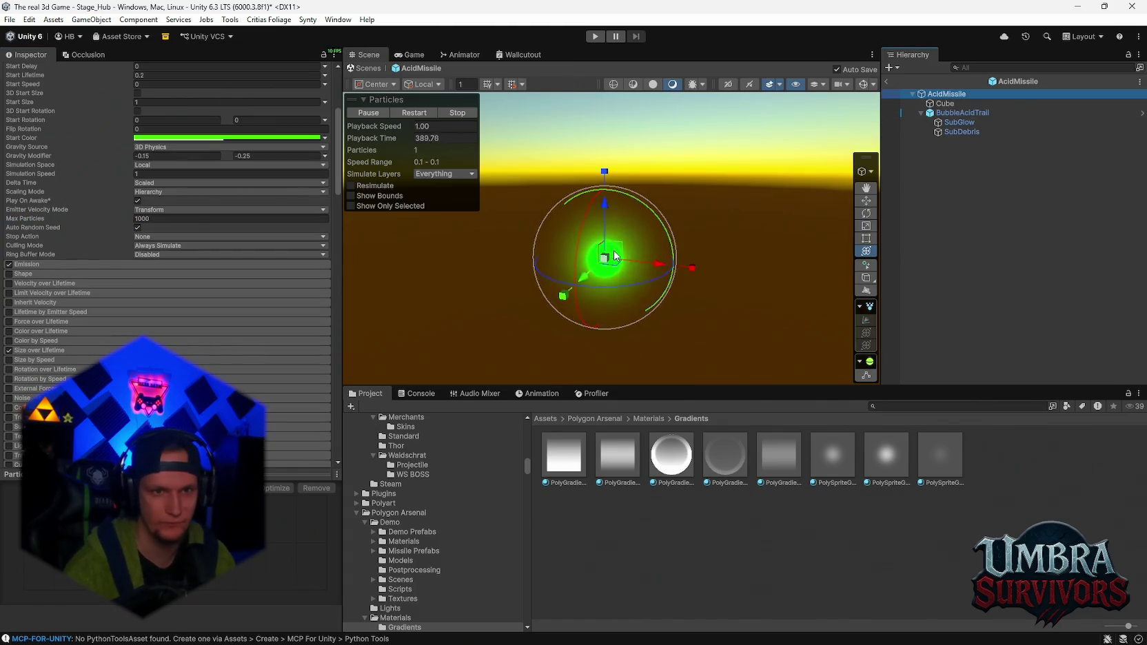
{"action": "mouse_move", "coordinate": [761, 251]}
{"action": "left_mouse_down"}
{"action": "mouse_move", "coordinate": [693, 228]}
{"action": "mouse_move", "coordinate": [736, 235]}
{"action": "mouse_move", "coordinate": [561, 197]}
{"action": "mouse_move", "coordinate": [537, 231]}
{"action": "mouse_move", "coordinate": [614, 260]}
{"action": "left_mouse_up"}
{"action": "left_click", "coordinate": [962, 132]}
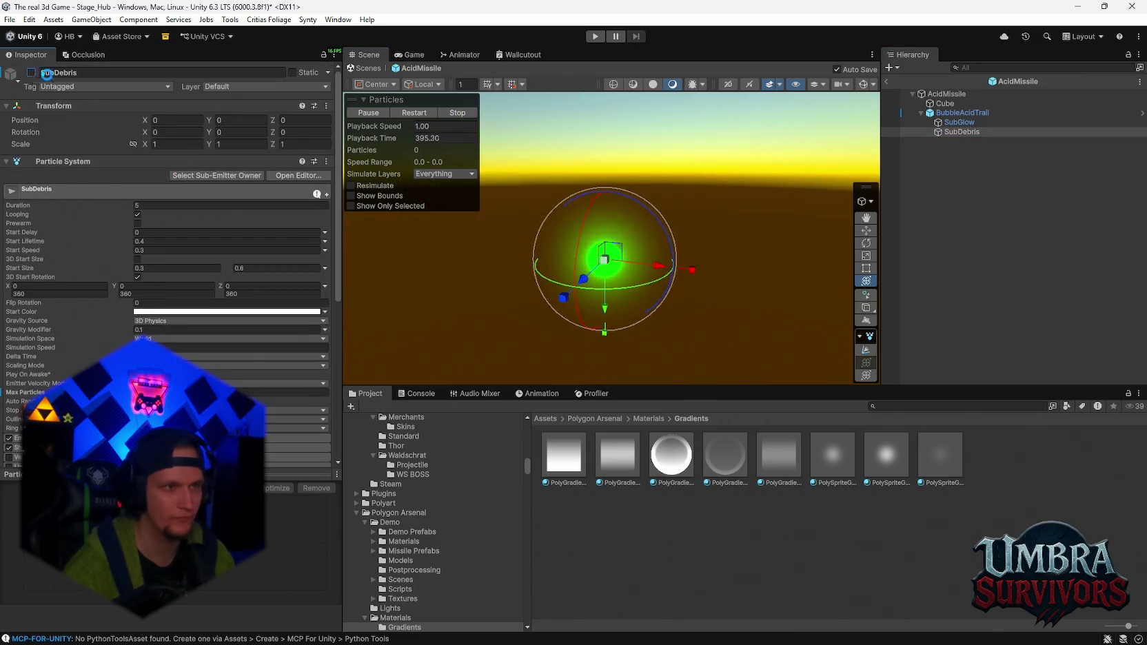
- Move the AcidMissile around the Scene view to preview the bubble trail
{"action": "left_click", "coordinate": [926, 96]}
{"action": "mouse_move", "coordinate": [610, 258]}
{"action": "left_mouse_down"}
{"action": "mouse_move", "coordinate": [468, 236]}
{"action": "mouse_move", "coordinate": [618, 264]}
{"action": "left_mouse_up"}
{"action": "left_click", "coordinate": [960, 122]}
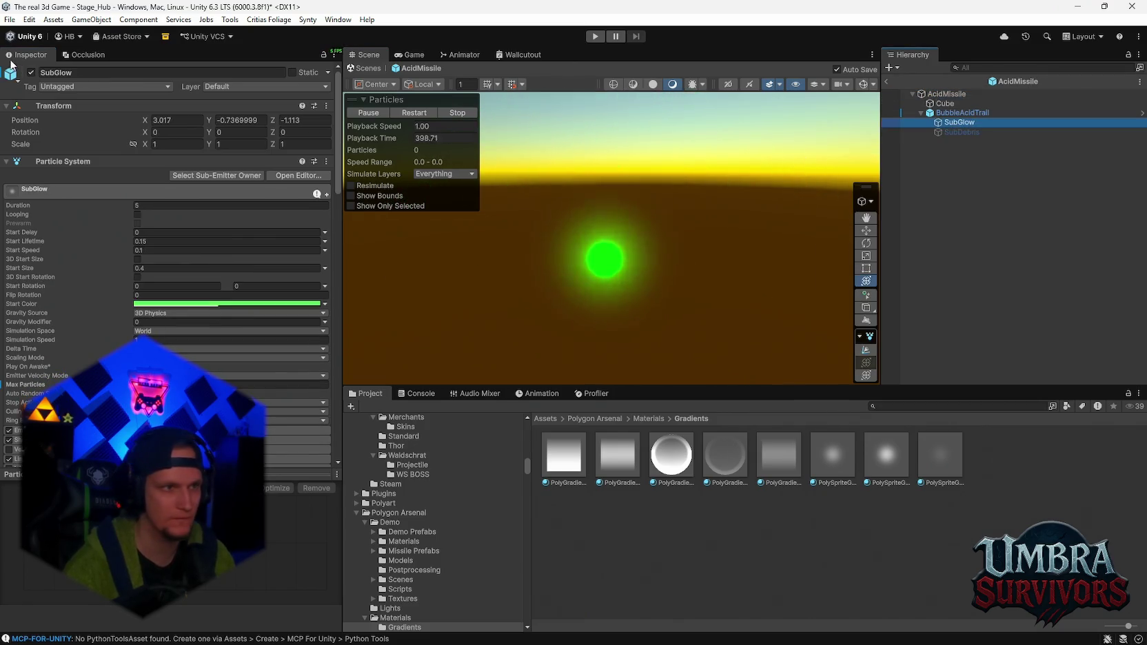
{"action": "left_click", "coordinate": [947, 94]}
{"action": "mouse_move", "coordinate": [615, 276]}
{"action": "left_mouse_down"}
{"action": "mouse_move", "coordinate": [625, 264]}
{"action": "mouse_move", "coordinate": [433, 283]}
{"action": "mouse_move", "coordinate": [604, 258]}
{"action": "left_mouse_up"}
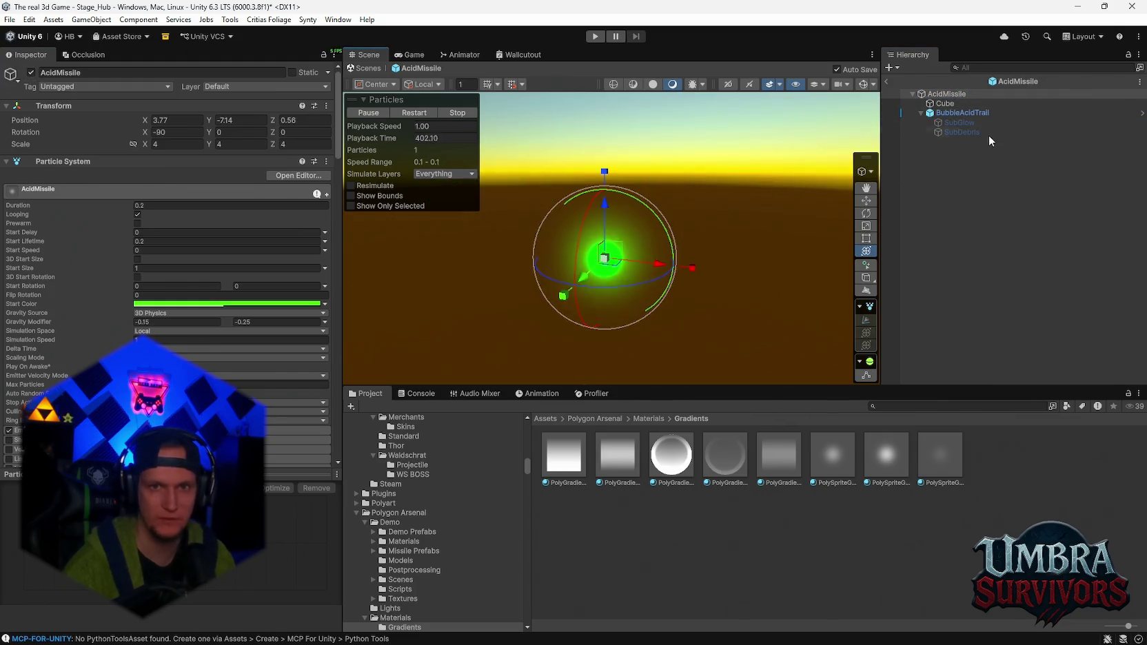
{"action": "scroll", "coordinate": [231, 277], "scroll_direction": "down", "scroll_amount": 3}
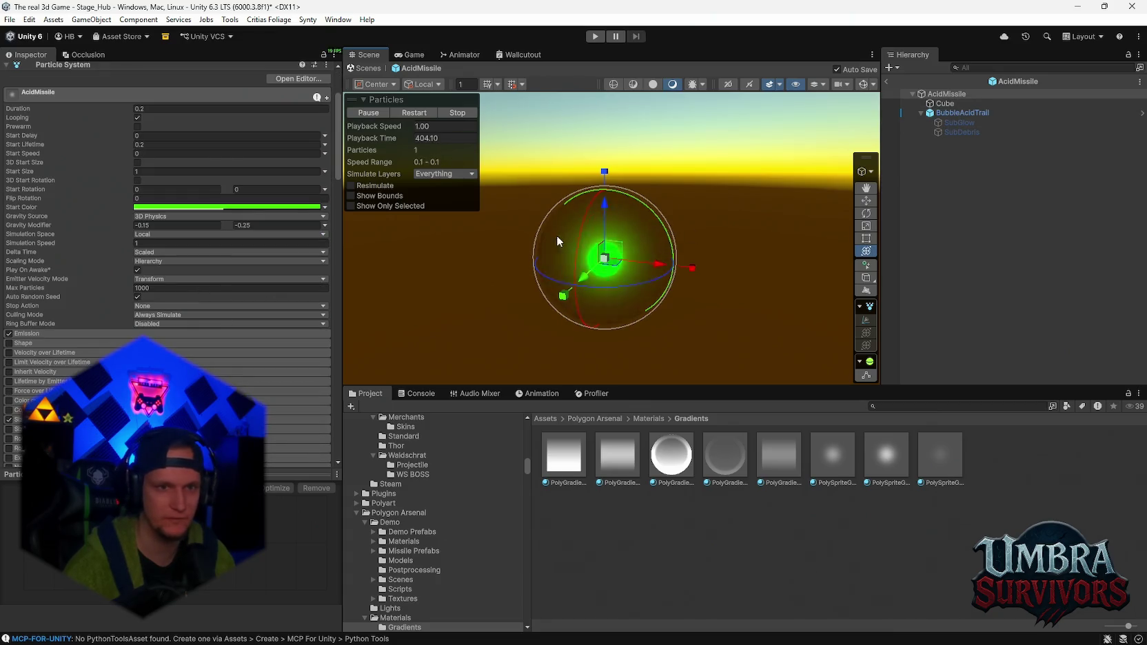
{"action": "scroll", "coordinate": [182, 316], "scroll_direction": "down", "scroll_amount": 4}
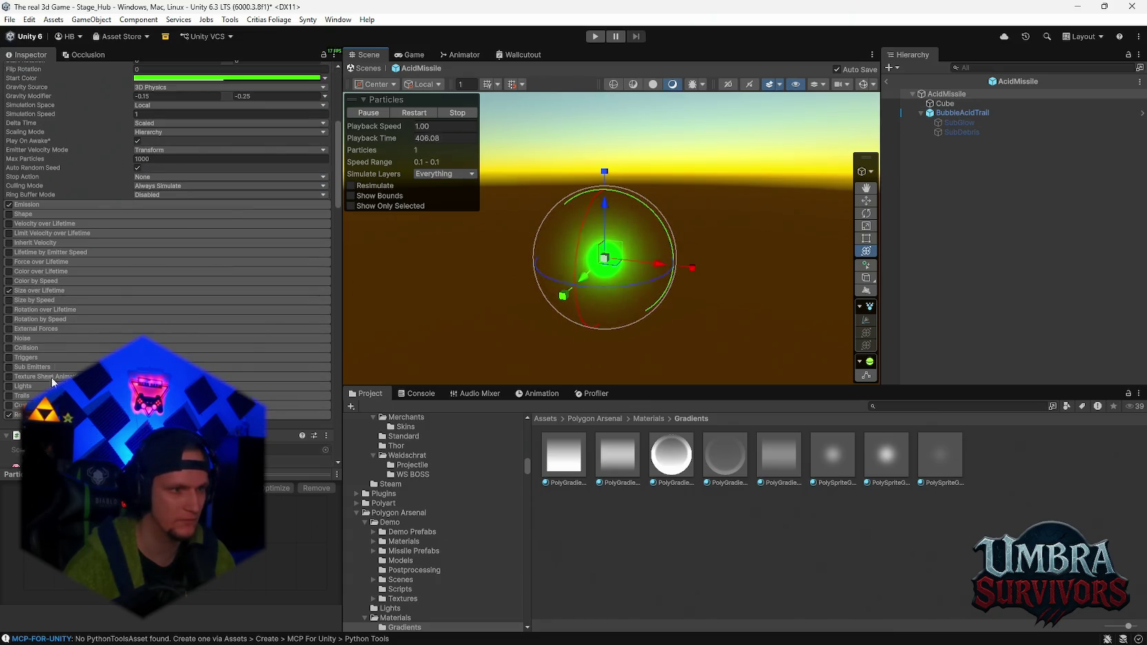
- Disable BubbleAcidTrail's Sub Emitters module and briefly expand then collapse Noise
{"action": "left_click", "coordinate": [944, 113]}
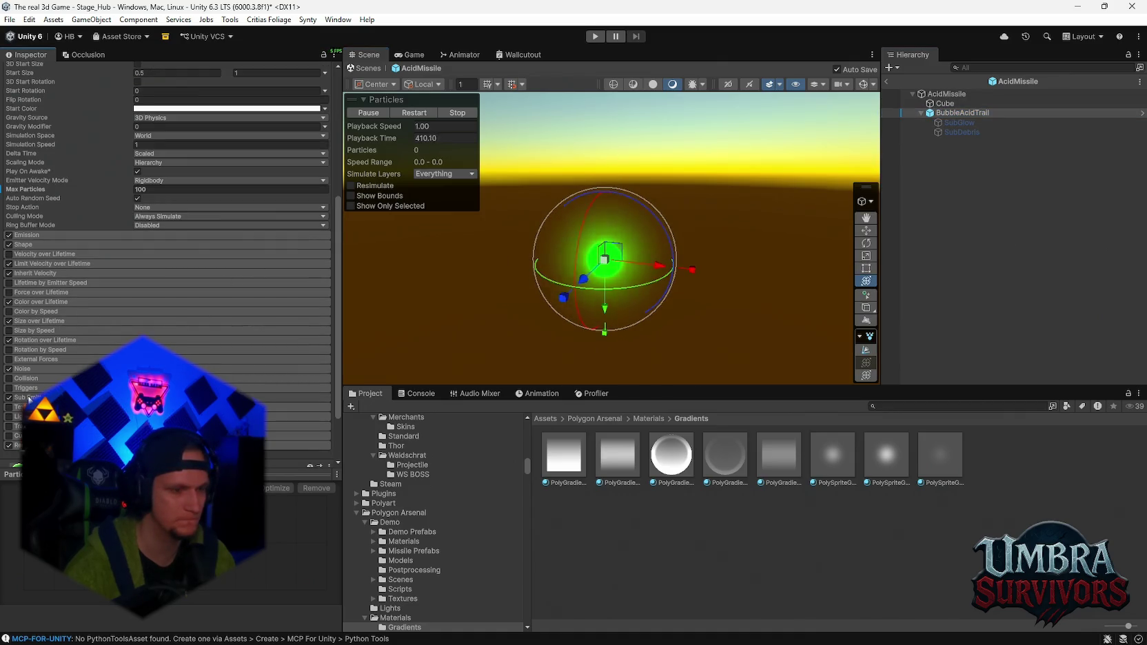
{"action": "left_click", "coordinate": [275, 397]}
{"action": "scroll", "coordinate": [276, 367], "scroll_direction": "down", "scroll_amount": 2}
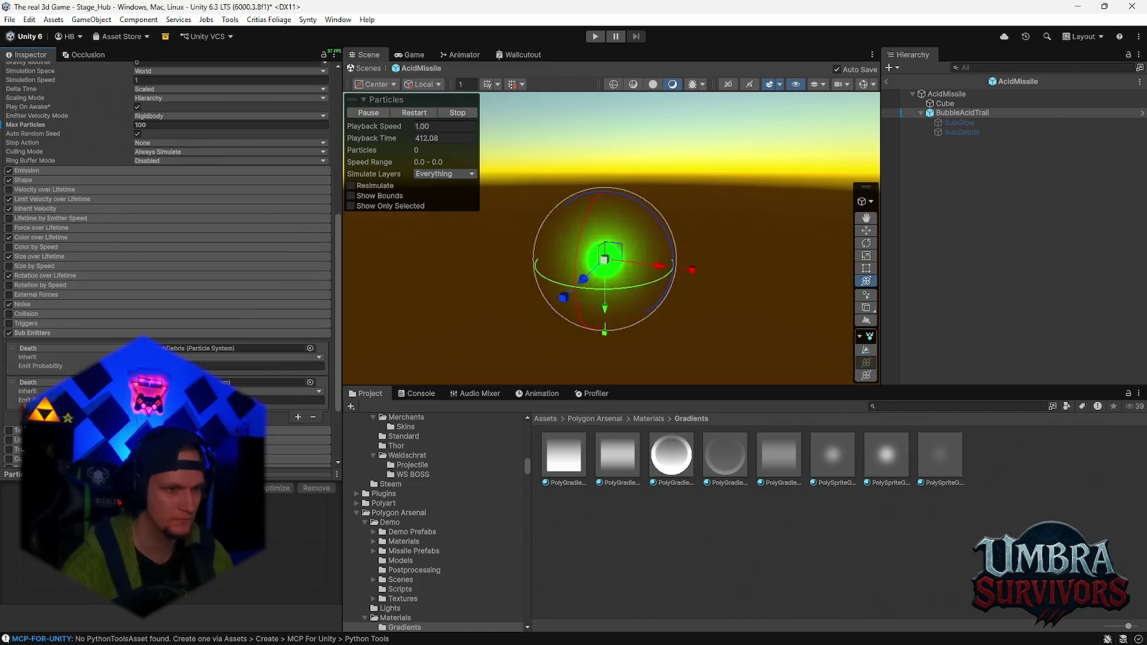
{"action": "left_click", "coordinate": [9, 333]}
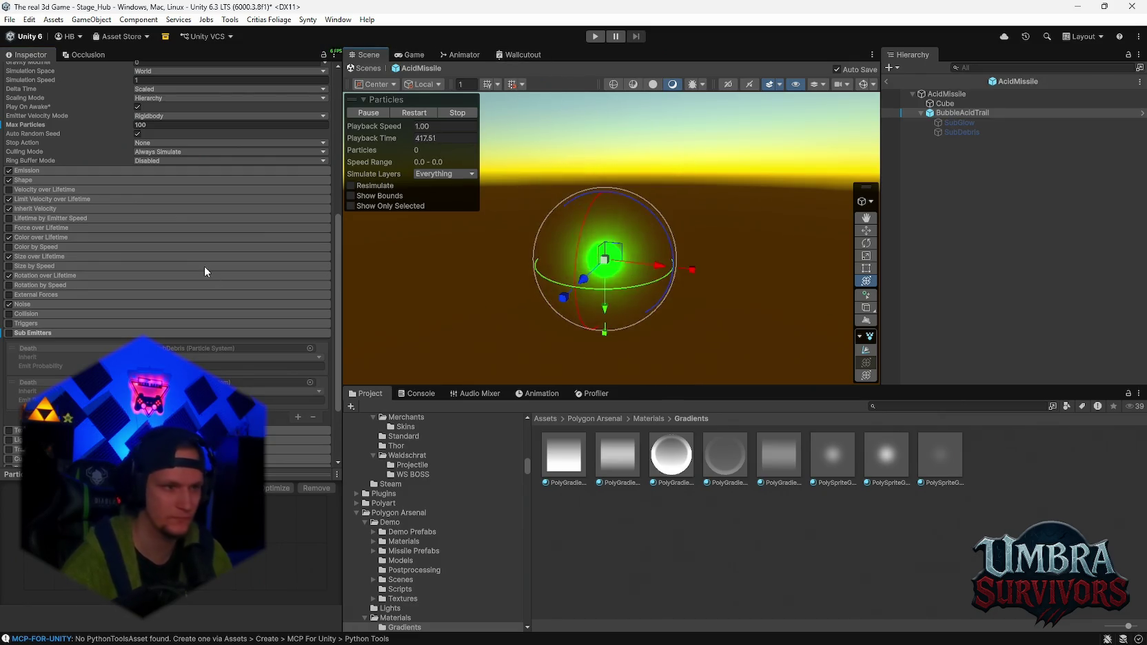
{"action": "scroll", "coordinate": [204, 266], "scroll_direction": "down", "scroll_amount": 3}
{"action": "left_click", "coordinate": [34, 238]}
{"action": "left_click", "coordinate": [34, 238]}
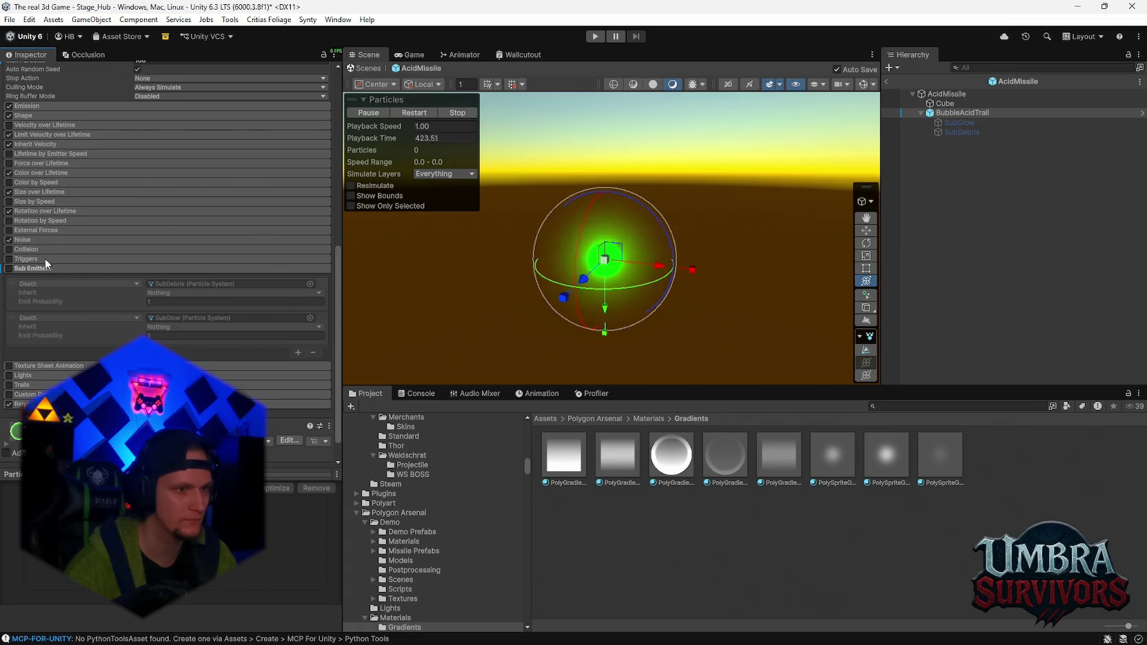
{"action": "scroll", "coordinate": [66, 359], "scroll_direction": "down", "scroll_amount": 5}
{"action": "scroll", "coordinate": [69, 352], "scroll_direction": "down", "scroll_amount": 2}
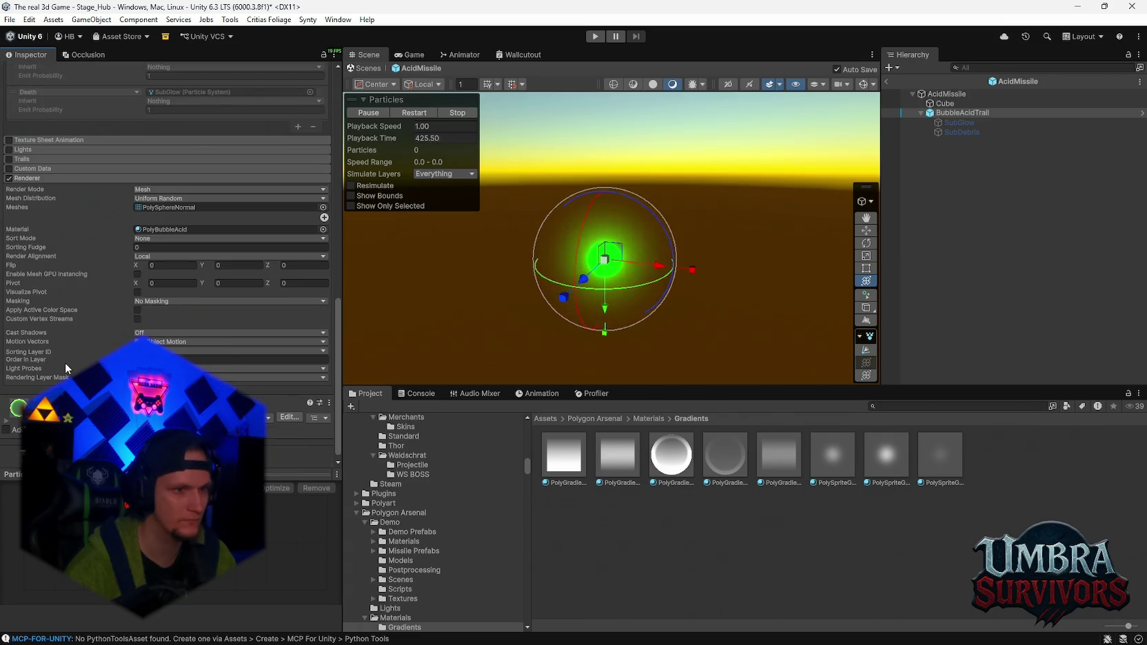
{"action": "scroll", "coordinate": [89, 352], "scroll_direction": "up", "scroll_amount": 10}
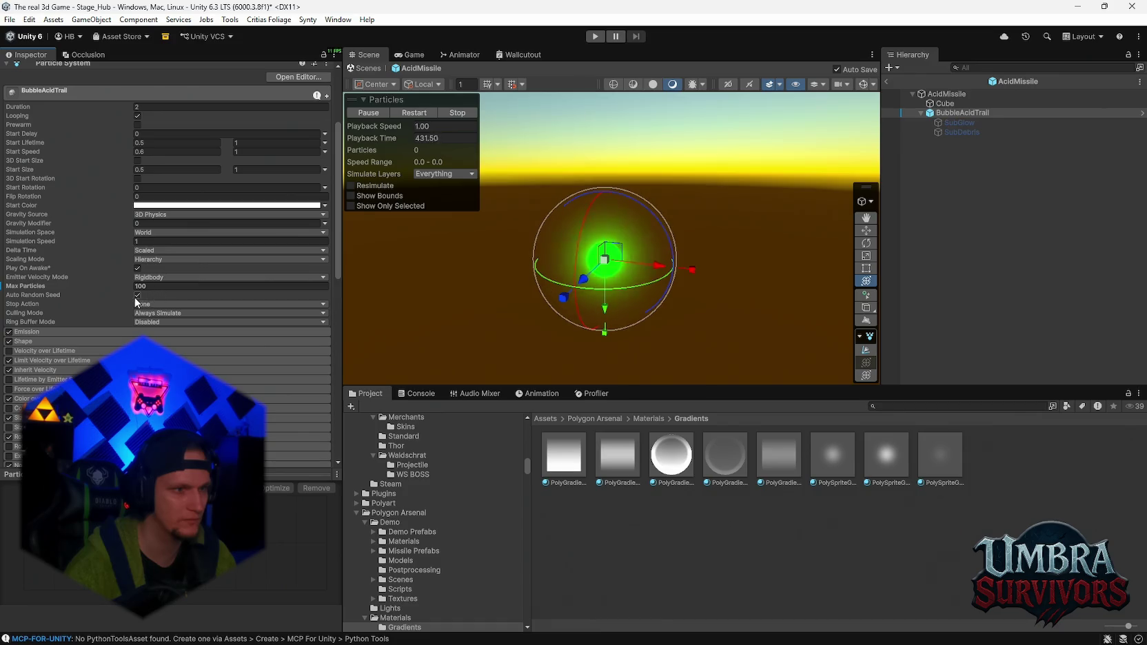
{"action": "scroll", "coordinate": [170, 249], "scroll_direction": "up", "scroll_amount": 3}
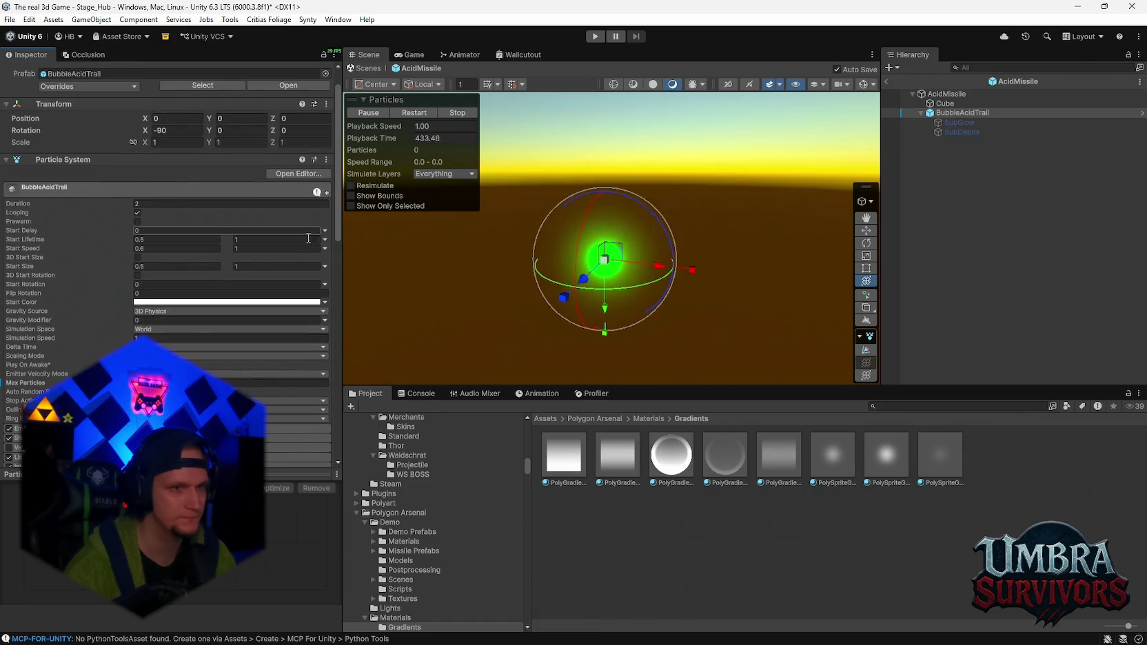
- Review the AcidMissile root object, briefly checking the Game view and Profiler
{"action": "left_click", "coordinate": [946, 95]}
{"action": "scroll", "coordinate": [197, 273], "scroll_direction": "down", "scroll_amount": 5}
{"action": "scroll", "coordinate": [212, 278], "scroll_direction": "down", "scroll_amount": 10}
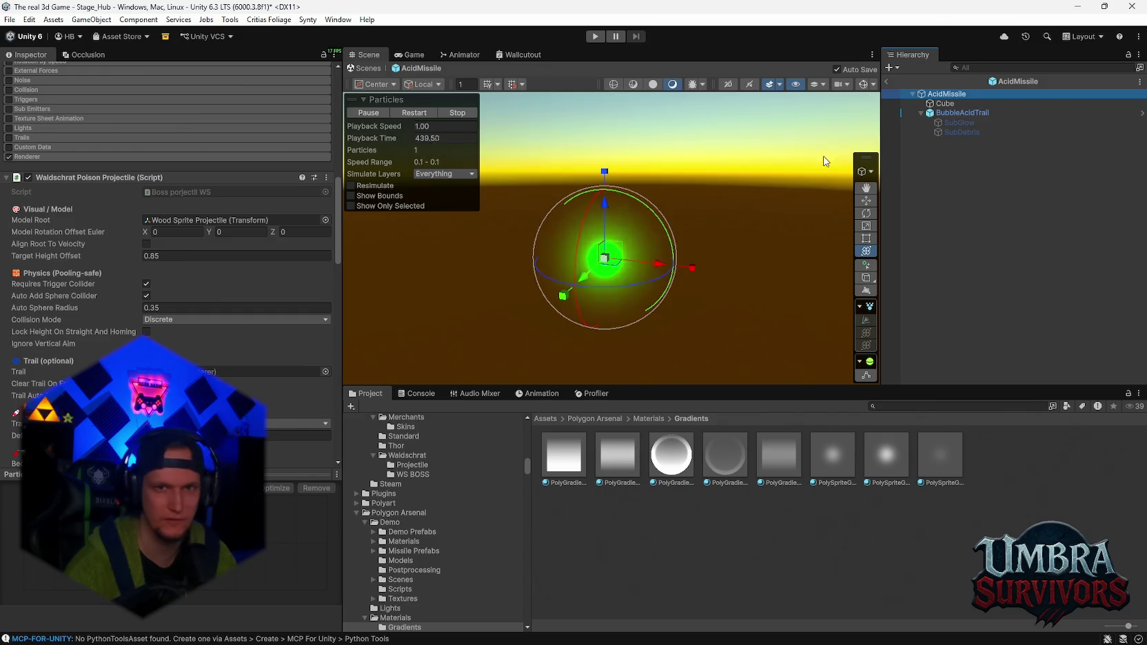
{"action": "left_click", "coordinate": [409, 55]}
{"action": "left_click", "coordinate": [597, 393]}
{"action": "left_click", "coordinate": [379, 393]}
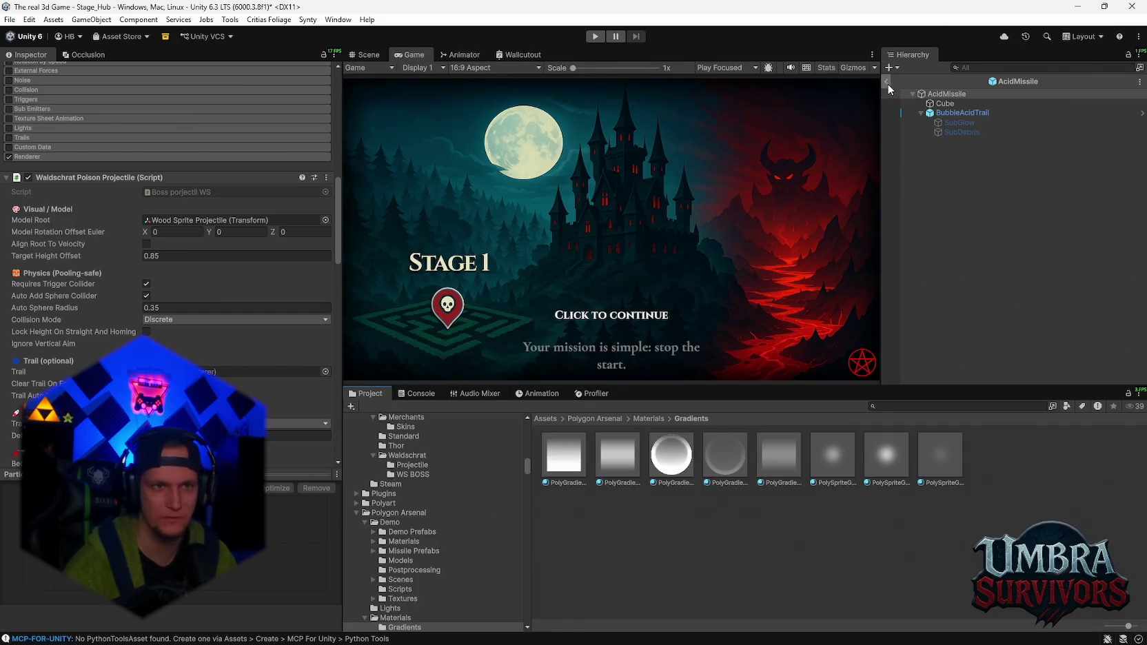
{"action": "left_click", "coordinate": [372, 55]}
{"action": "scroll", "coordinate": [222, 279], "scroll_direction": "up", "scroll_amount": 10}
{"action": "scroll", "coordinate": [221, 276], "scroll_direction": "up", "scroll_amount": 5}
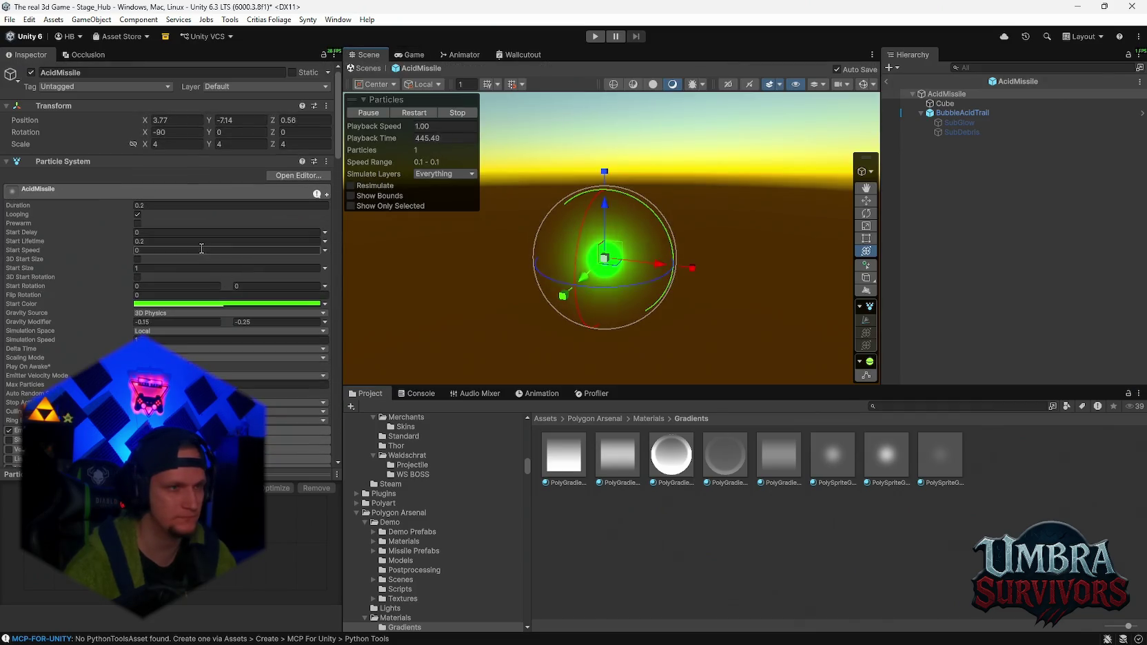
- Save the AcidMissile prefab, exit back to the hub scene, and enter Play Mode
{"action": "left_click", "coordinate": [10, 19]}
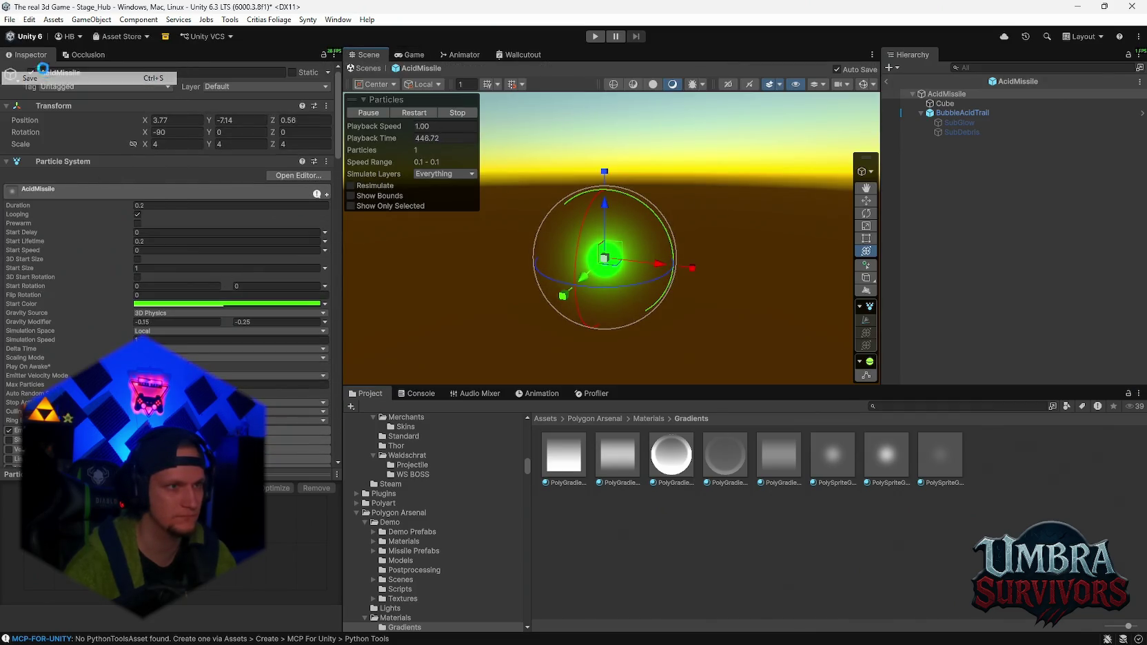
{"action": "left_click", "coordinate": [616, 45]}
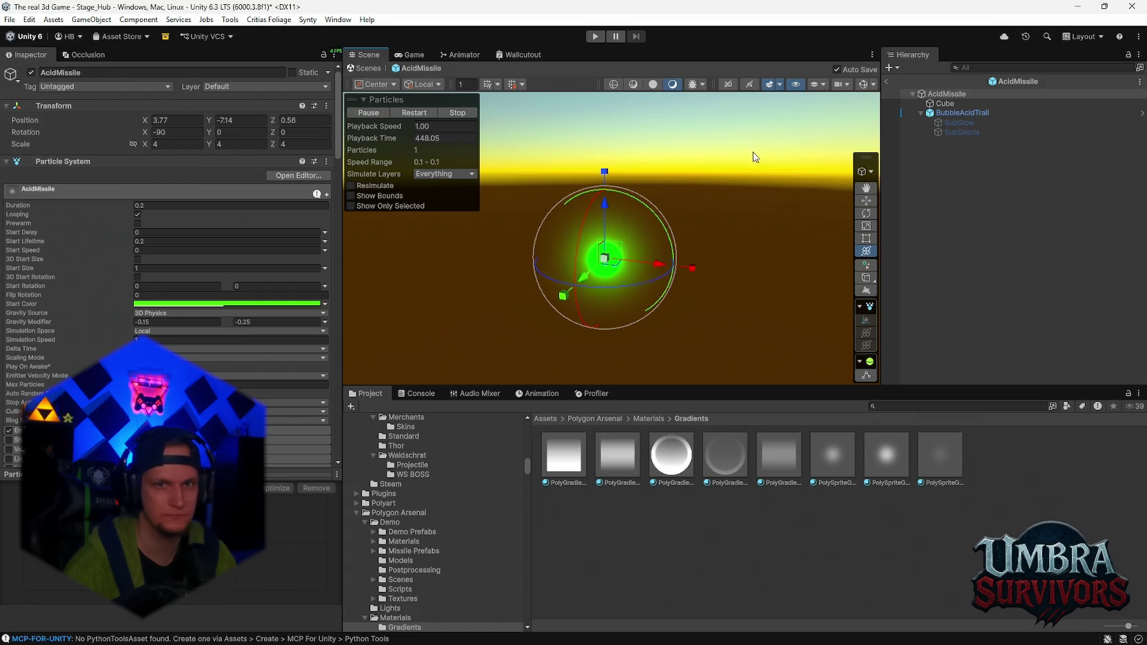
{"action": "left_click", "coordinate": [886, 82]}
{"action": "left_click", "coordinate": [596, 37]}
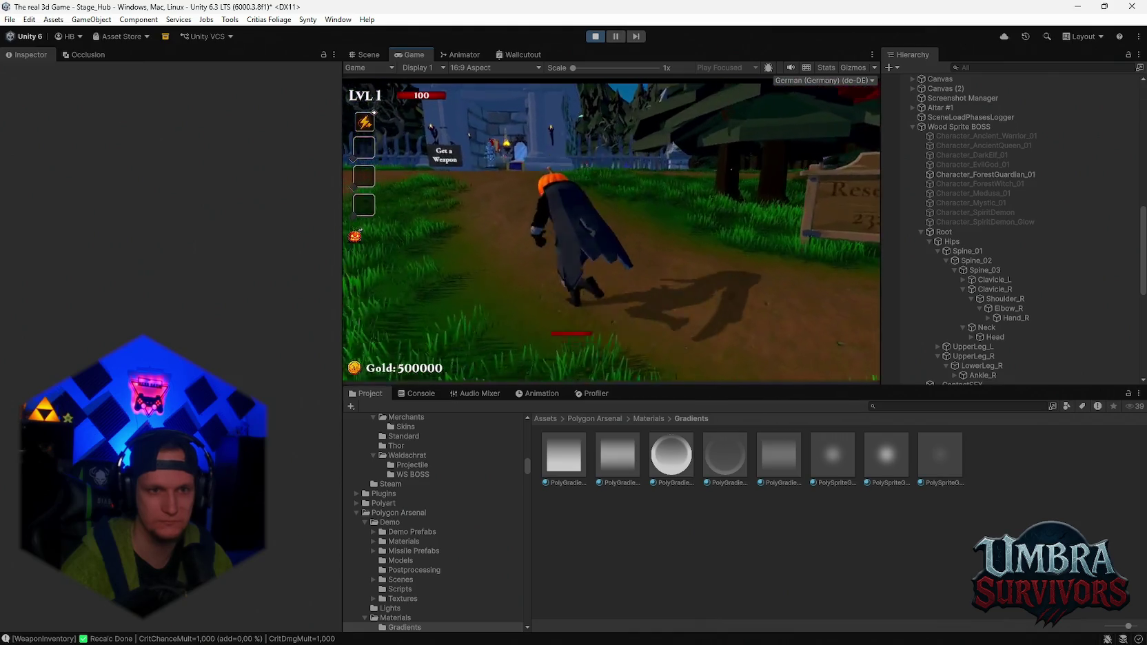
- Run the character toward the weapon shrine with W
{"action": "key", "text": "w"}
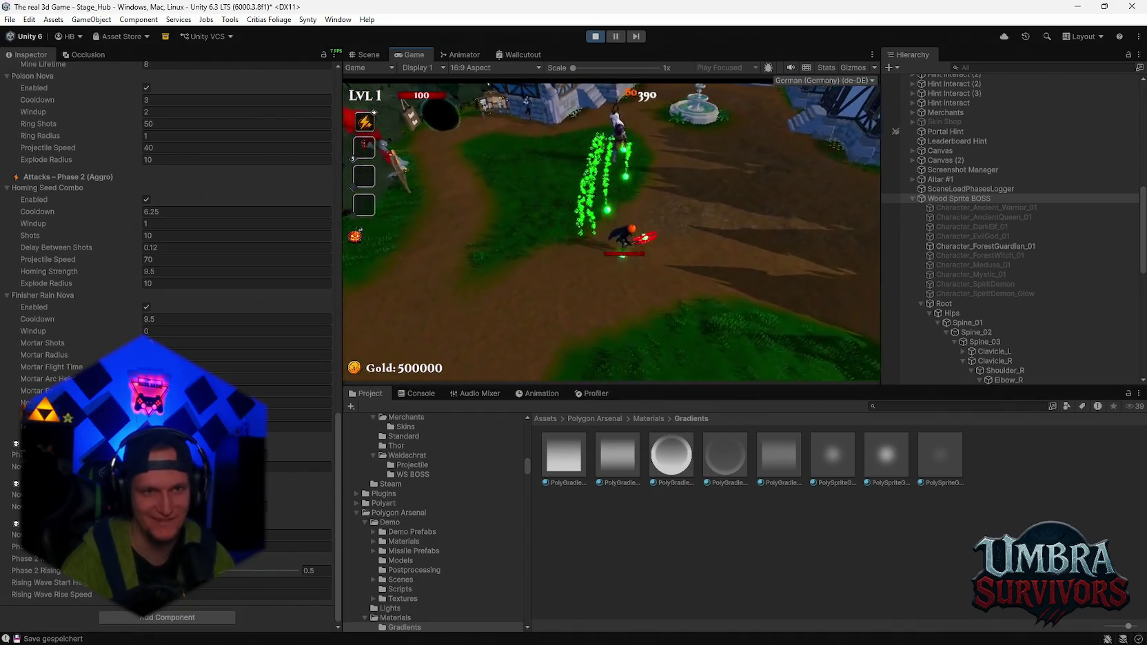
- Pause the boss-fight playtest with Escape, then resume it
{"action": "key", "text": "Escape"}
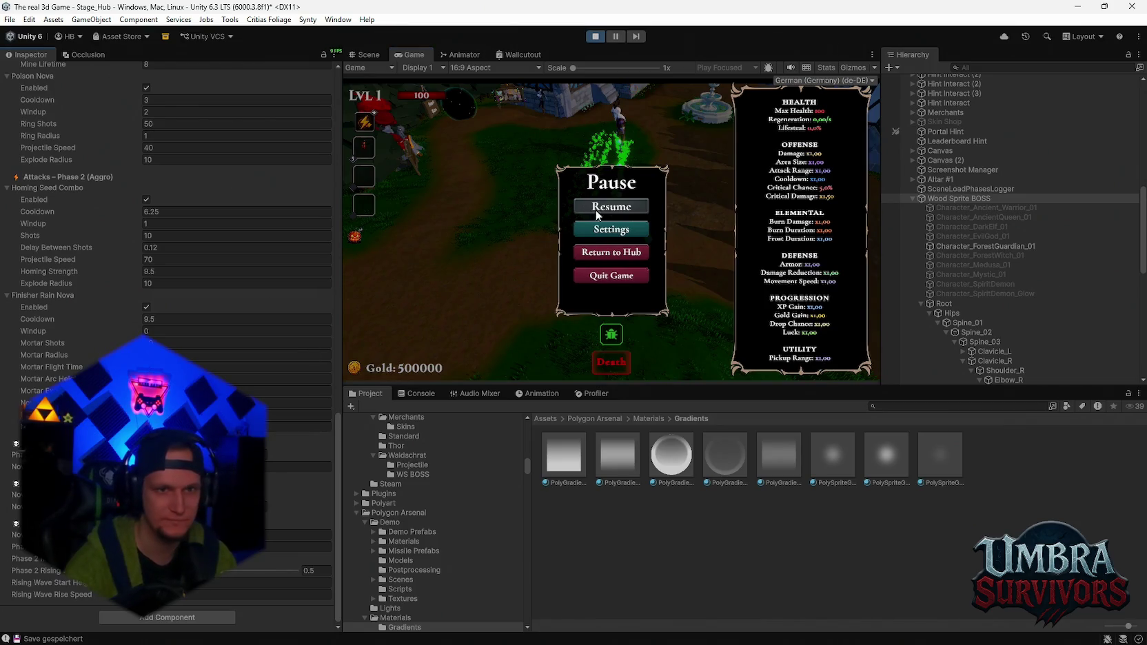
{"action": "key", "text": "Escape"}
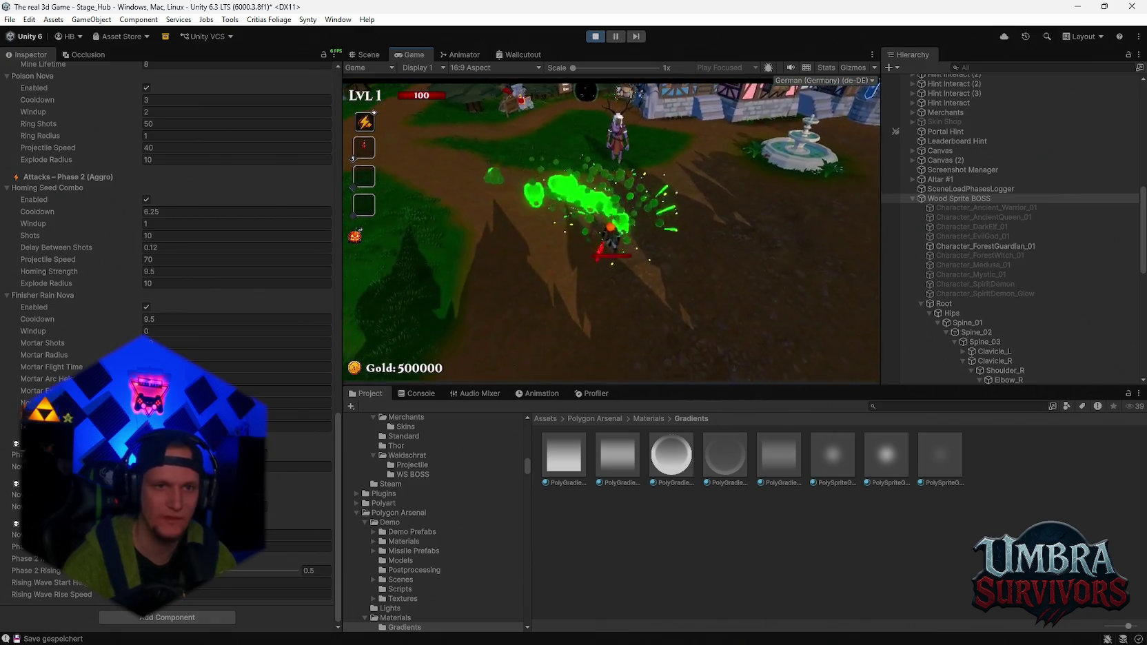
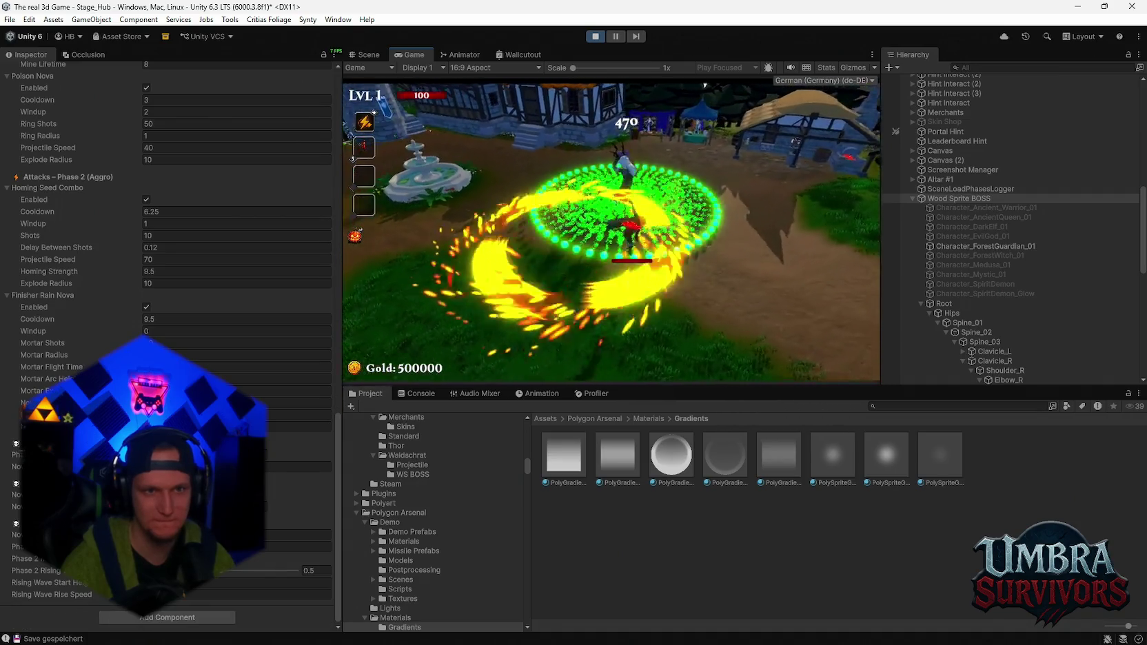
- Pause the playtest to view the character's stats panel, then resume the Wood Sprite fight
{"action": "key", "text": "Escape"}
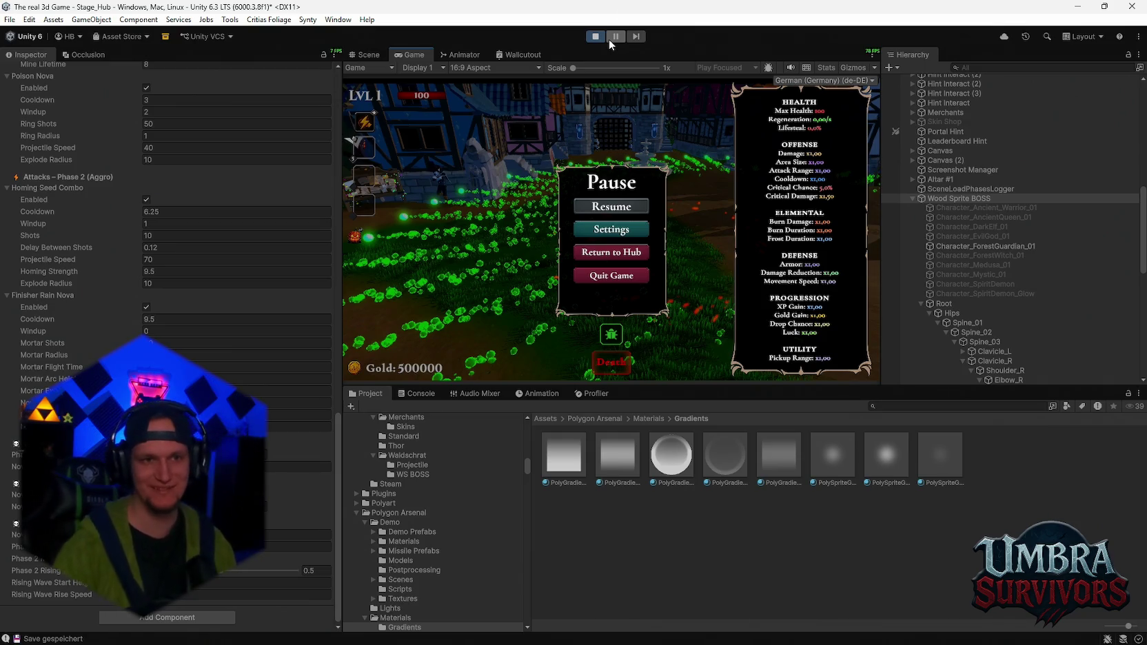
{"action": "left_click", "coordinate": [610, 206]}
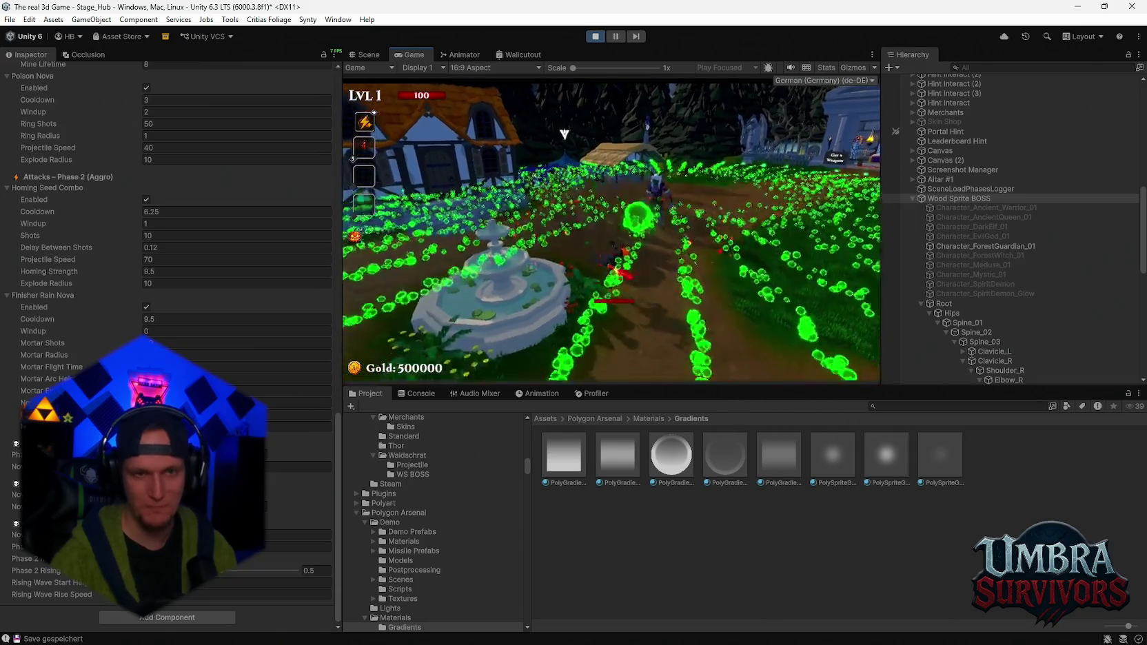
- Pause again, scroll the Inspector to review the Poison Nova settings, and resume play
{"action": "key", "text": "Escape"}
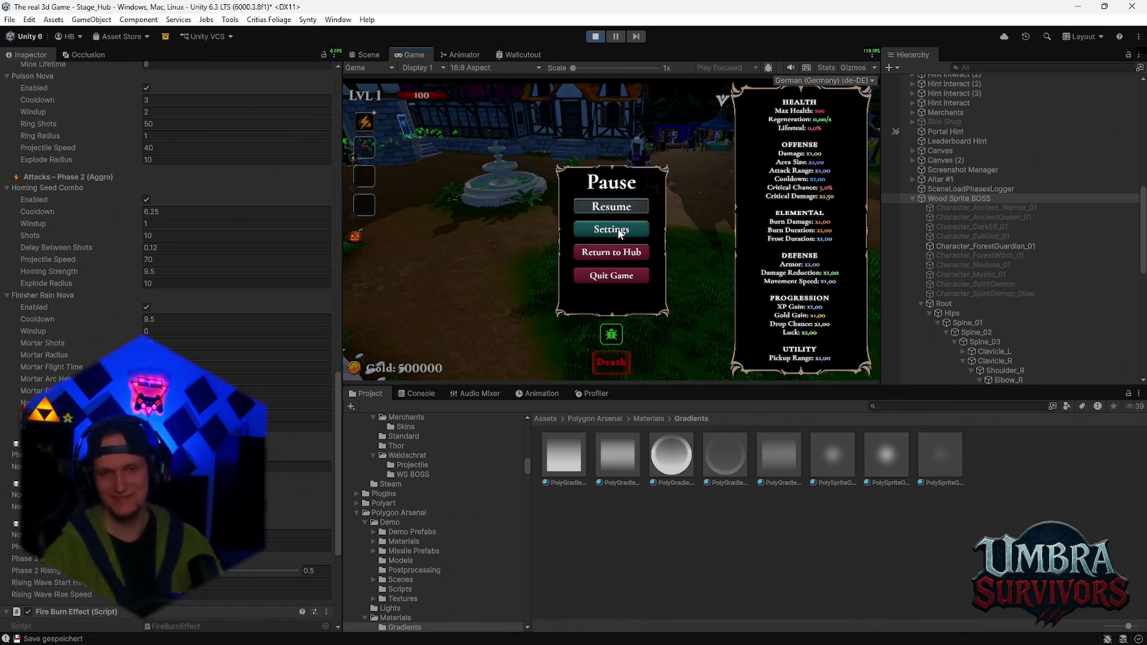
{"action": "scroll", "coordinate": [235, 275], "scroll_direction": "down", "scroll_amount": 3}
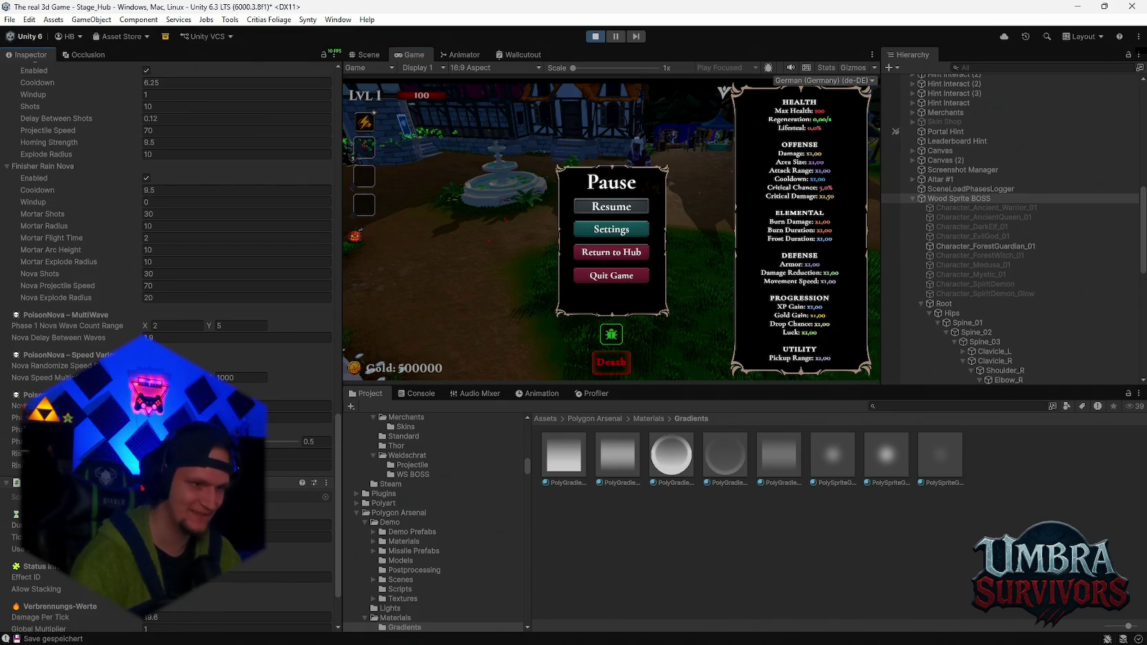
{"action": "scroll", "coordinate": [235, 276], "scroll_direction": "up", "scroll_amount": 3}
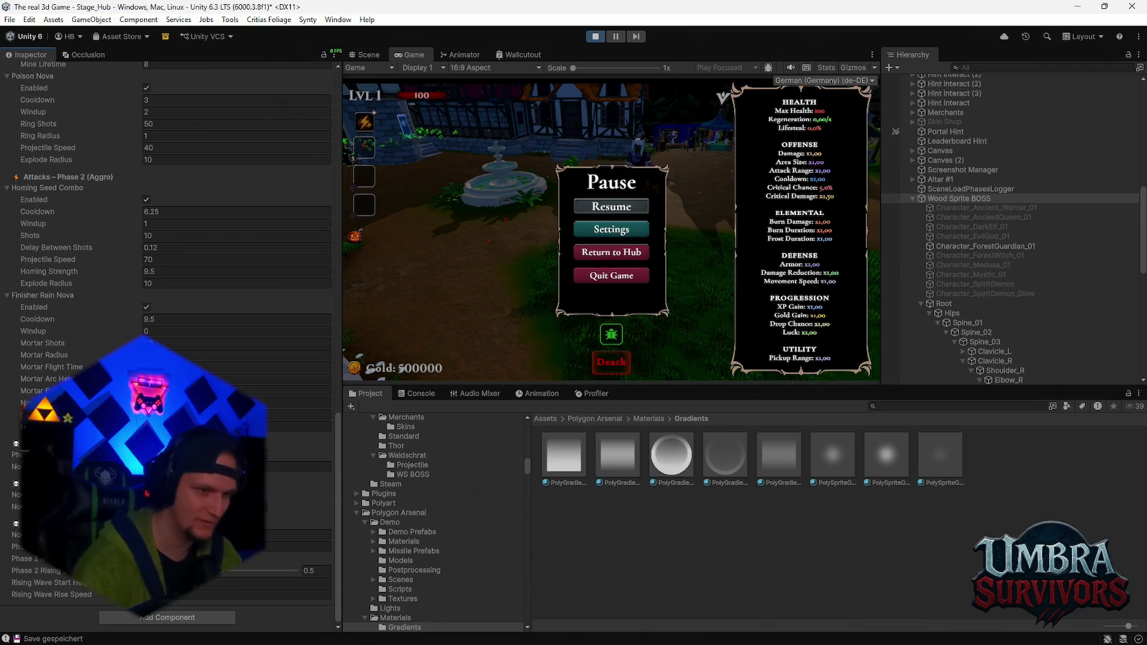
{"action": "key", "text": "Escape"}
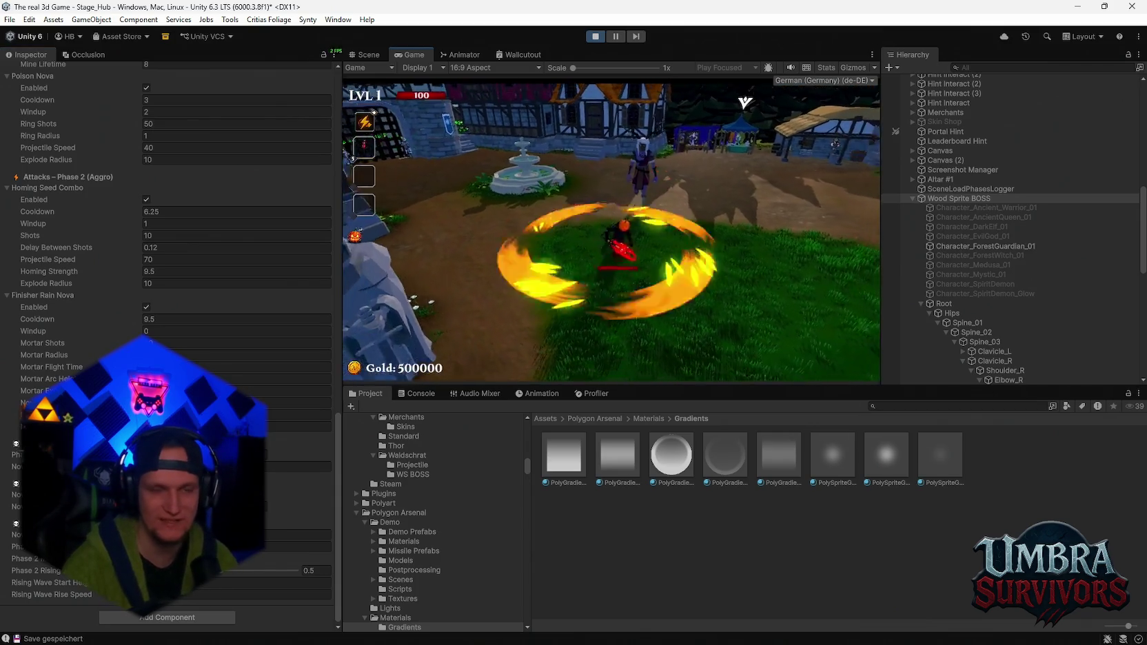
- Run the character around the fountain and village dodging the boss's green projectiles, then pause
{"action": "key", "text": "w"}
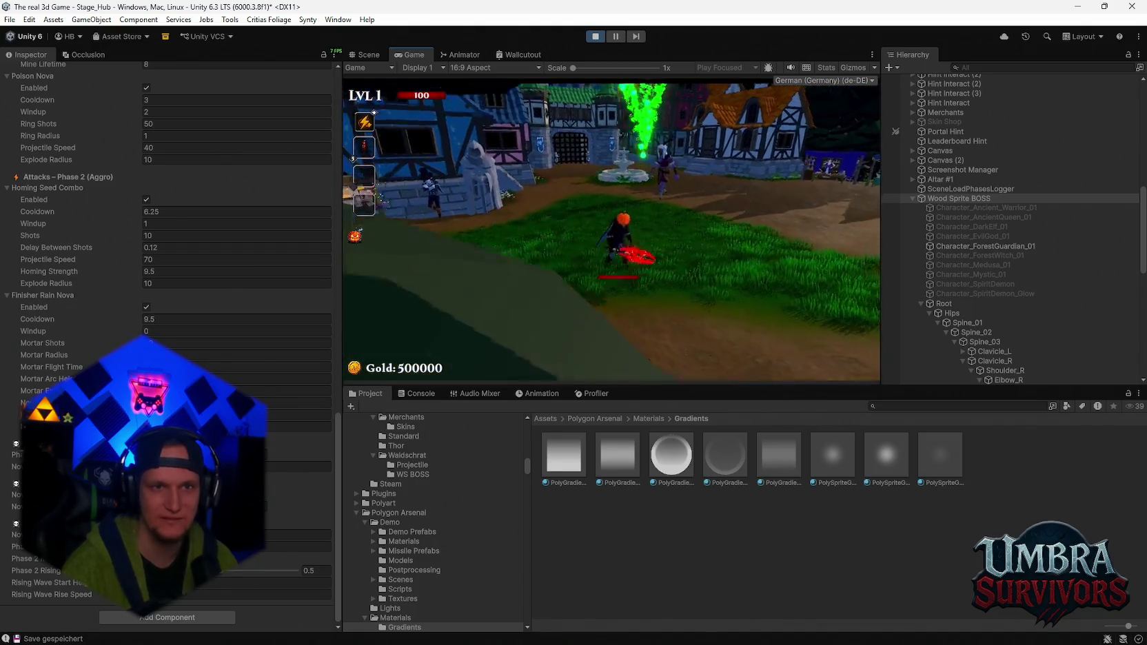
{"action": "key", "text": "w"}
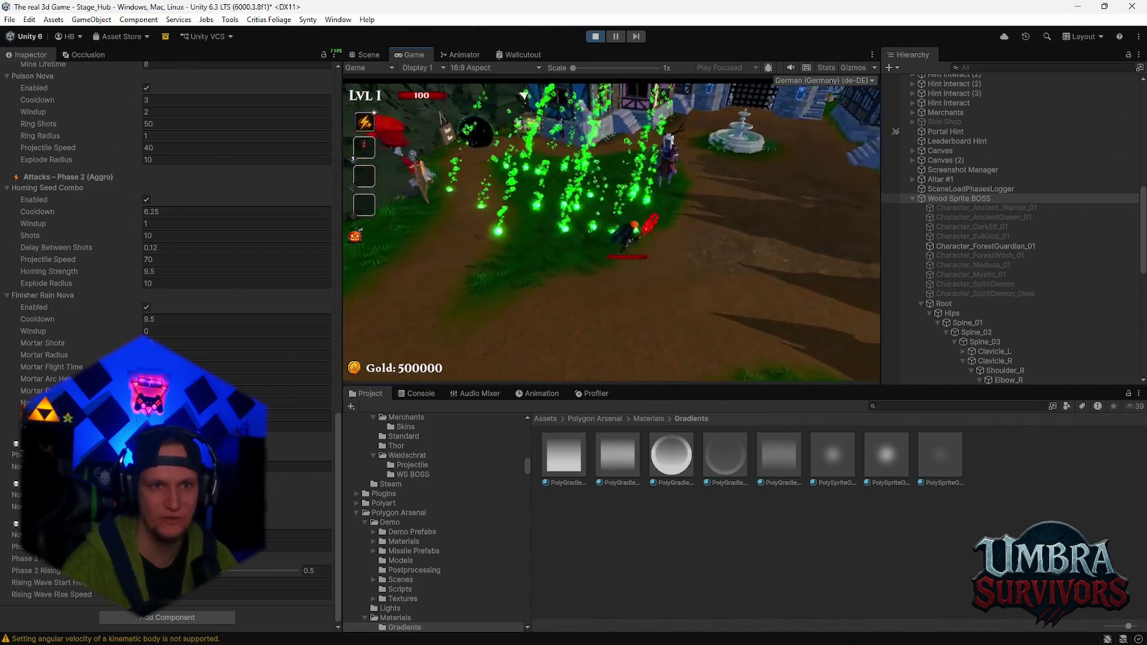
{"action": "key", "text": "w"}
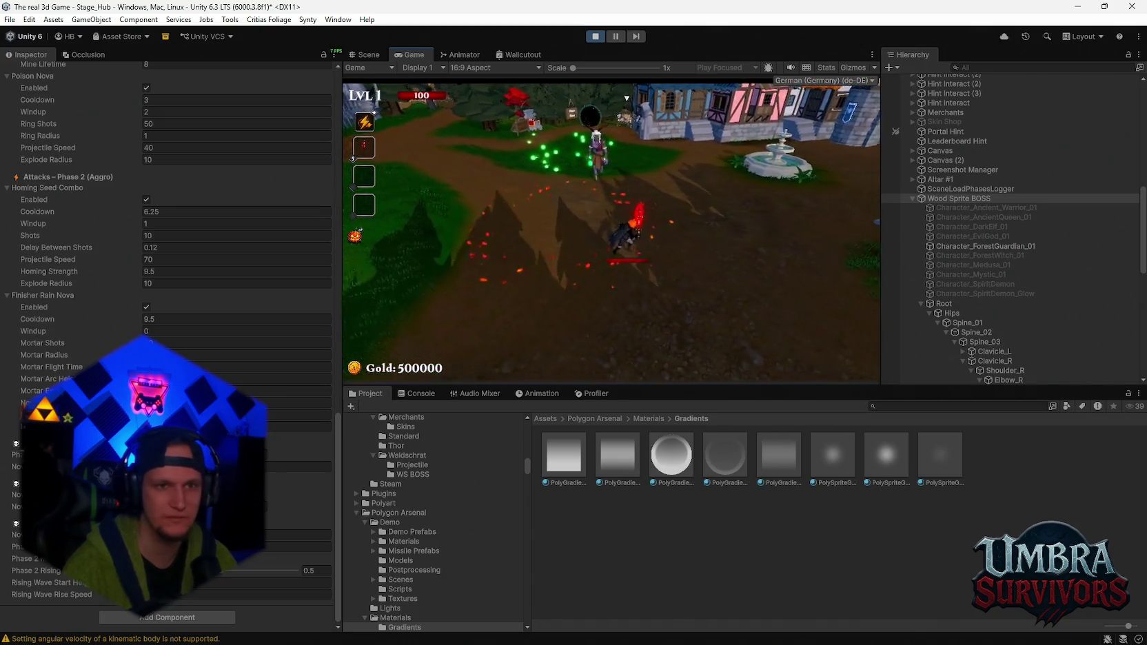
{"action": "key", "text": "w"}
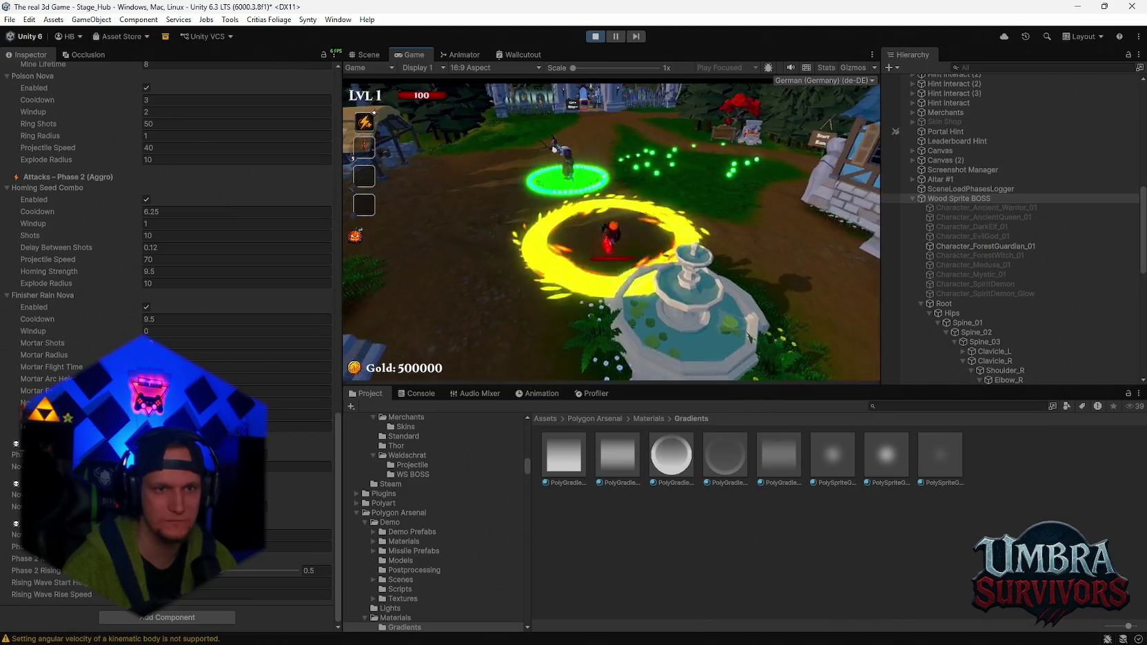
{"action": "key", "text": "w"}
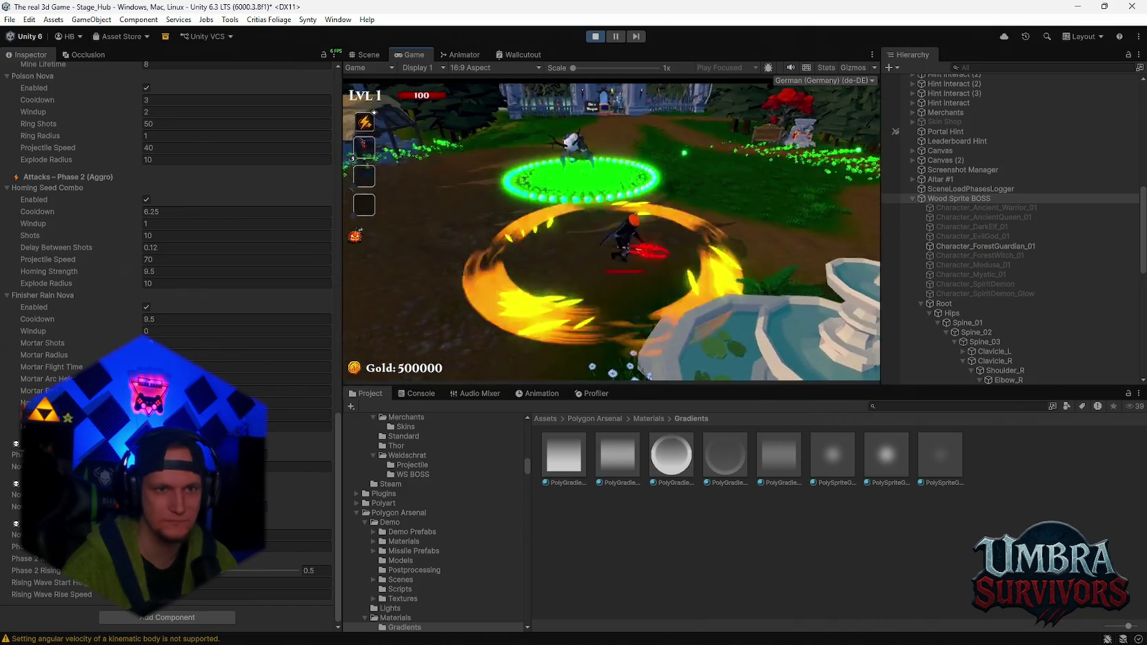
{"action": "key", "text": "w"}
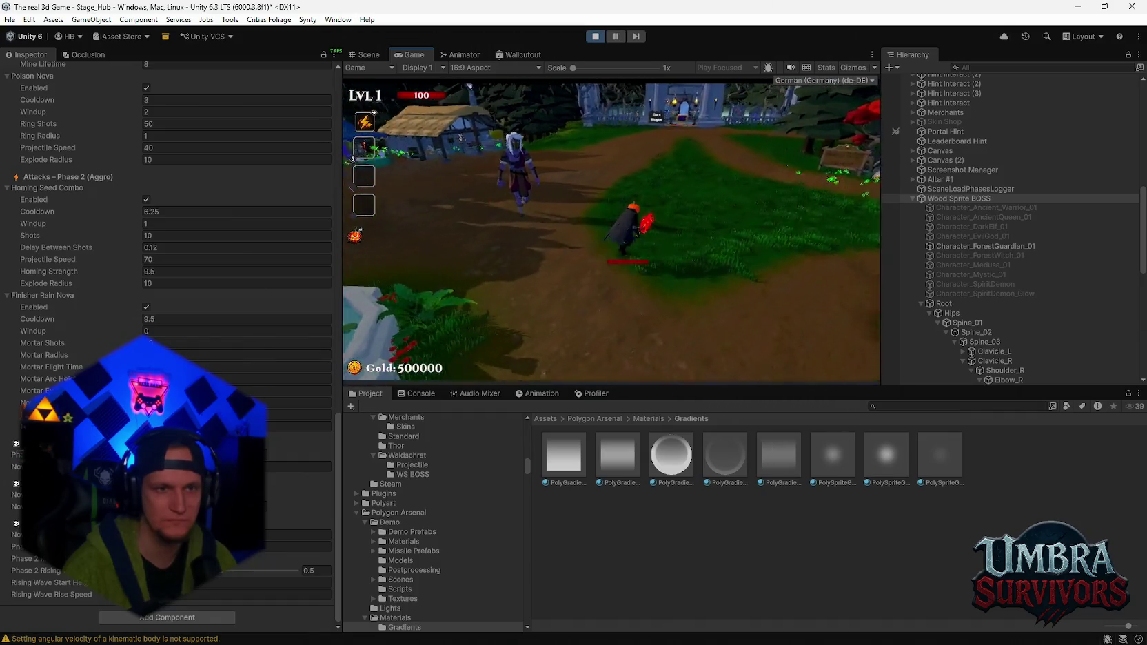
{"action": "key", "text": "w"}
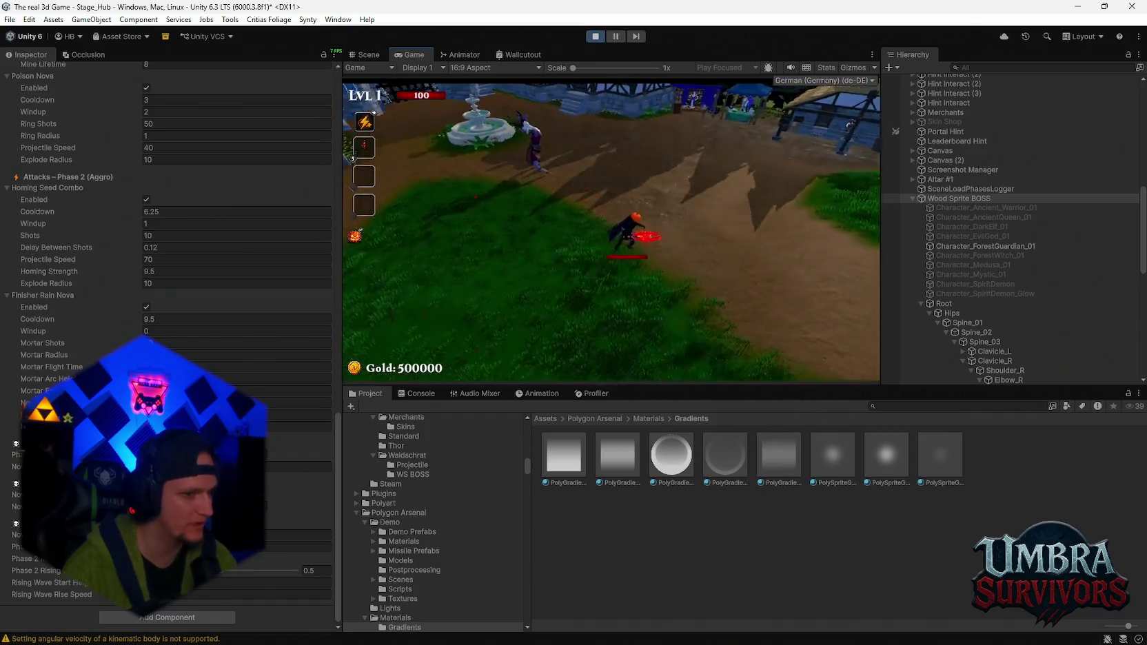
{"action": "key", "text": "w"}
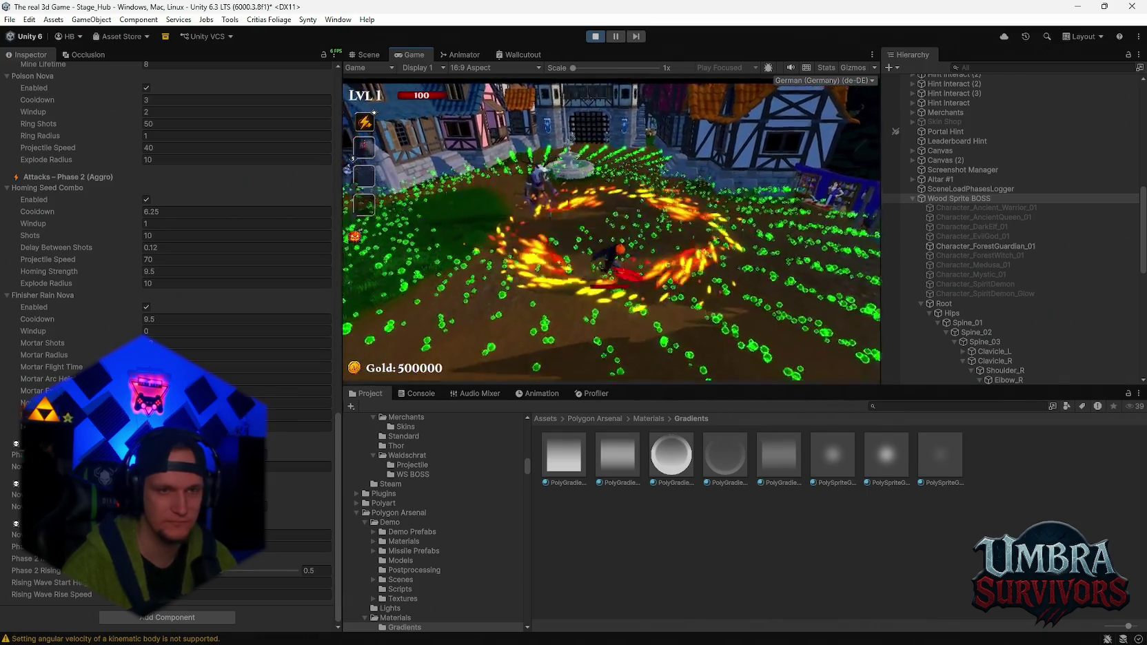
{"action": "key", "text": "w"}
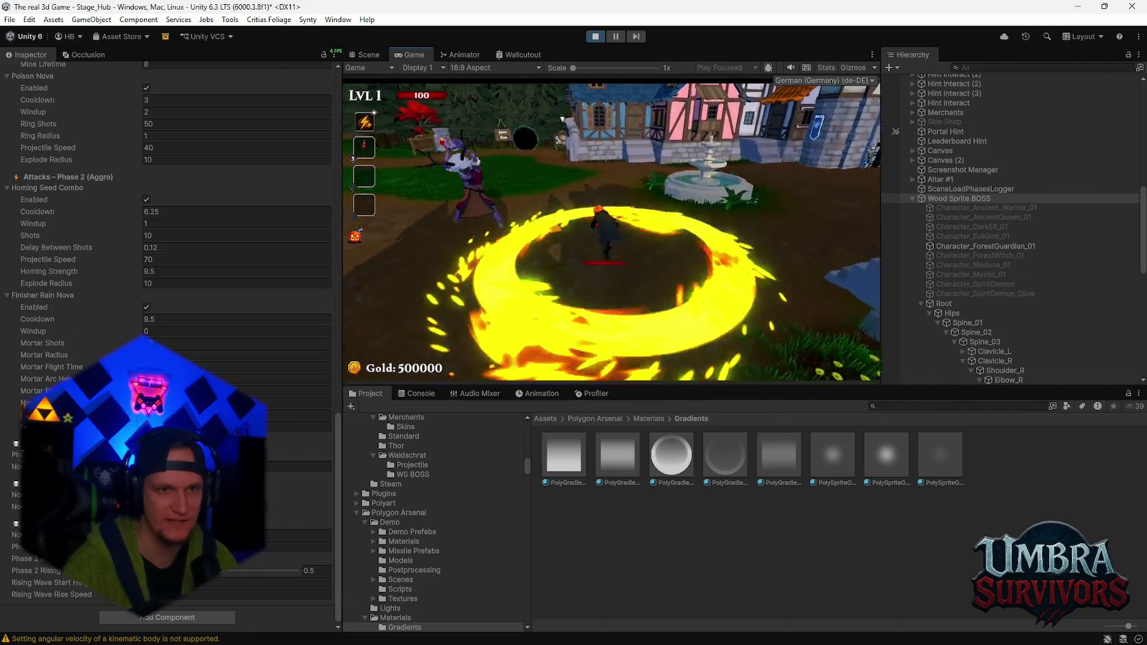
{"action": "key", "text": "w"}
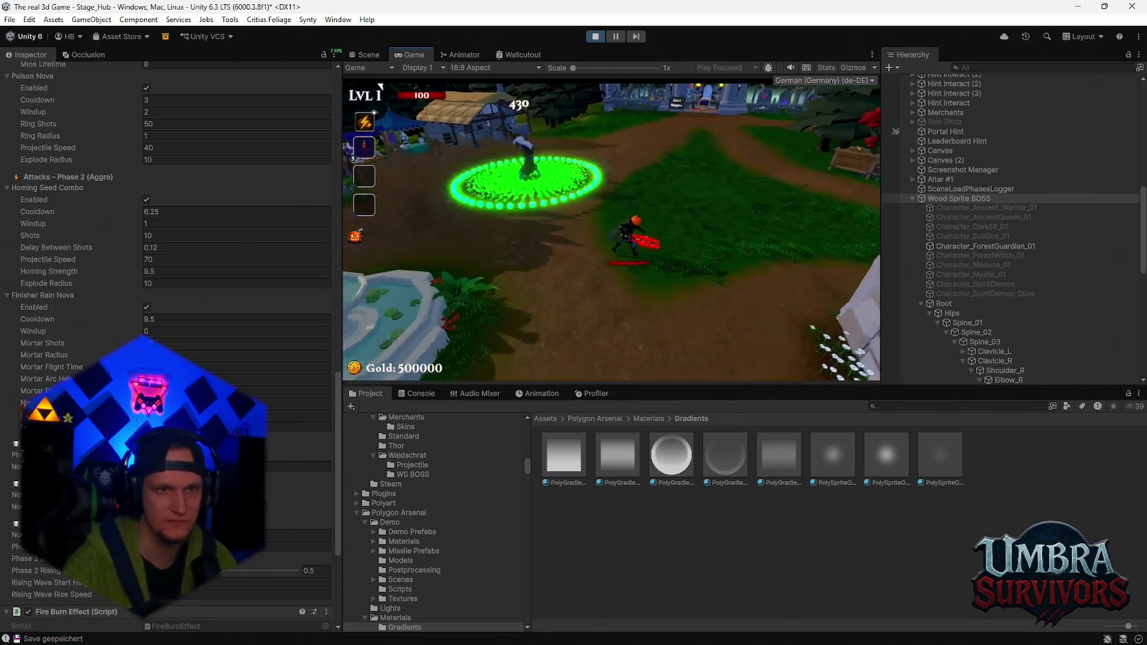
{"action": "key", "text": "w"}
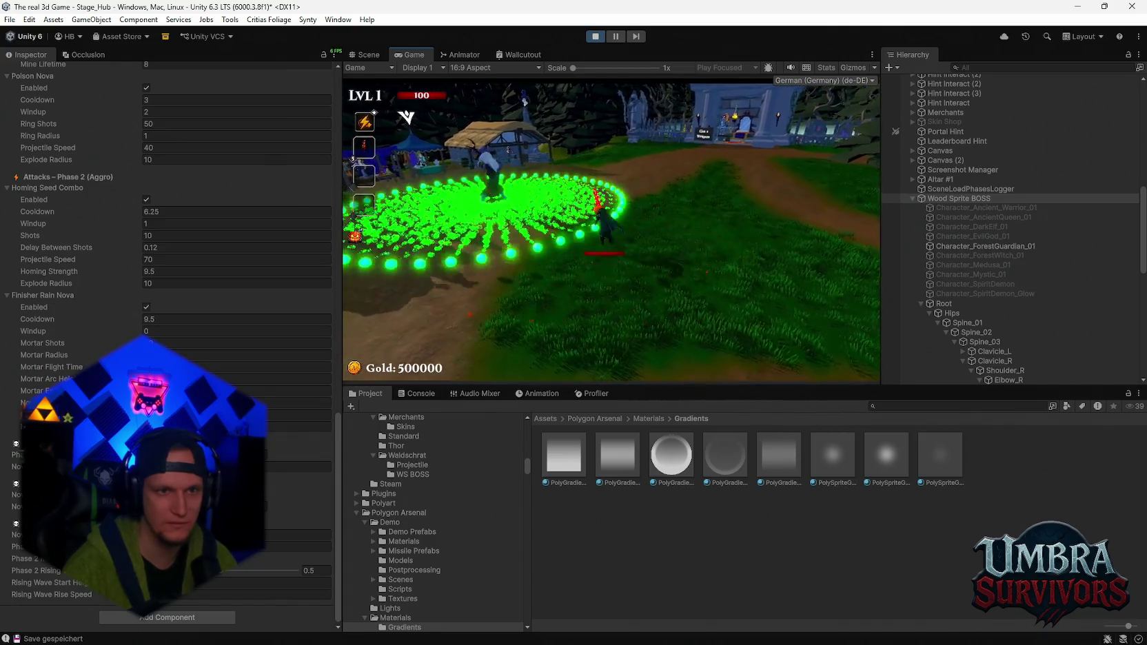
{"action": "key", "text": "w"}
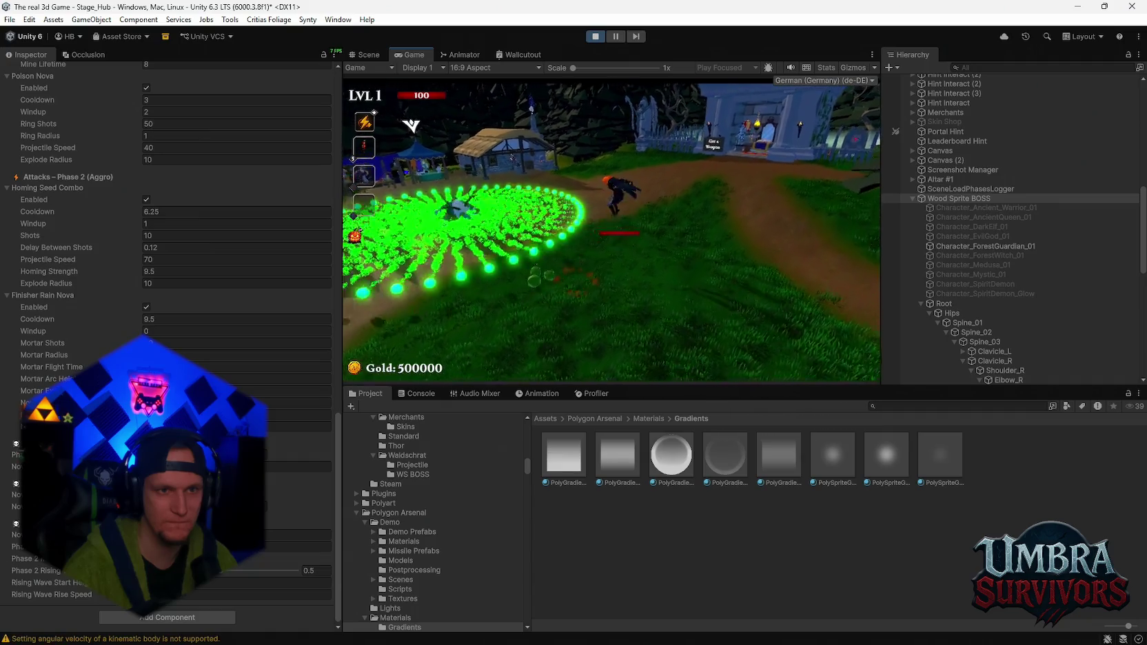
{"action": "key", "text": "w"}
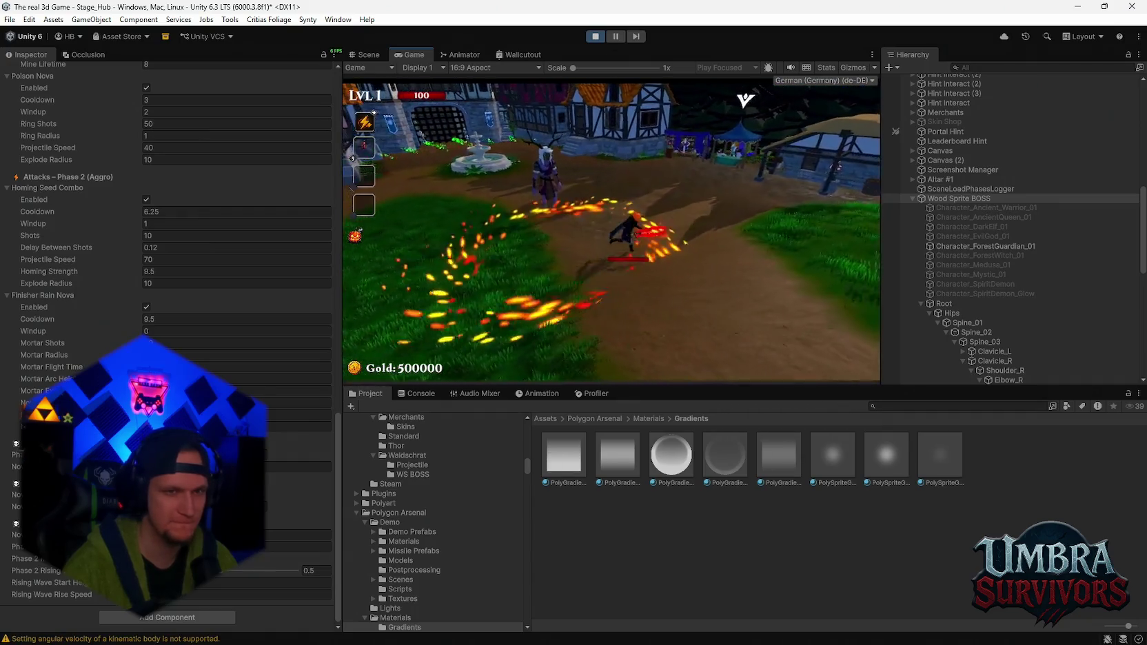
{"action": "key", "text": "w"}
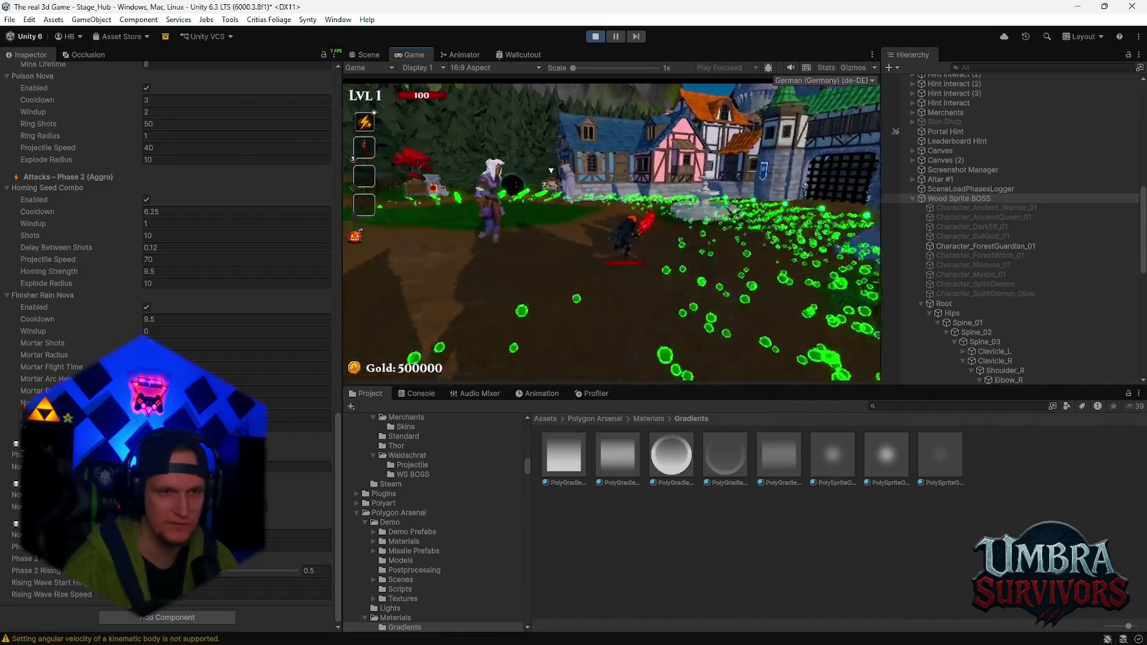
{"action": "key", "text": "w"}
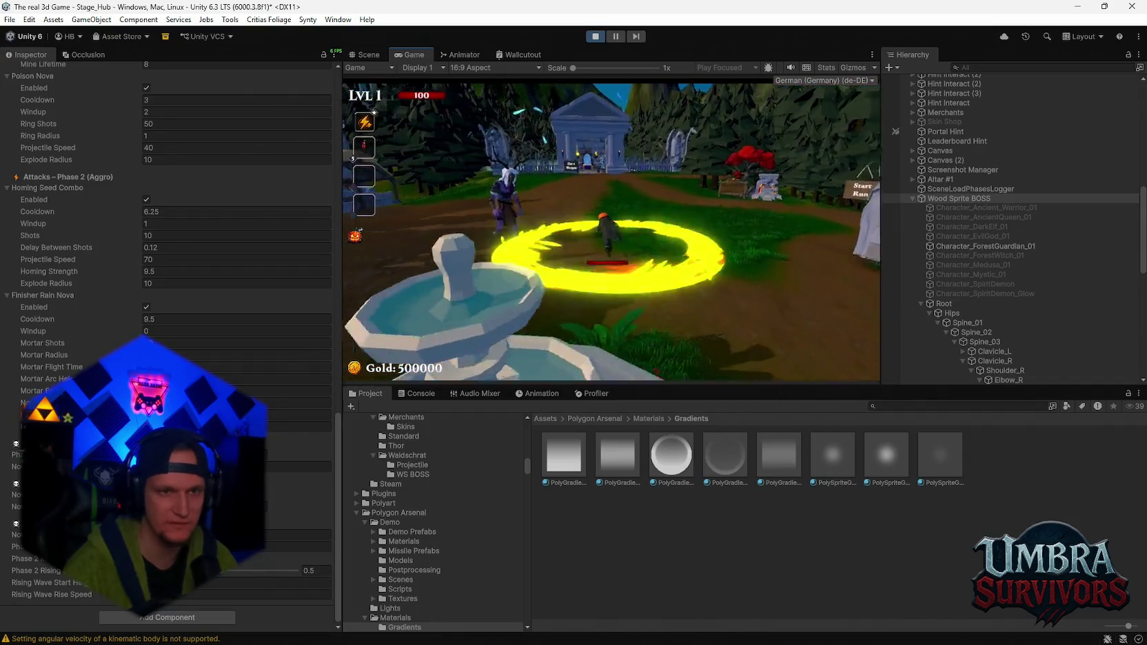
{"action": "key", "text": "w"}
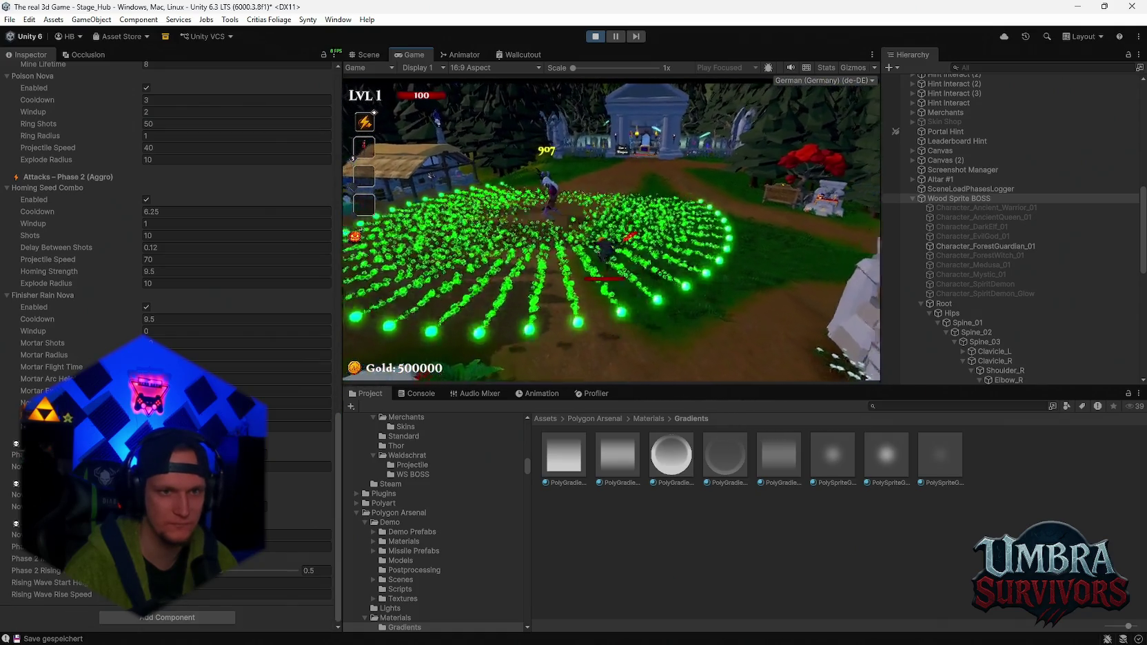
{"action": "key", "text": "Escape"}
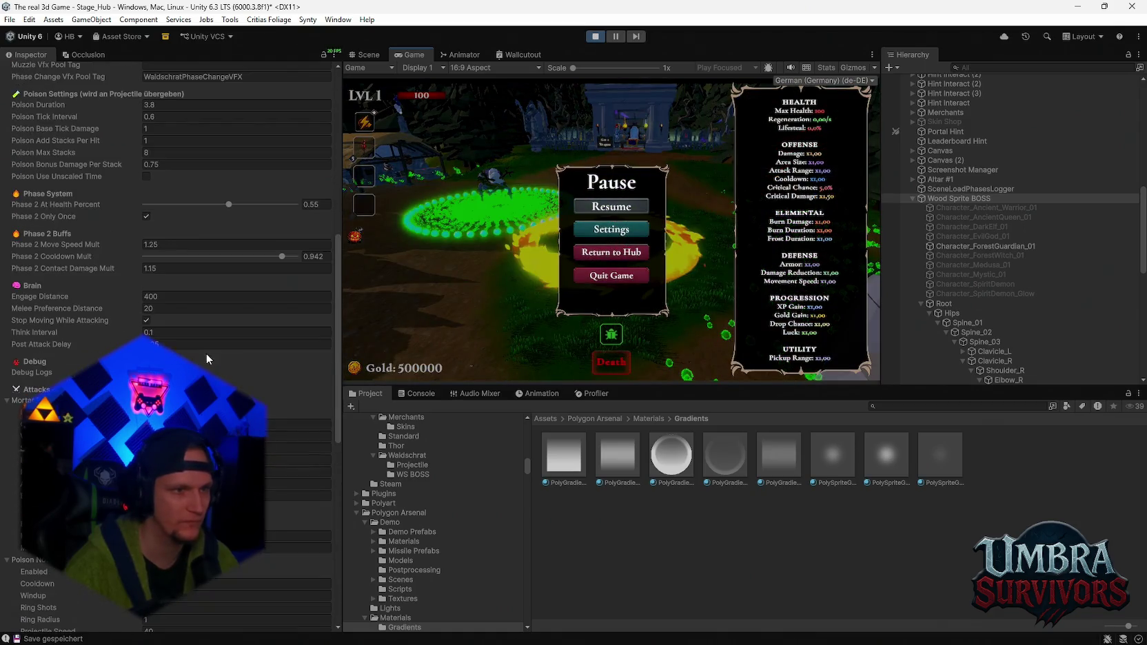
- Set Phase 2 At Health Percent to 0.95, test it briefly in play, then exit Play mode
{"action": "left_click_drag", "start_coordinate": [228, 205], "coordinate": [294, 205]}
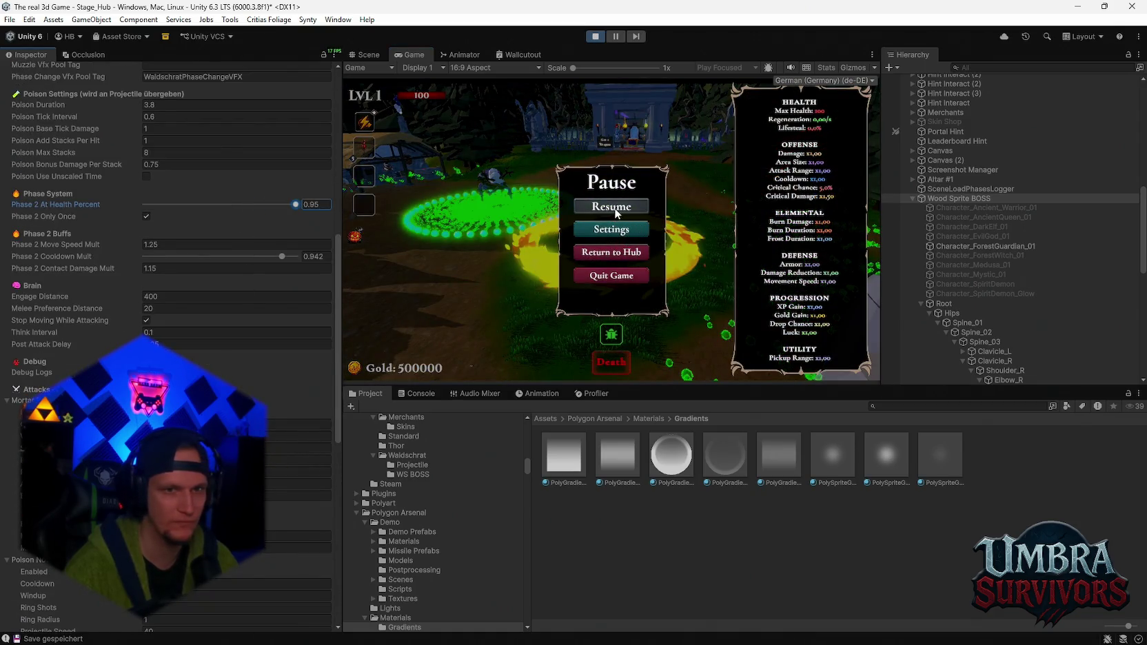
{"action": "left_click", "coordinate": [612, 206]}
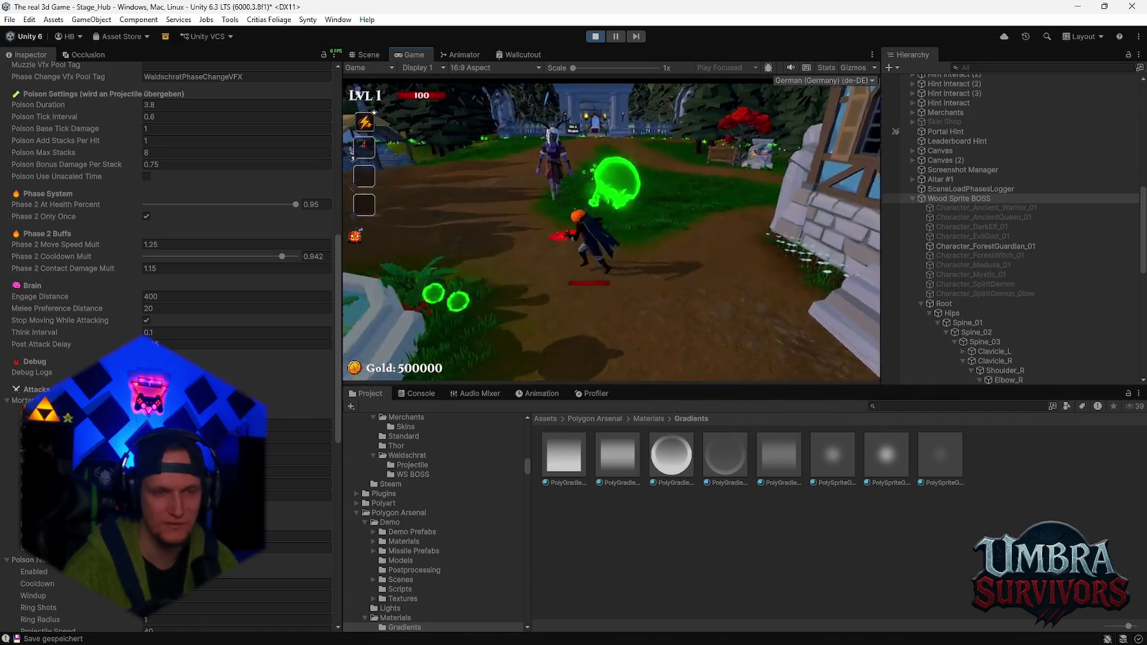
{"action": "key", "text": "Escape"}
{"action": "scroll", "coordinate": [169, 344], "scroll_direction": "down", "scroll_amount": 5}
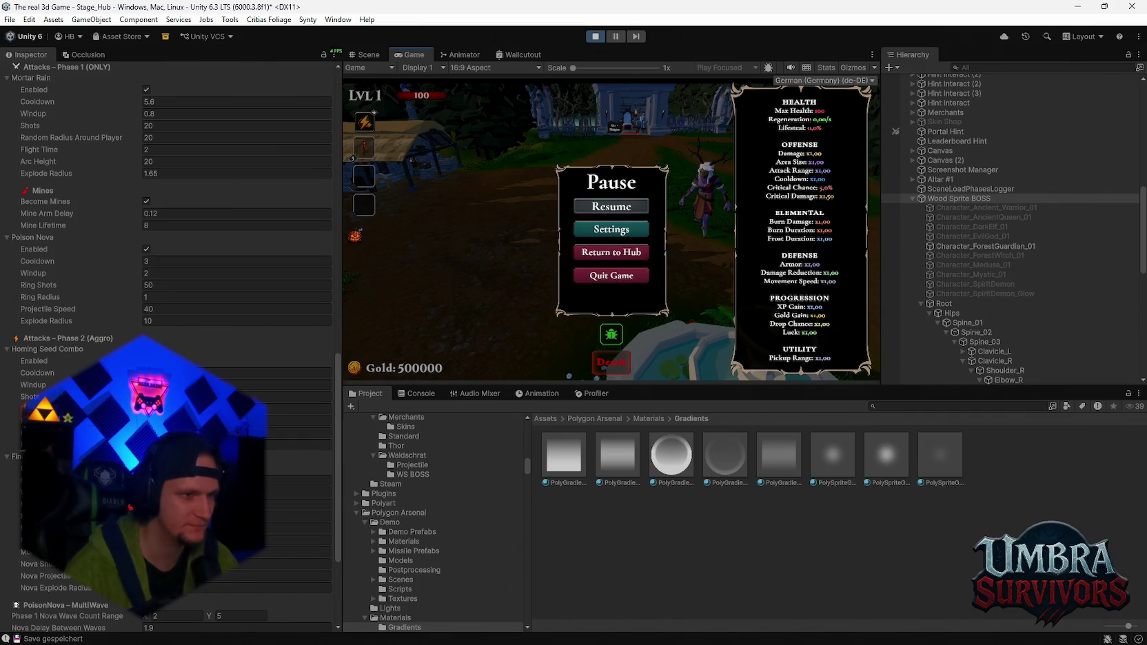
{"action": "scroll", "coordinate": [169, 345], "scroll_direction": "up", "scroll_amount": 3}
{"action": "scroll", "coordinate": [165, 276], "scroll_direction": "down", "scroll_amount": 5}
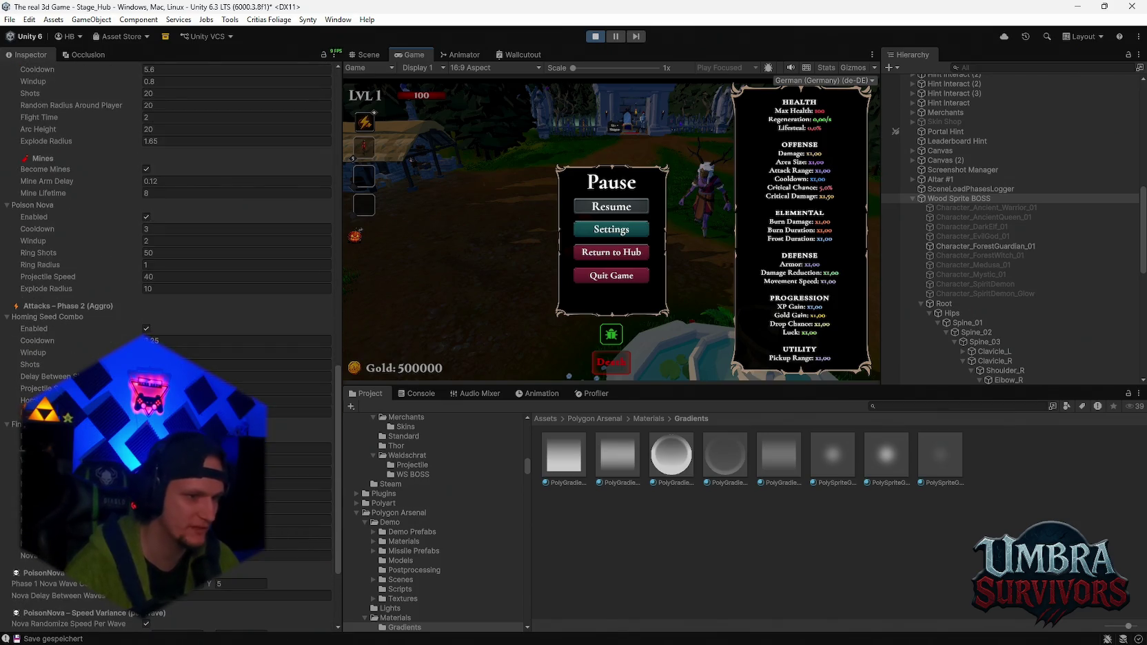
{"action": "scroll", "coordinate": [165, 275], "scroll_direction": "down", "scroll_amount": 4}
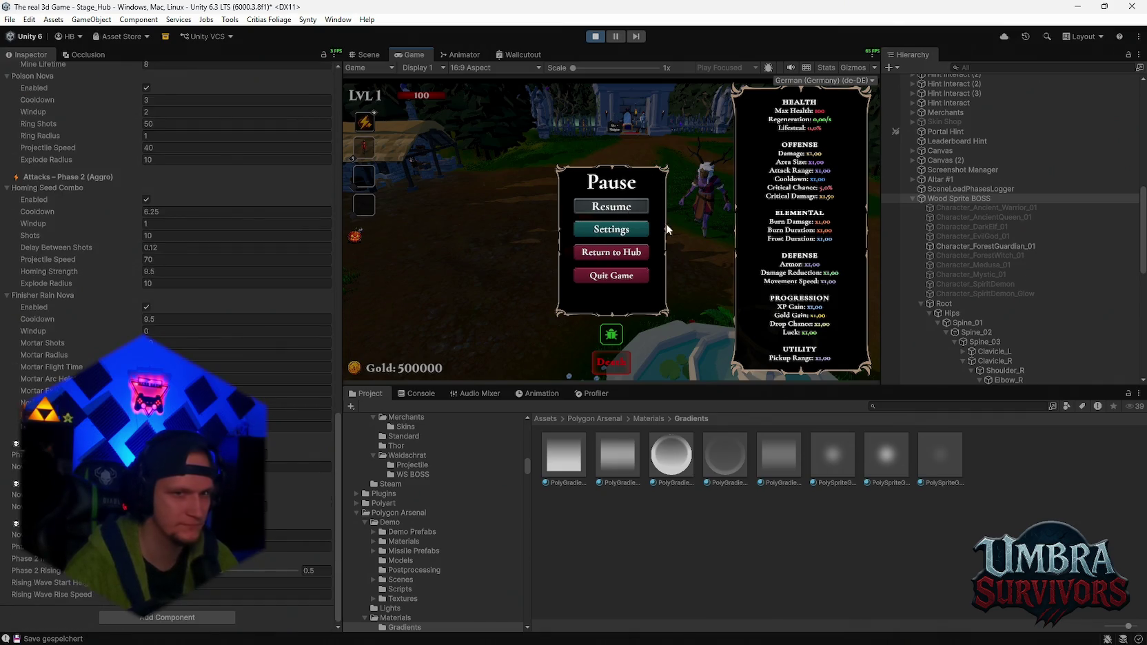
{"action": "left_click", "coordinate": [596, 36]}
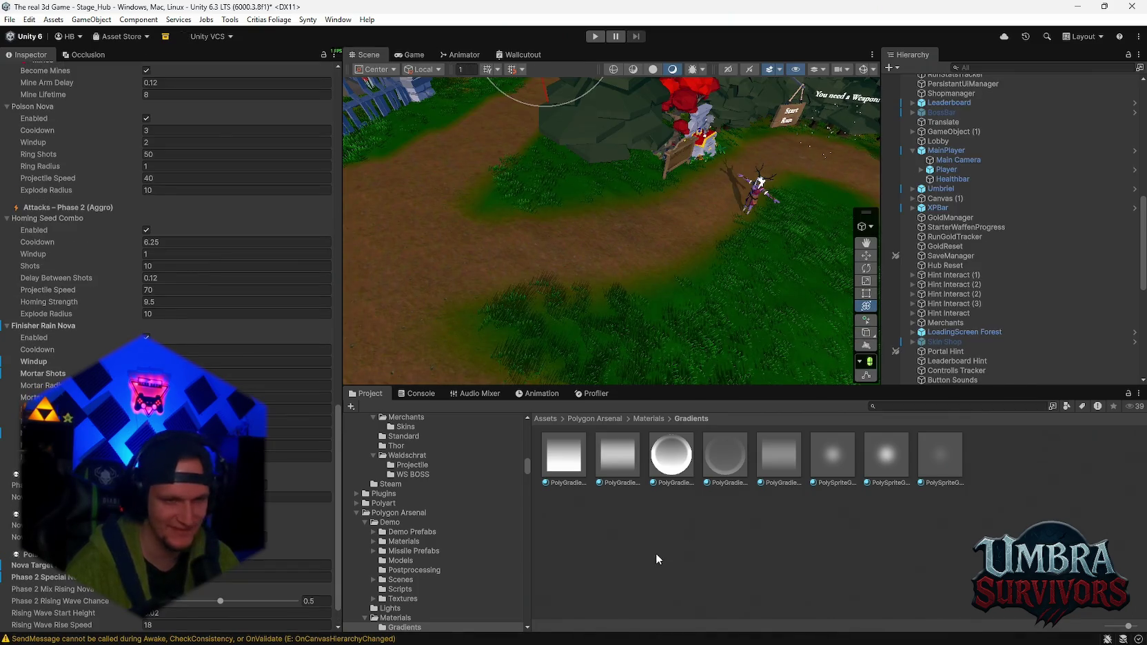
- Clear the Console warnings and return to the Project panel
{"action": "left_click", "coordinate": [417, 393]}
{"action": "left_click", "coordinate": [367, 393]}
{"action": "left_click", "coordinate": [417, 393]}
{"action": "left_click", "coordinate": [360, 406]}
{"action": "left_click", "coordinate": [366, 393]}
{"action": "scroll", "coordinate": [458, 536], "scroll_direction": "down", "scroll_amount": 5}
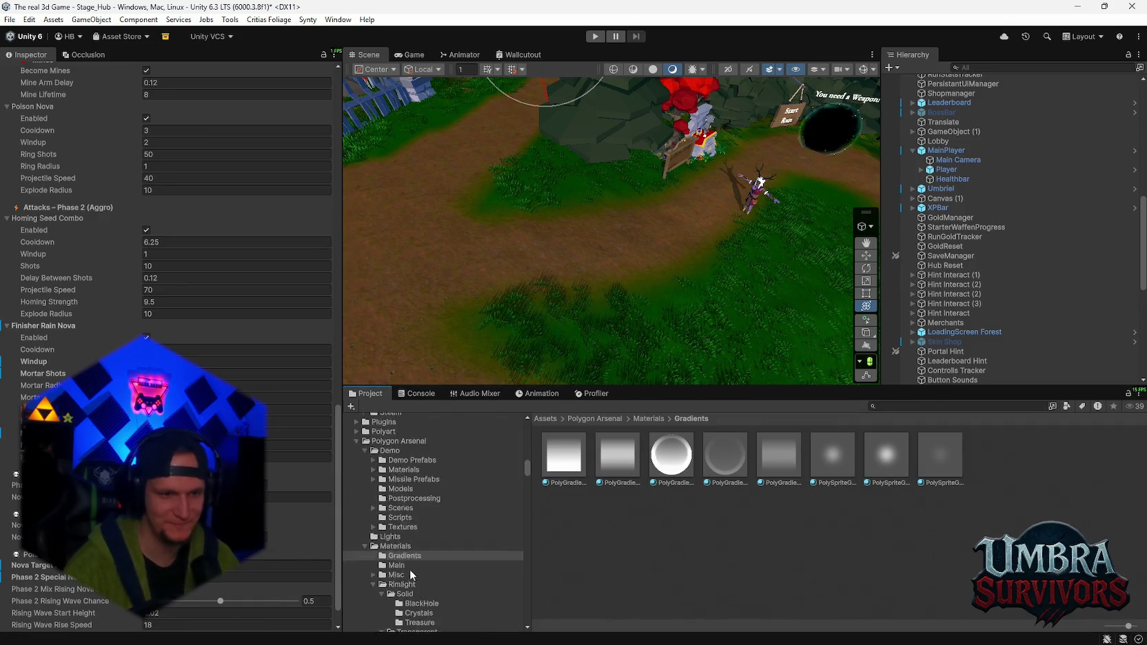
{"action": "scroll", "coordinate": [458, 537], "scroll_direction": "up", "scroll_amount": 10}
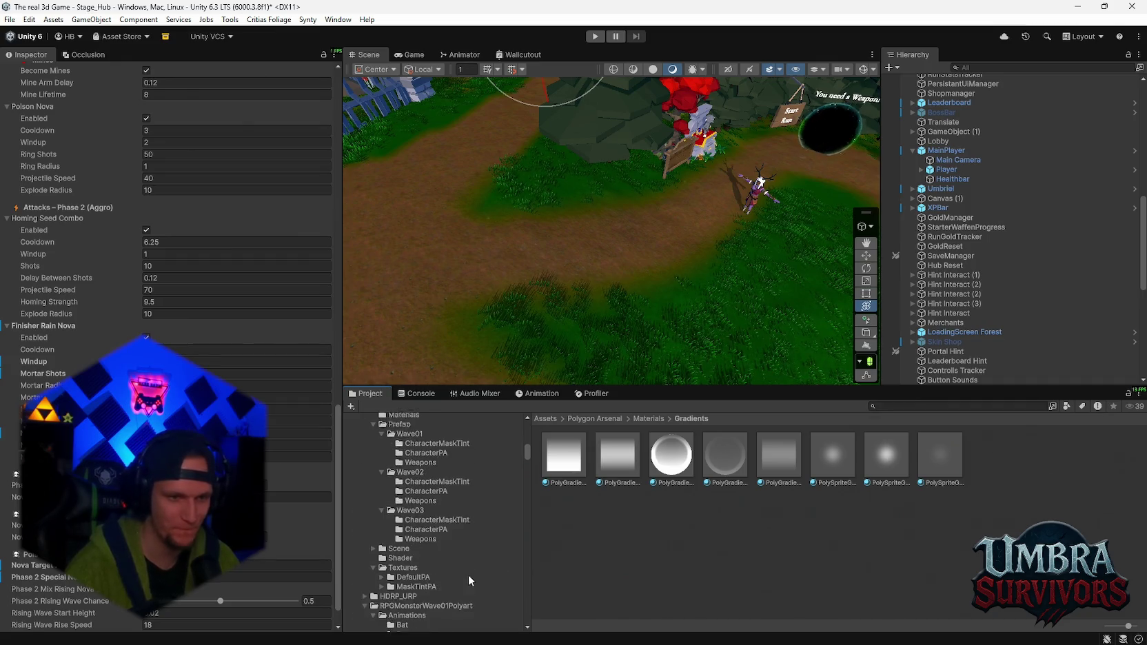
{"action": "scroll", "coordinate": [424, 556], "scroll_direction": "up", "scroll_amount": 8}
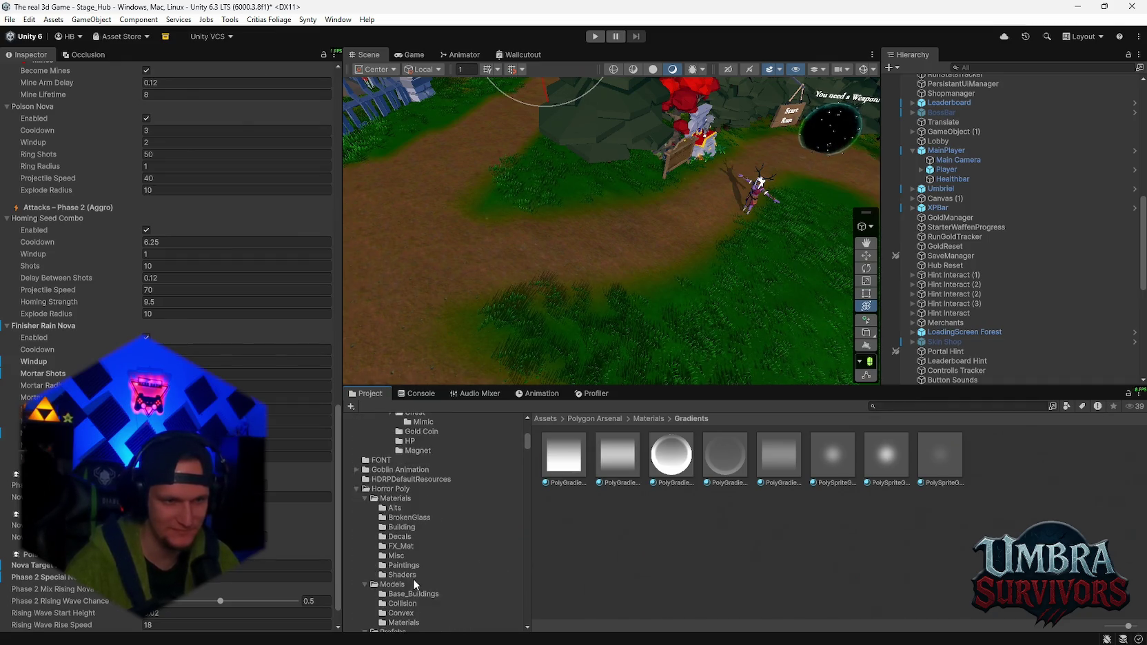
- Select Wood Sprite BOSS in the Hierarchy and edit a value in its Waldschrat Boss AI settings
{"action": "left_click", "coordinate": [951, 337]}
{"action": "scroll", "coordinate": [951, 276], "scroll_direction": "down", "scroll_amount": 6}
{"action": "left_click", "coordinate": [948, 220]}
{"action": "left_click", "coordinate": [952, 230]}
{"action": "scroll", "coordinate": [220, 323], "scroll_direction": "down", "scroll_amount": 15}
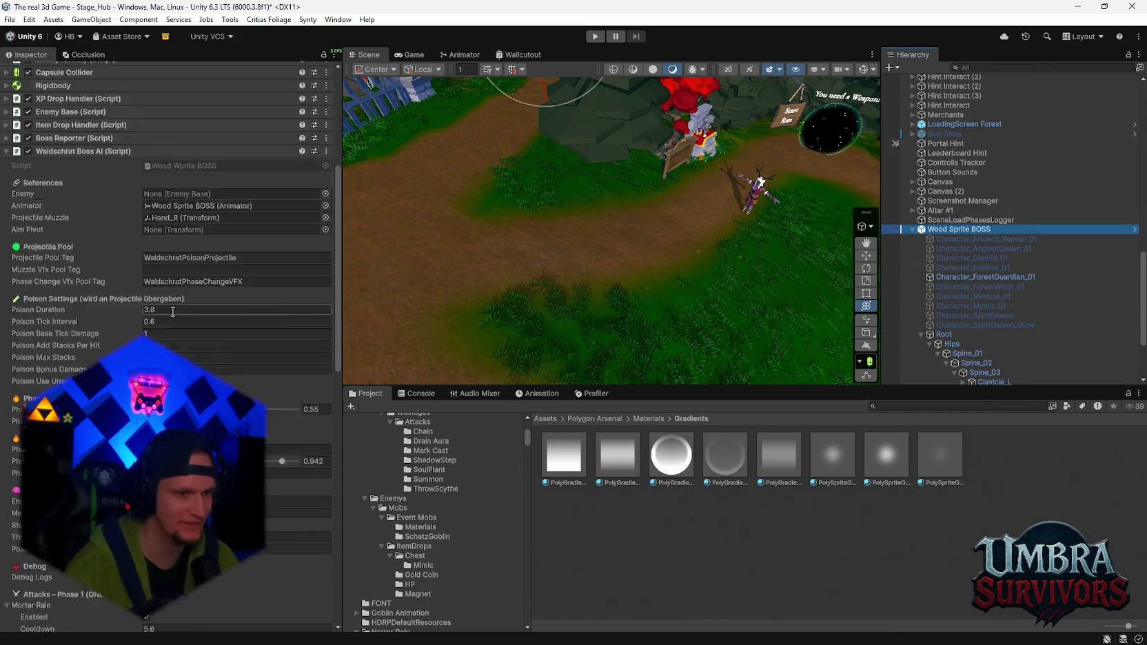
{"action": "scroll", "coordinate": [220, 323], "scroll_direction": "down", "scroll_amount": 10}
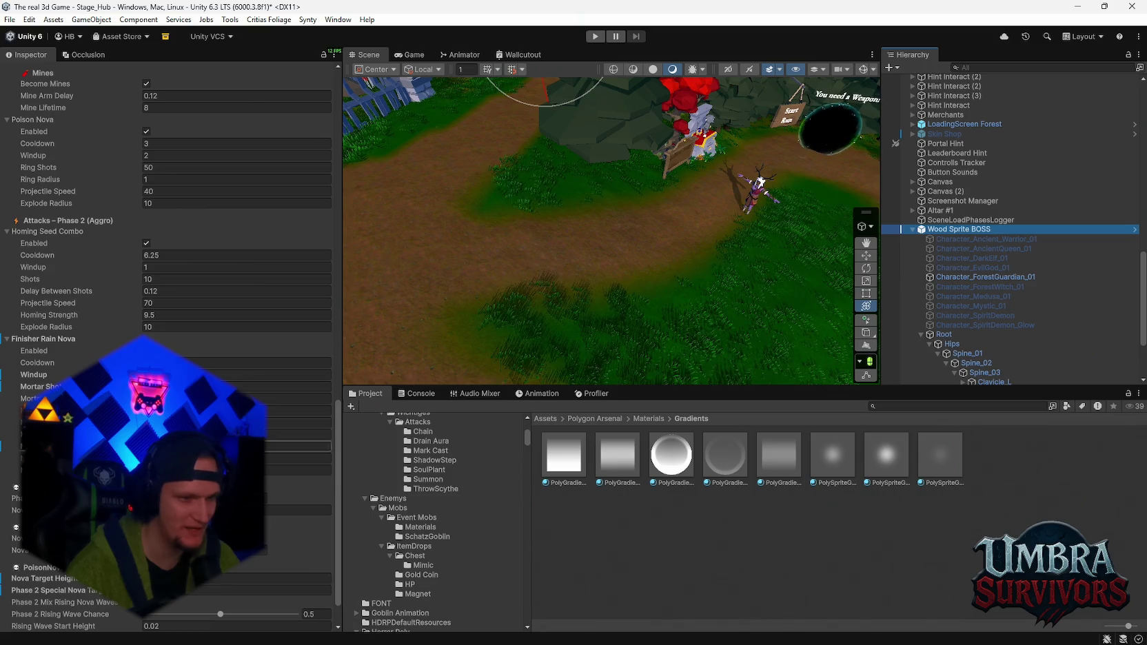
{"action": "scroll", "coordinate": [219, 323], "scroll_direction": "down", "scroll_amount": 2}
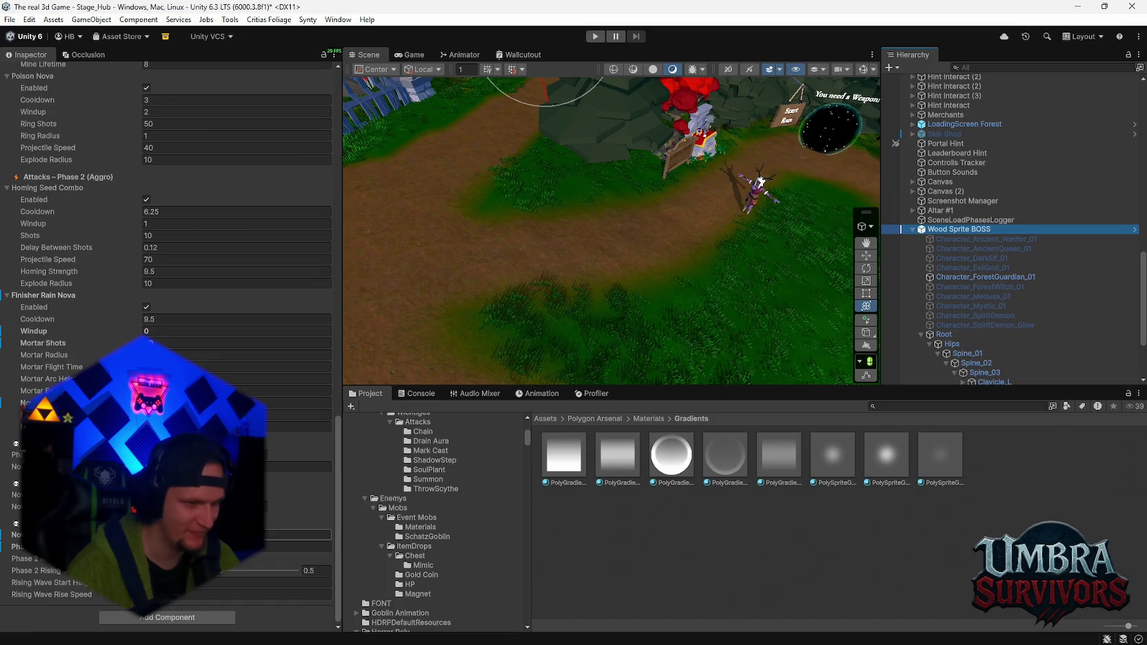
{"action": "left_click", "coordinate": [296, 547]}
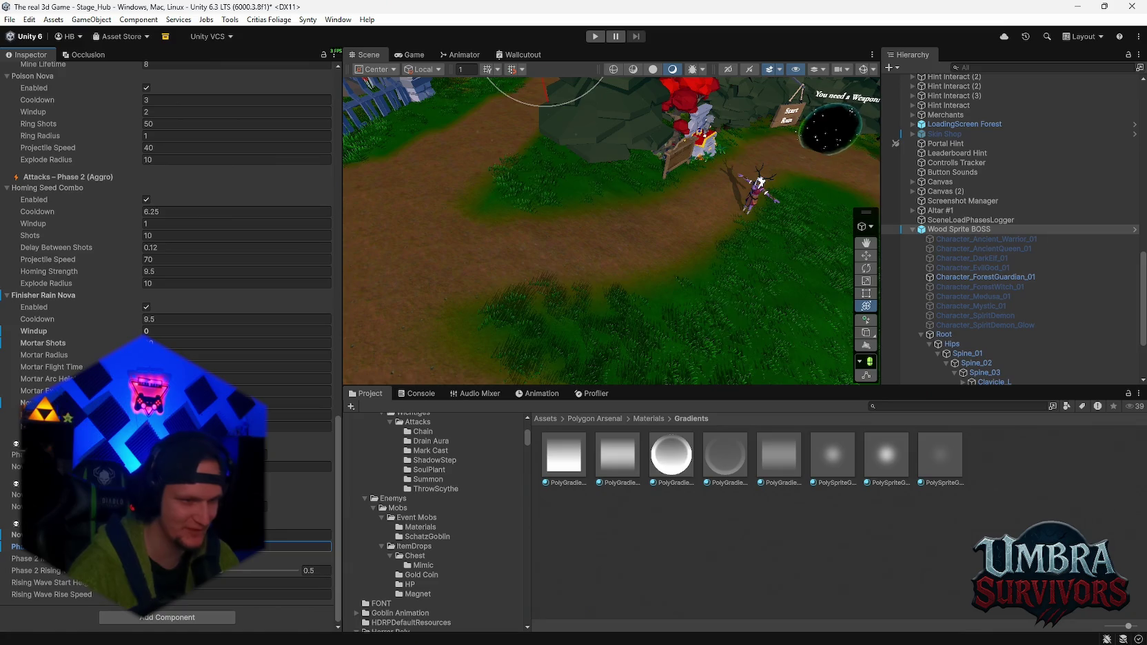
{"action": "key", "text": "Return"}
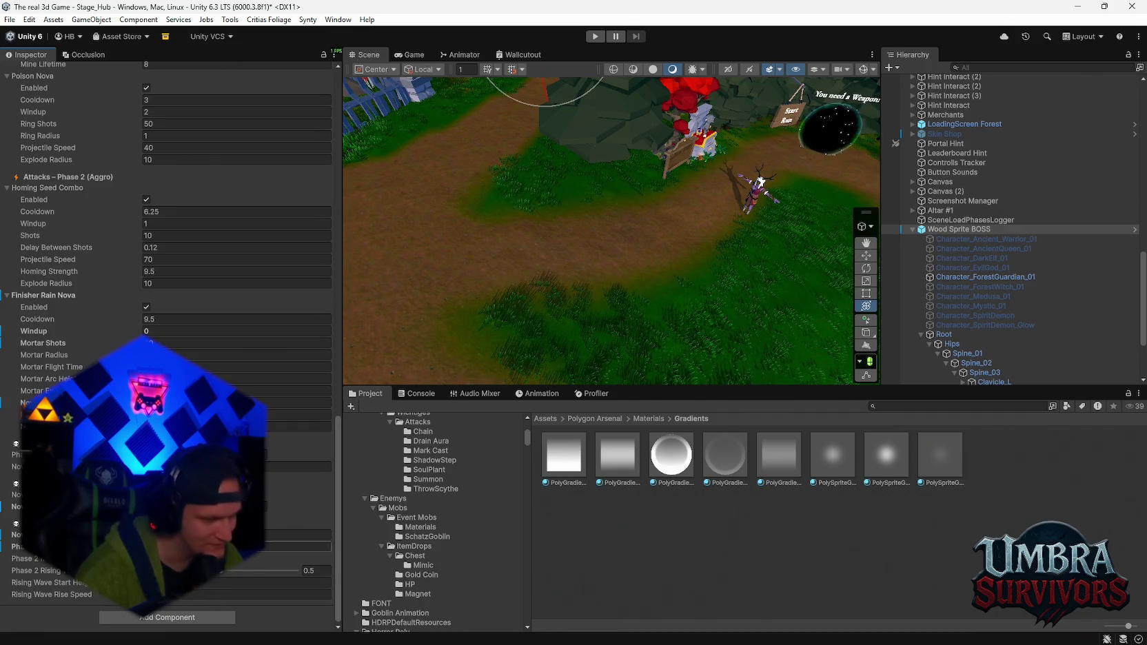
- Drag the Phase 2 Cooldown multiplier down from 0.942 to about 0.554
{"action": "scroll", "coordinate": [169, 344], "scroll_direction": "up", "scroll_amount": 10}
{"action": "scroll", "coordinate": [169, 345], "scroll_direction": "up", "scroll_amount": 4}
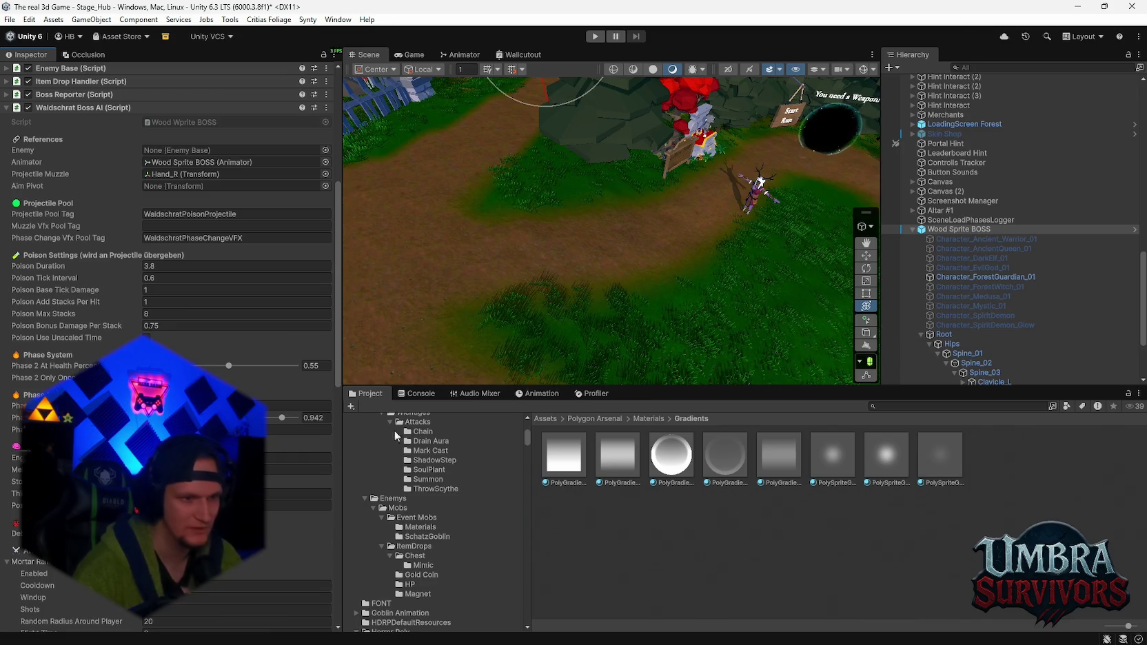
{"action": "scroll", "coordinate": [299, 329], "scroll_direction": "up", "scroll_amount": 6}
{"action": "scroll", "coordinate": [299, 328], "scroll_direction": "down", "scroll_amount": 5}
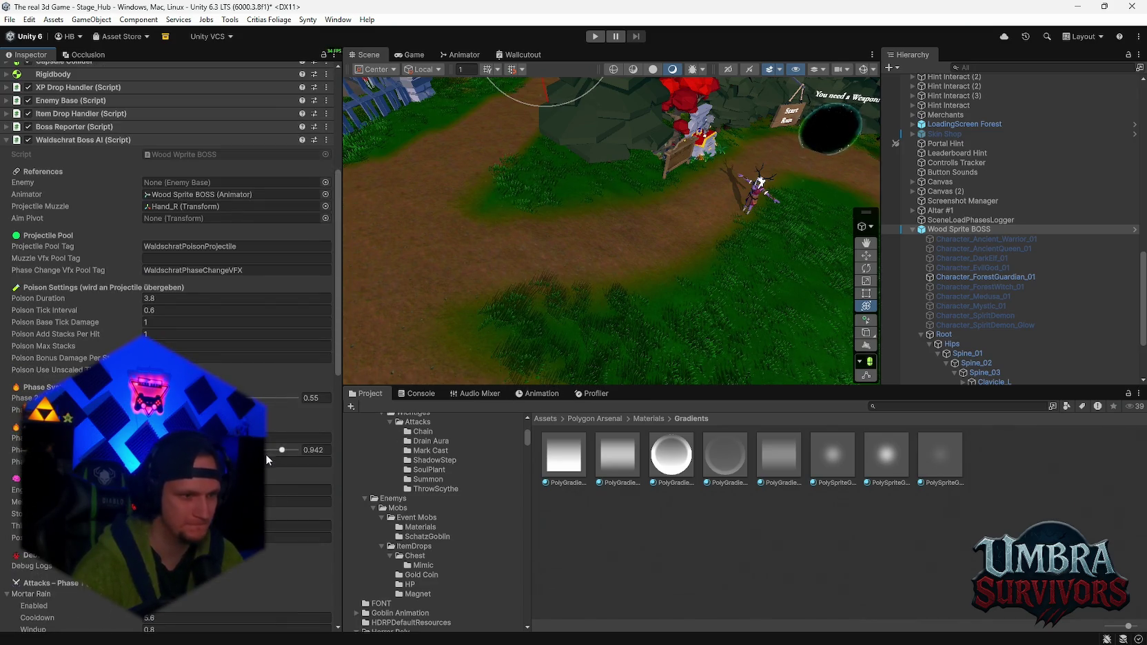
{"action": "left_click_drag", "start_coordinate": [264, 453], "coordinate": [243, 452]}
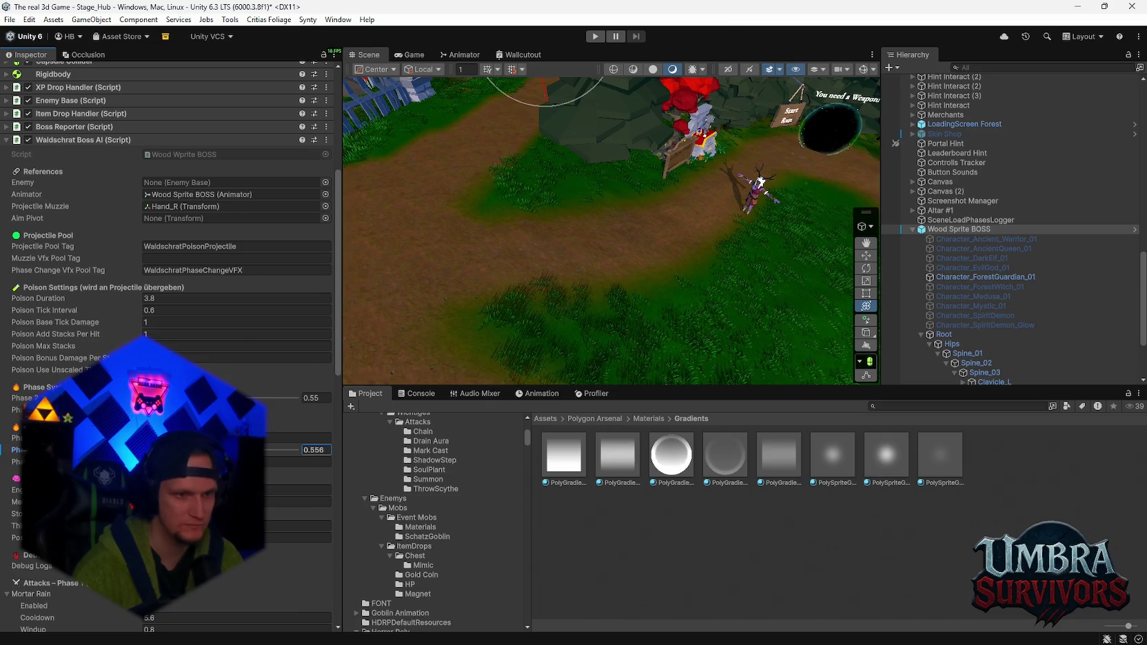
{"action": "scroll", "coordinate": [173, 344], "scroll_direction": "up", "scroll_amount": 4}
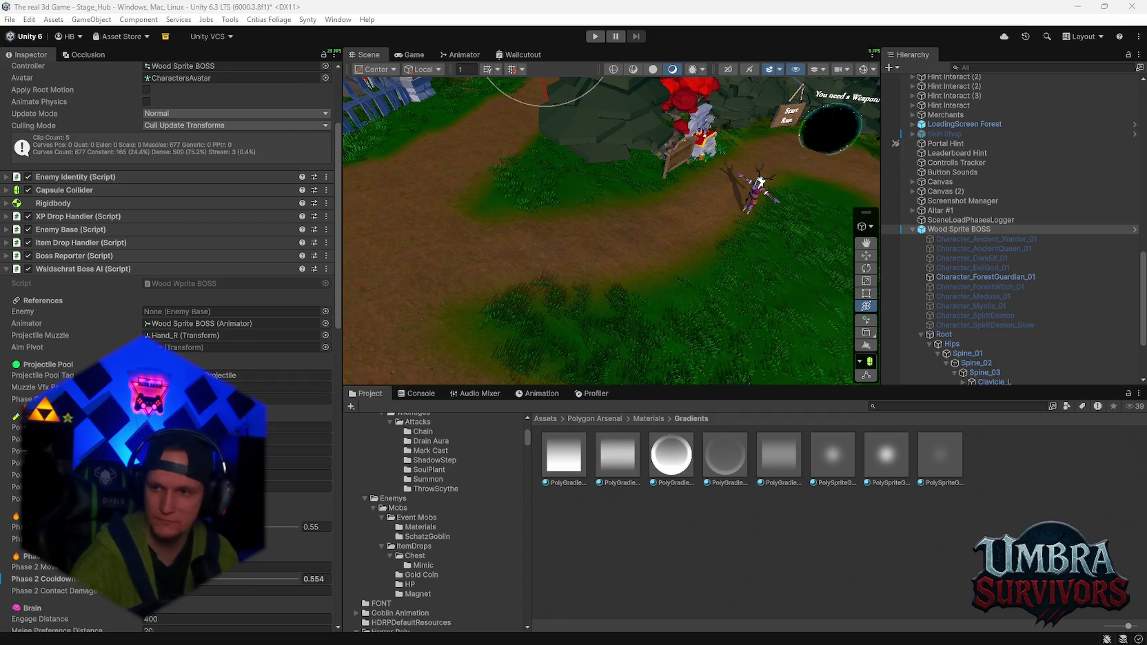
{"action": "left_click", "coordinate": [956, 406]}
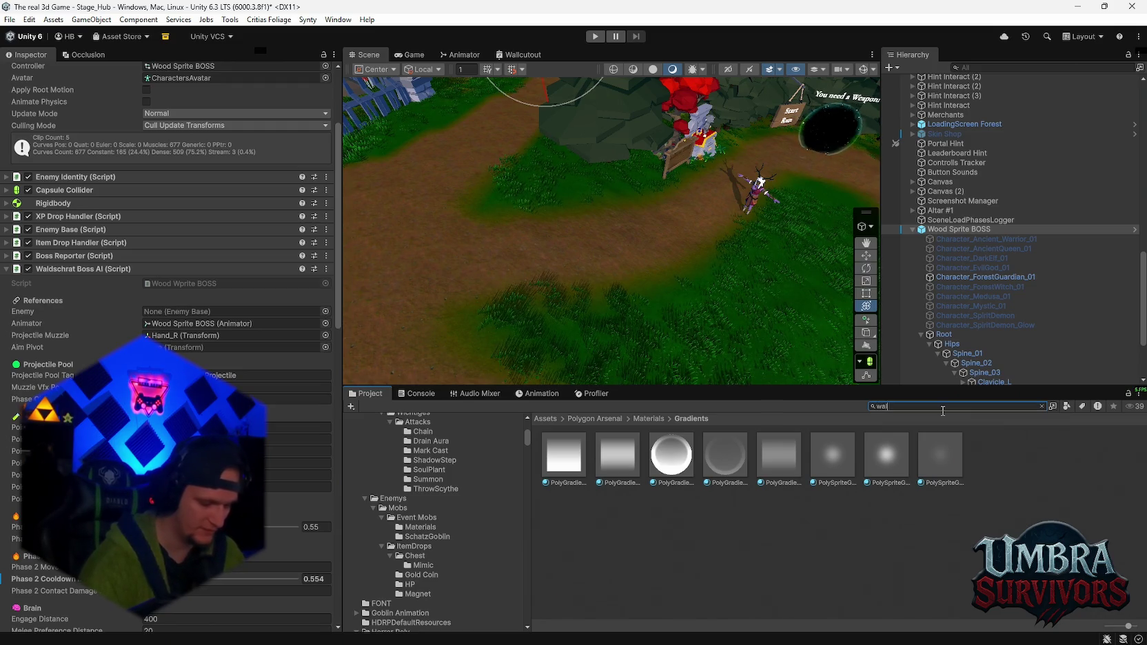
- Search 'waldsch', browse to the WS BOSS folder, and open the AcidMissile prefab
{"action": "type", "text": "waldsch"}
{"action": "double_click", "coordinate": [564, 455]}
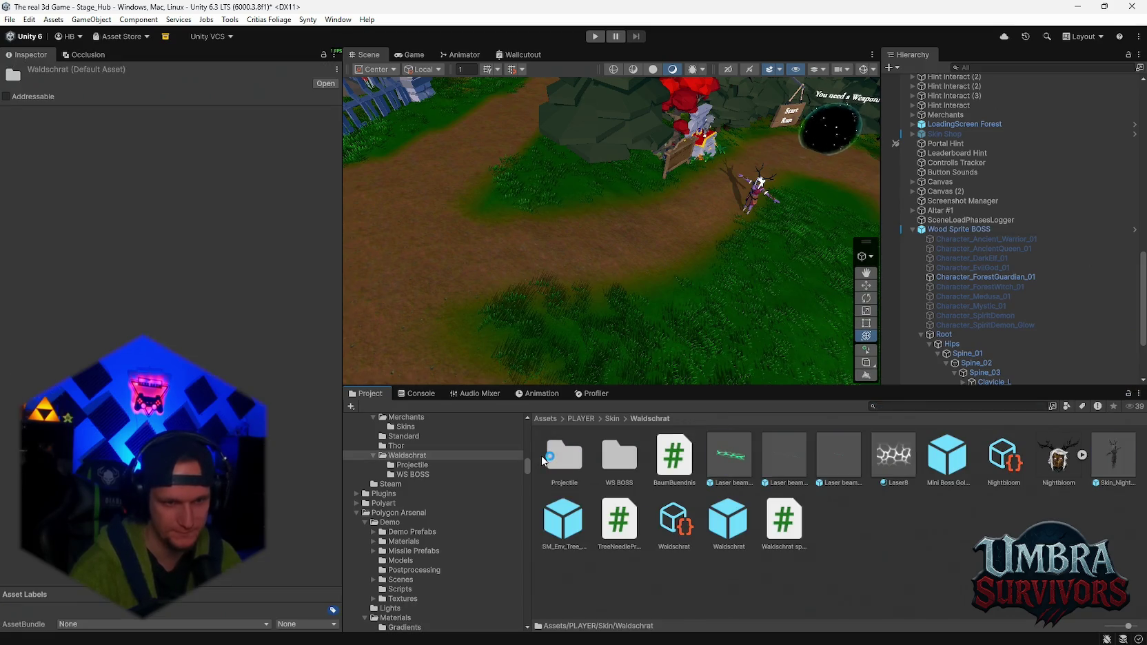
{"action": "double_click", "coordinate": [569, 459]}
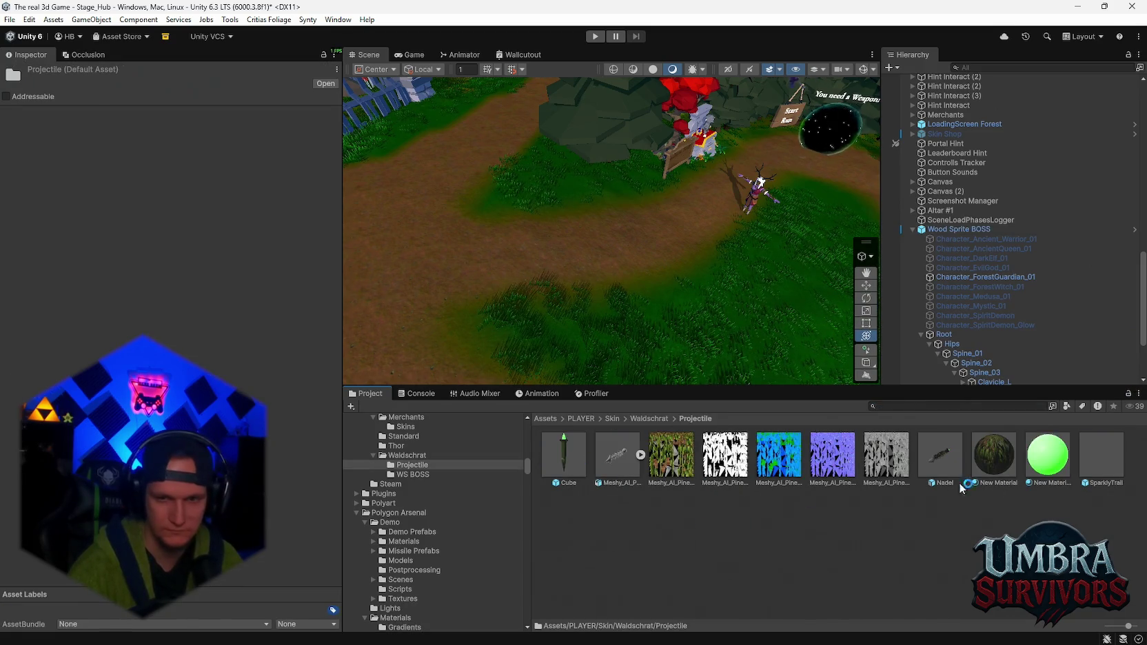
{"action": "left_click", "coordinate": [1104, 453]}
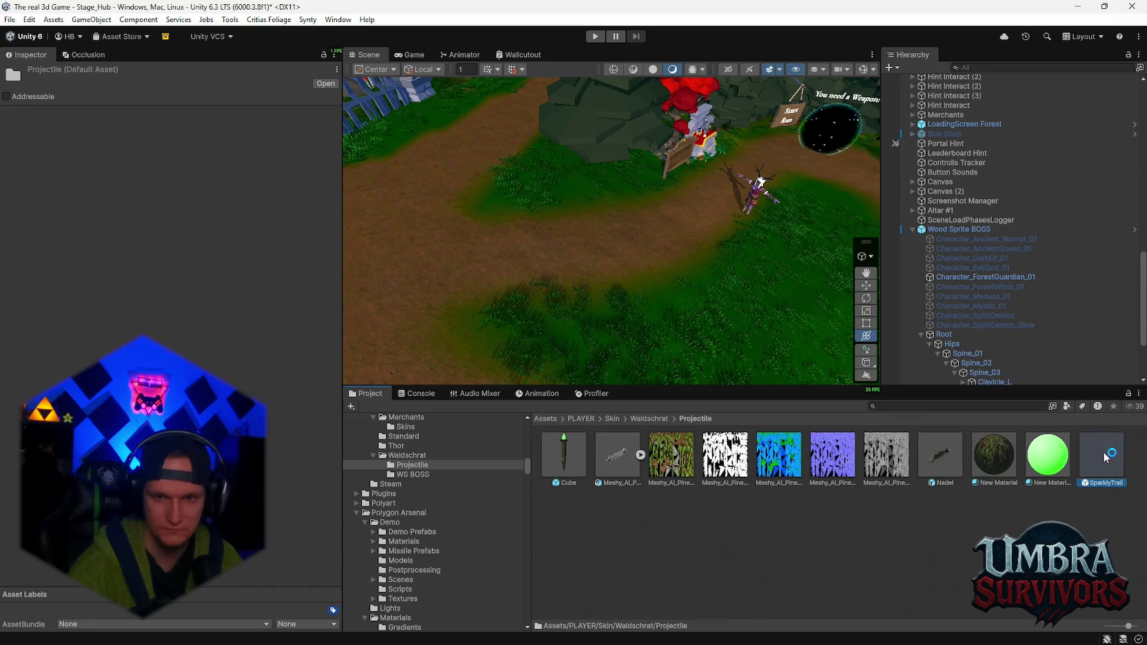
{"action": "left_click", "coordinate": [659, 419]}
{"action": "double_click", "coordinate": [618, 456]}
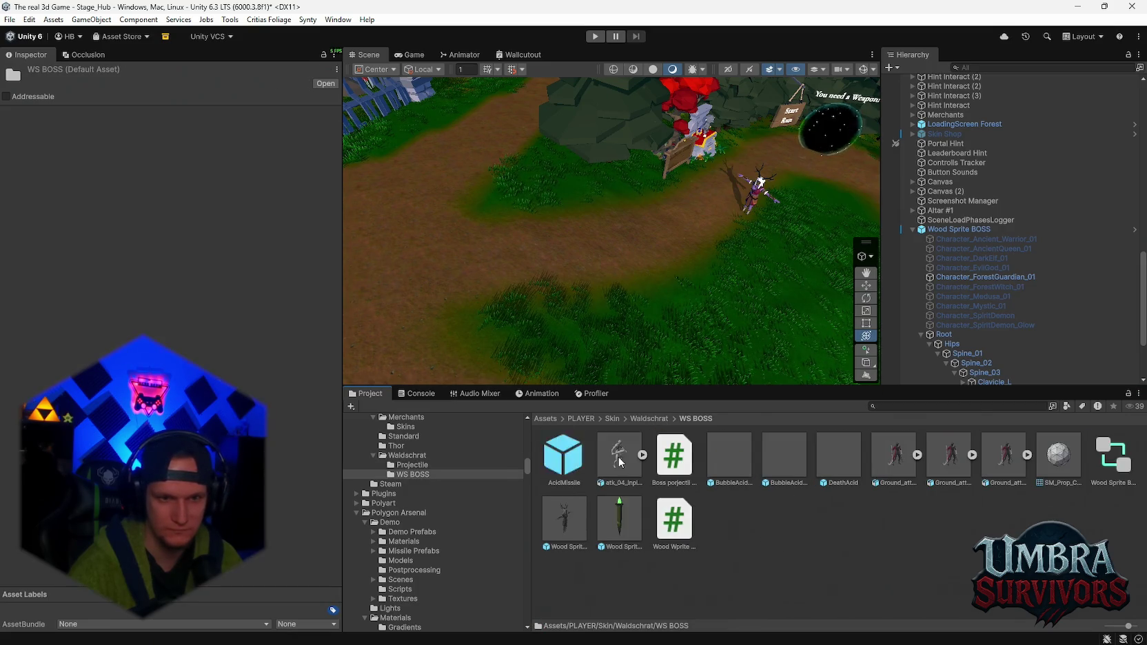
{"action": "double_click", "coordinate": [568, 483]}
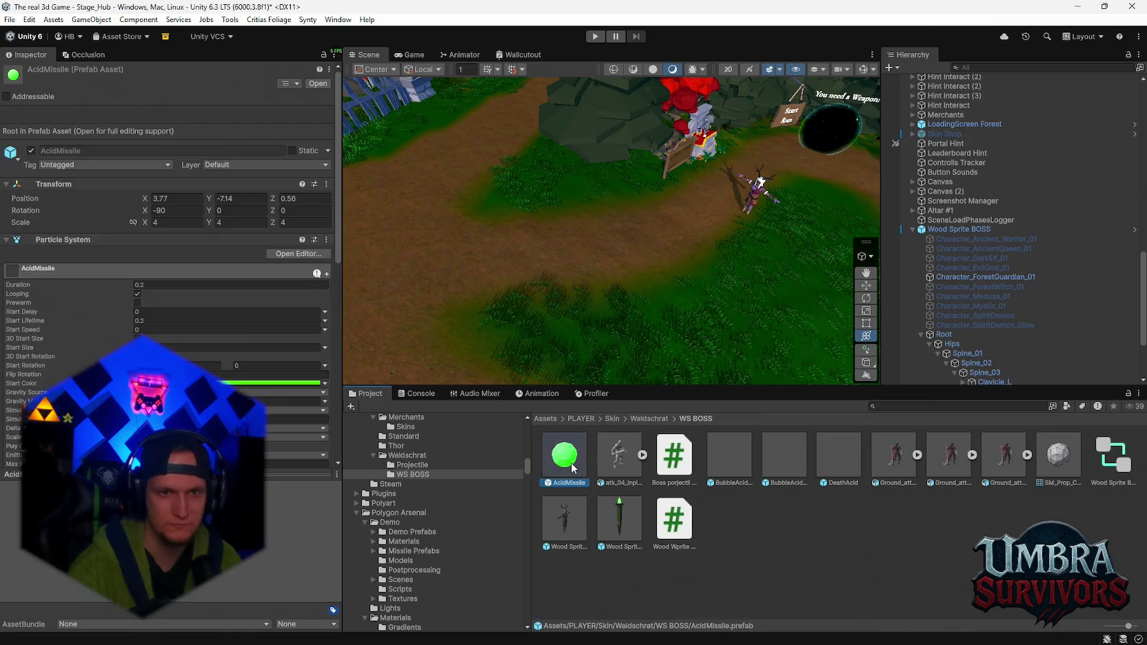
- Place a preview AcidMissile in the scene, set its scale to 7, and frame it
{"action": "left_click", "coordinate": [177, 140]}
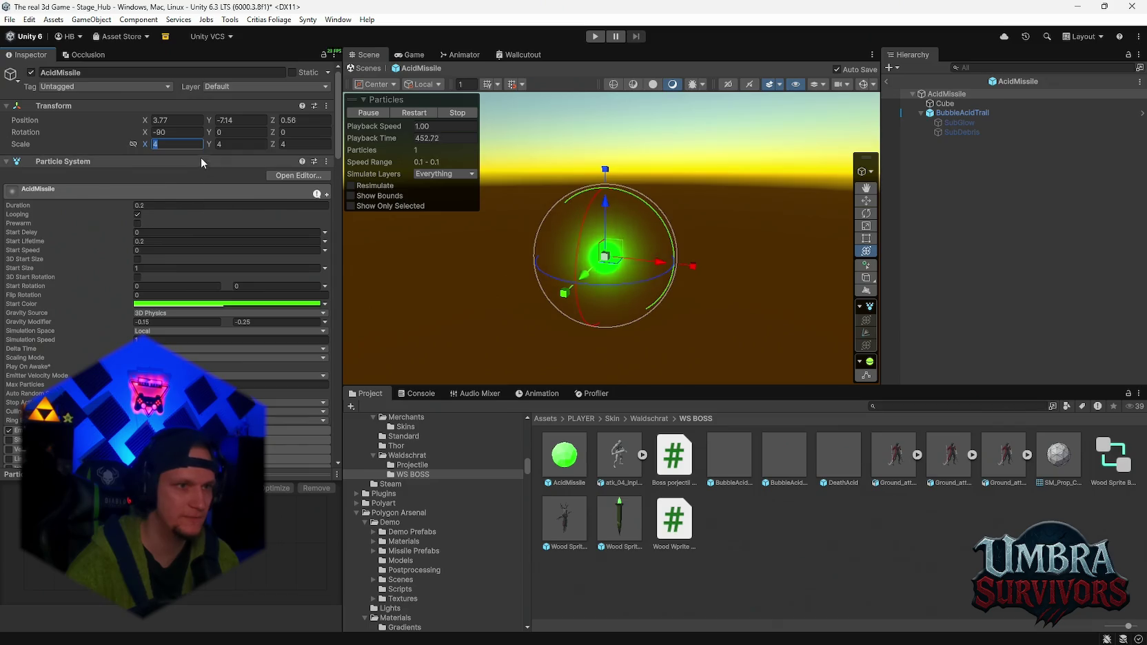
{"action": "left_click", "coordinate": [365, 68]}
{"action": "left_click_drag", "start_coordinate": [696, 255], "coordinate": [623, 285]}
{"action": "mouse_move", "coordinate": [564, 455]}
{"action": "left_mouse_down"}
{"action": "mouse_move", "coordinate": [666, 308]}
{"action": "mouse_move", "coordinate": [696, 302]}
{"action": "mouse_move", "coordinate": [693, 293]}
{"action": "left_mouse_up"}
{"action": "left_click", "coordinate": [303, 174]}
{"action": "type", "text": "7"}
{"action": "mouse_move", "coordinate": [620, 207]}
{"action": "left_mouse_down"}
{"action": "mouse_move", "coordinate": [638, 255]}
{"action": "mouse_move", "coordinate": [514, 308]}
{"action": "mouse_move", "coordinate": [723, 242]}
{"action": "left_mouse_up"}
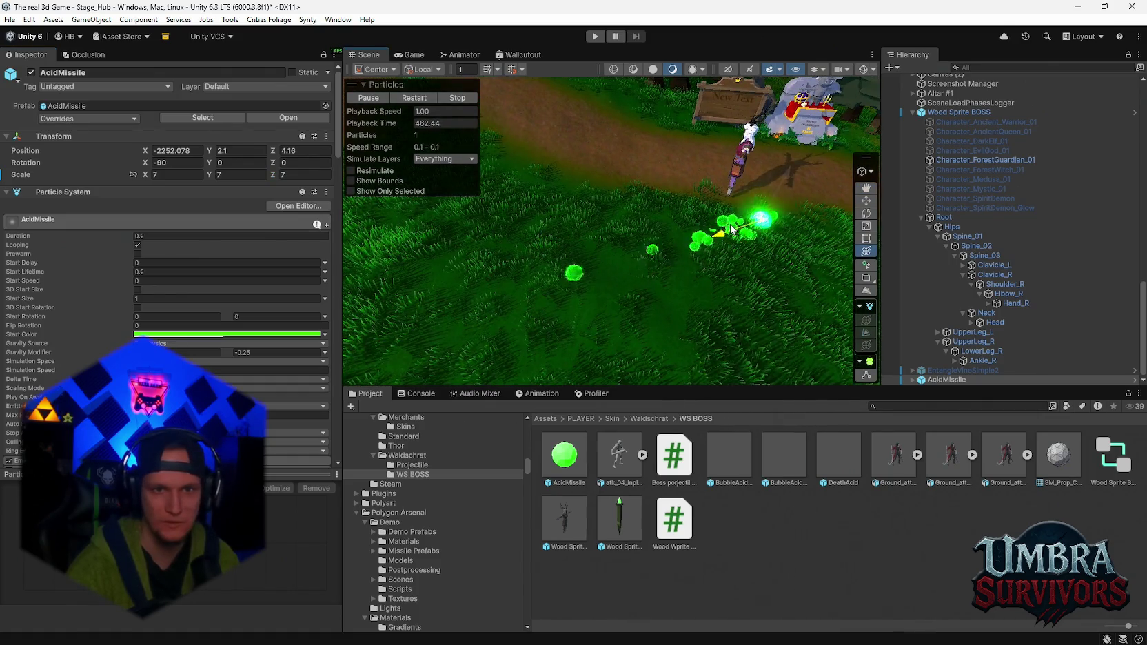
{"action": "key", "text": "f"}
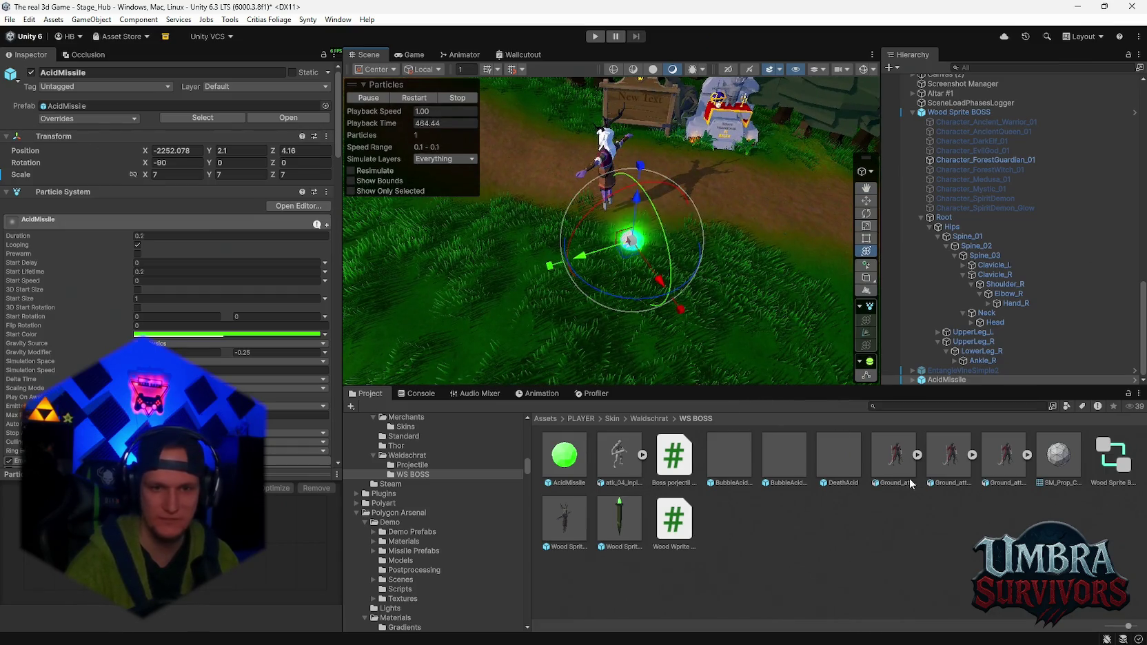
- Delete the preview AcidMissile from the scene
{"action": "left_click", "coordinate": [942, 373]}
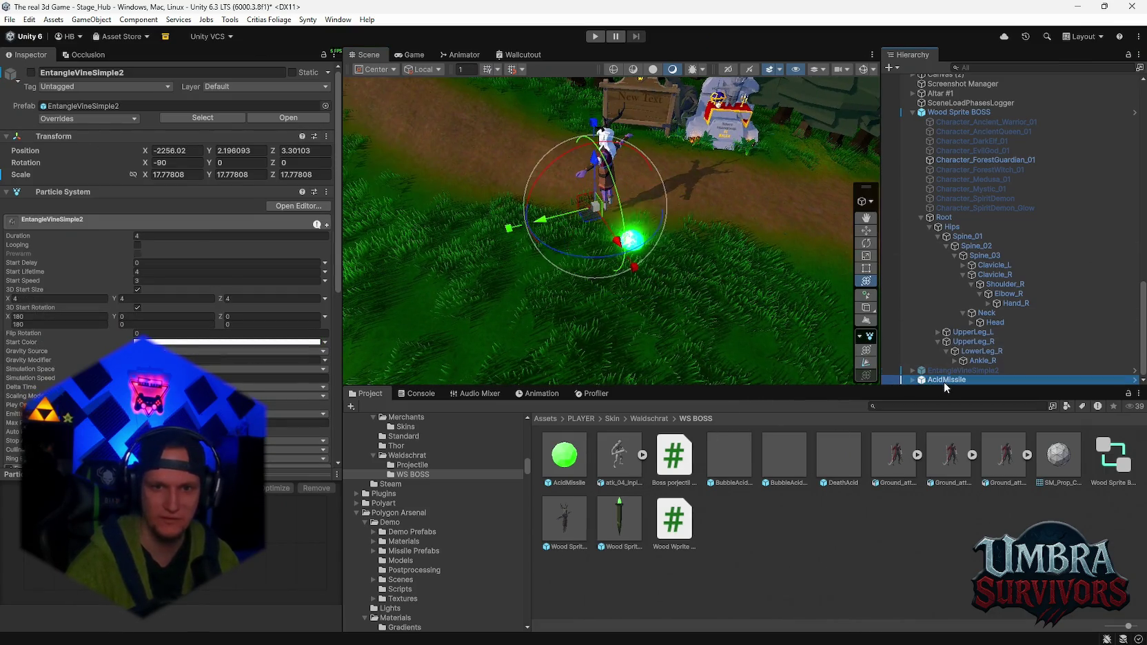
{"action": "left_click", "coordinate": [944, 382]}
{"action": "key", "text": "Delete"}
- Set the AcidMissile prefab's Transform Scale X, Y and Z to 7
{"action": "left_click", "coordinate": [565, 455]}
{"action": "left_click", "coordinate": [178, 222]}
{"action": "type", "text": "7"}
{"action": "key", "text": "Tab"}
{"action": "type", "text": "7"}
{"action": "left_click", "coordinate": [311, 223]}
{"action": "type", "text": "7"}
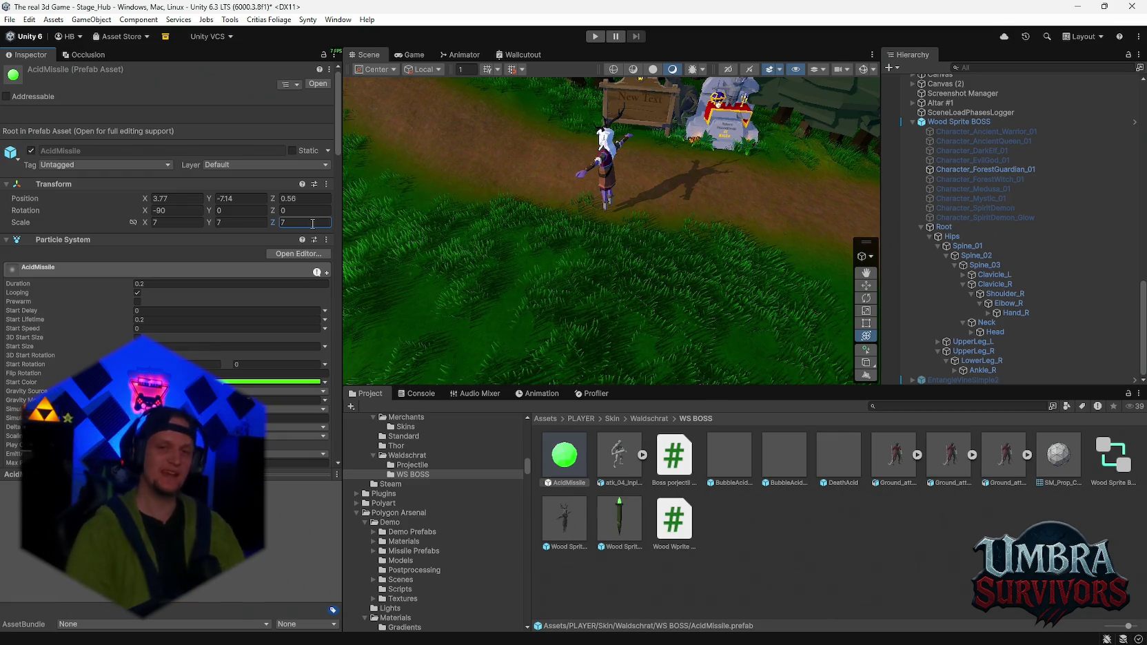
- Change AcidMissile's Transform Scale X, Y and Z from 7 to 6, then enter Play mode
{"action": "left_click", "coordinate": [192, 223]}
{"action": "type", "text": "6"}
{"action": "left_click", "coordinate": [233, 223]}
{"action": "type", "text": "6"}
{"action": "left_click", "coordinate": [295, 222]}
{"action": "type", "text": "6"}
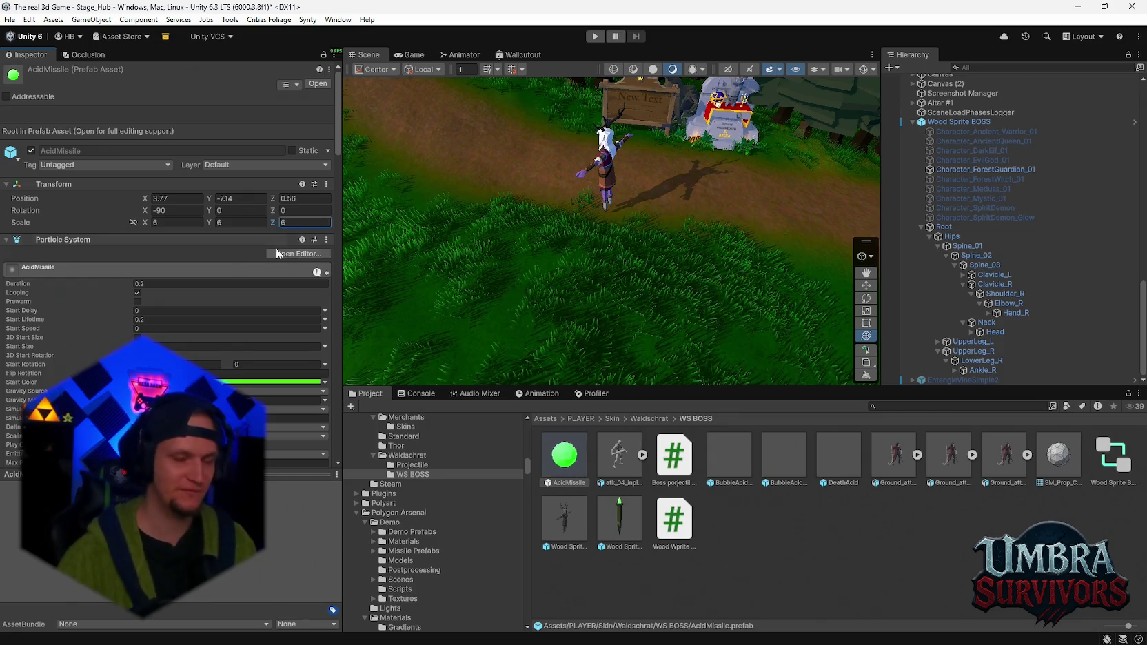
{"action": "left_click", "coordinate": [595, 36]}
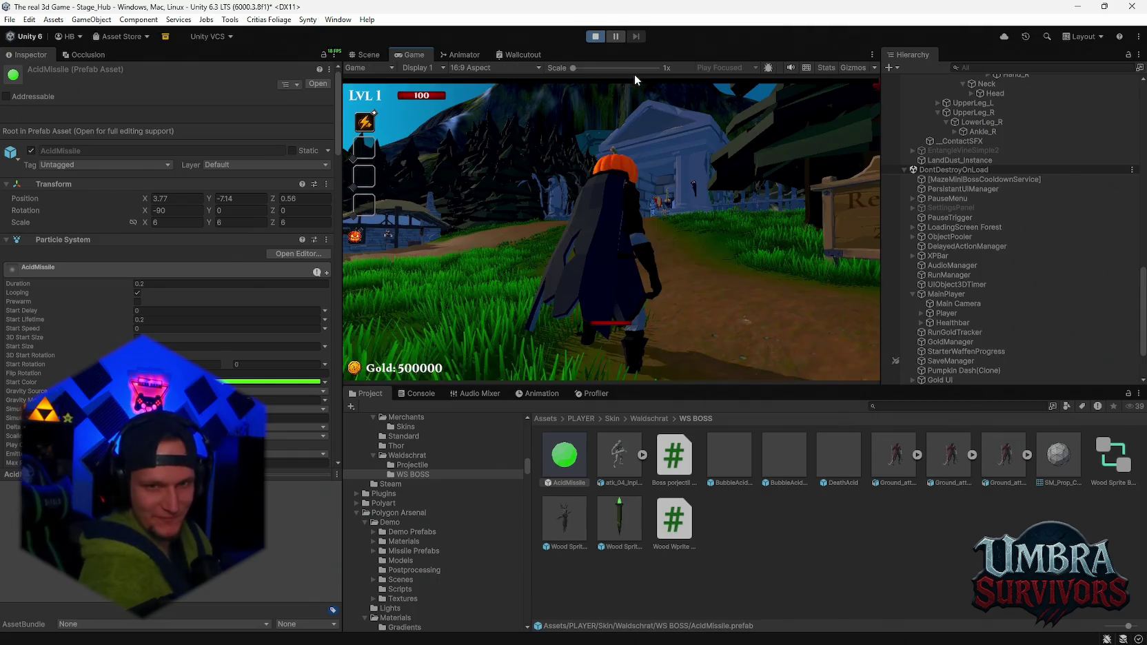
{"action": "left_click", "coordinate": [632, 201]}
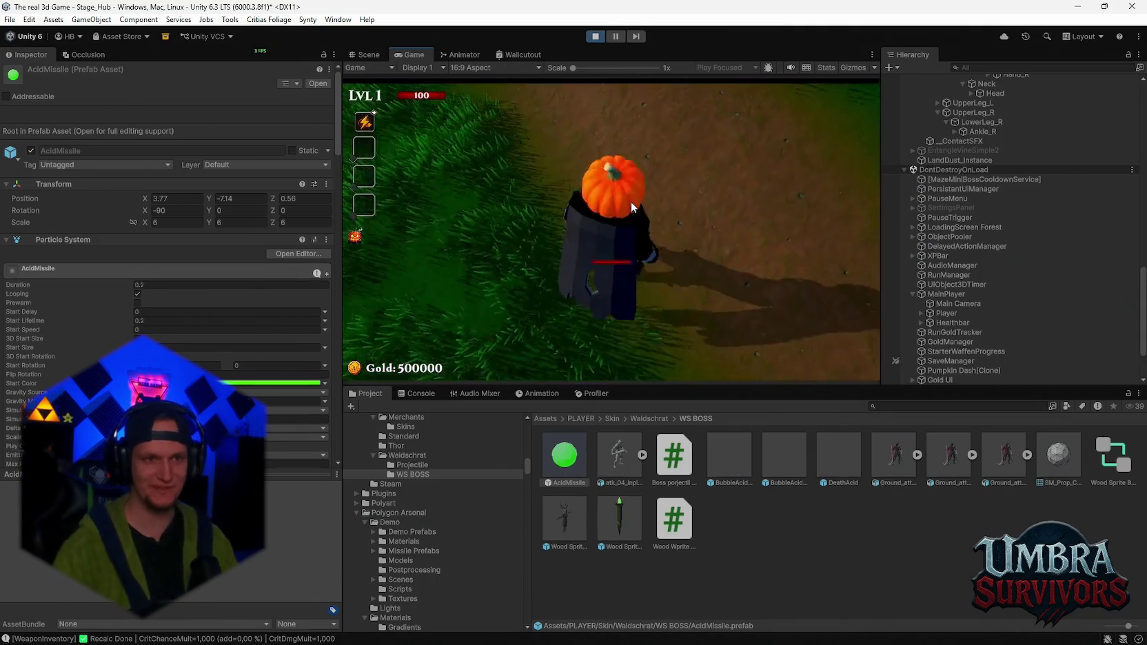
{"action": "key", "text": "w"}
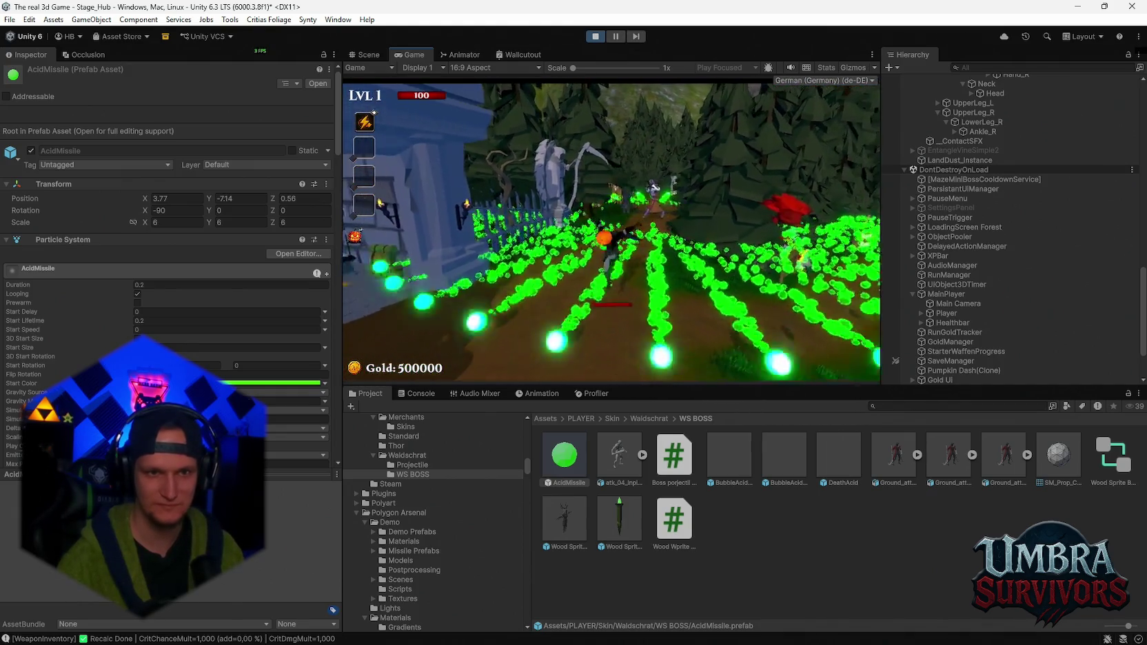
{"action": "key", "text": "w"}
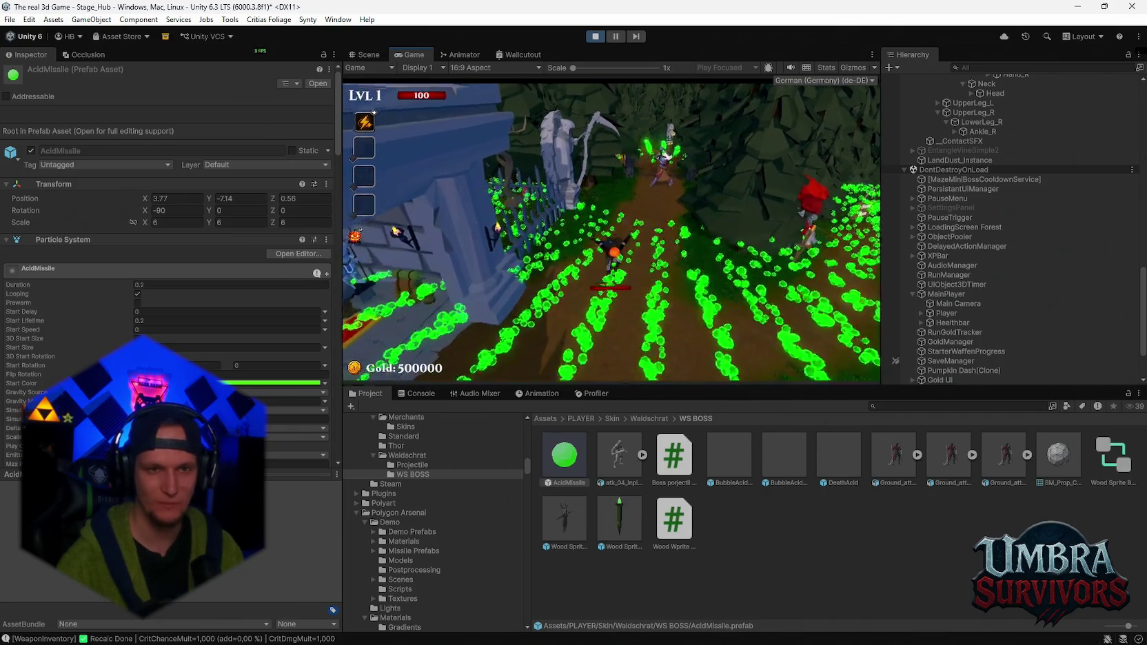
{"action": "key", "text": "w"}
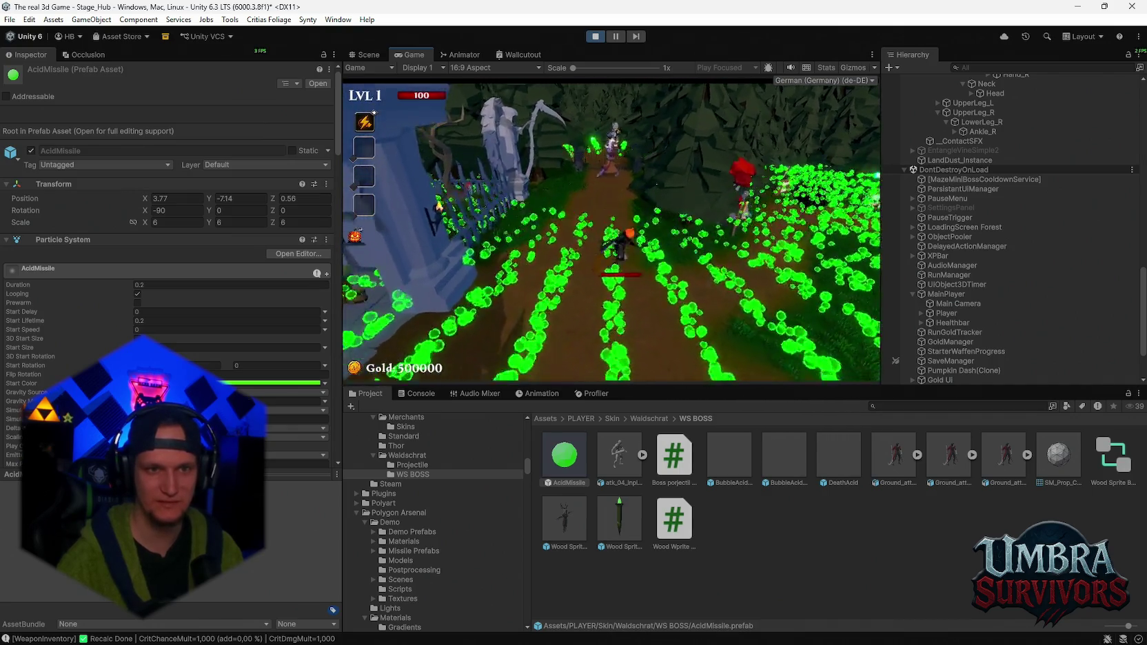
{"action": "key", "text": "w"}
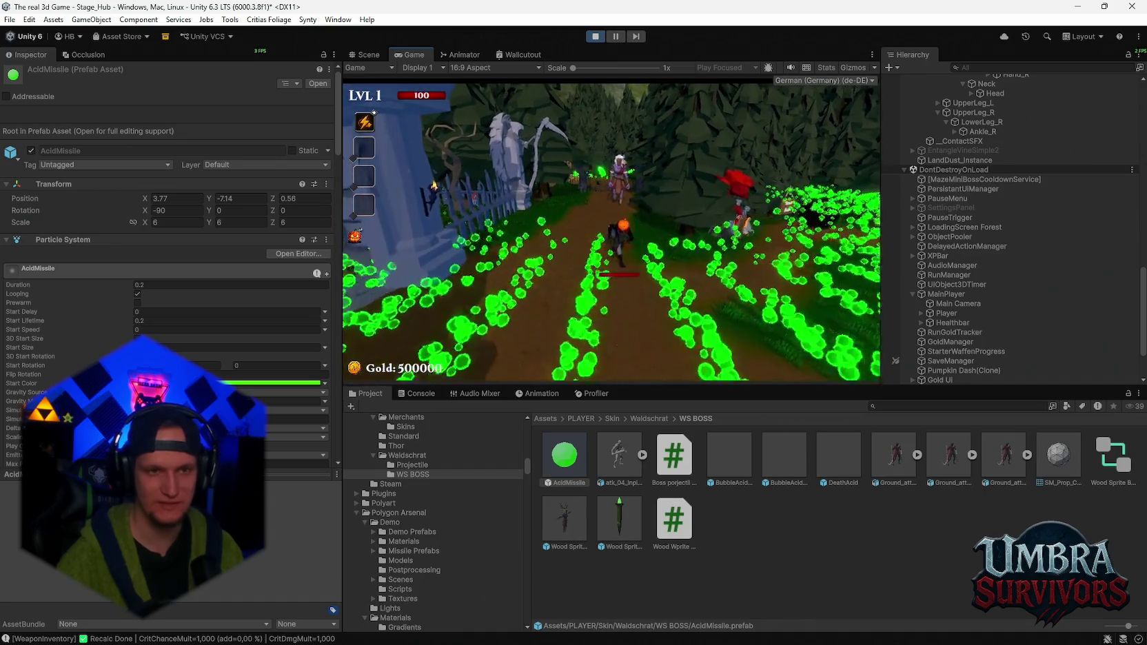
{"action": "key", "text": "w"}
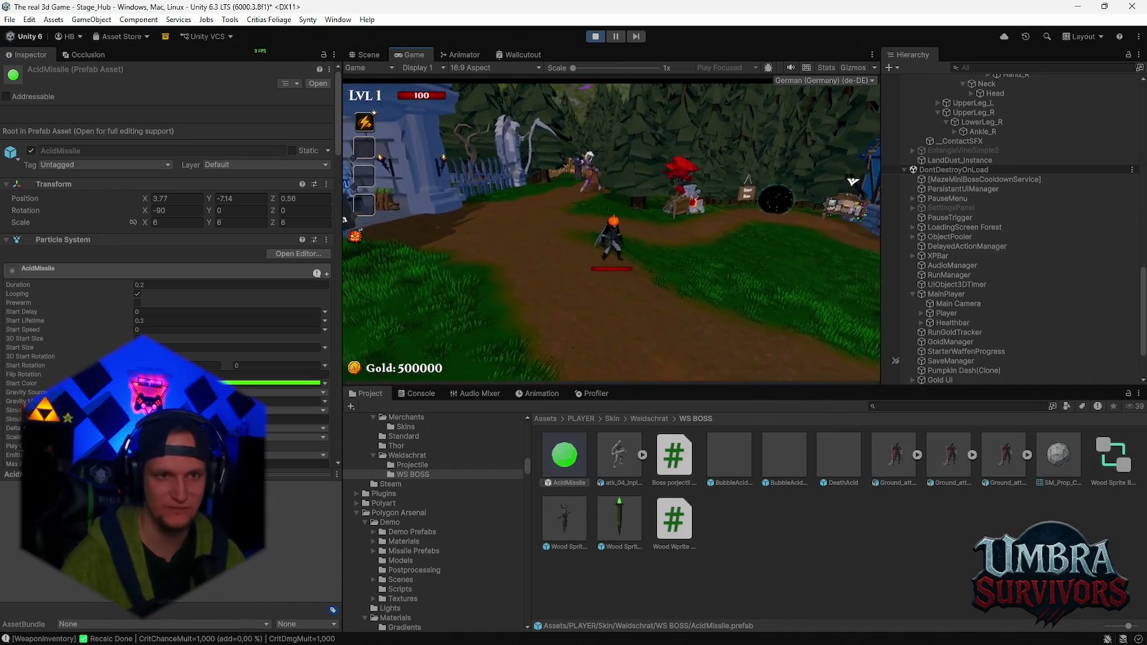
{"action": "key", "text": "w"}
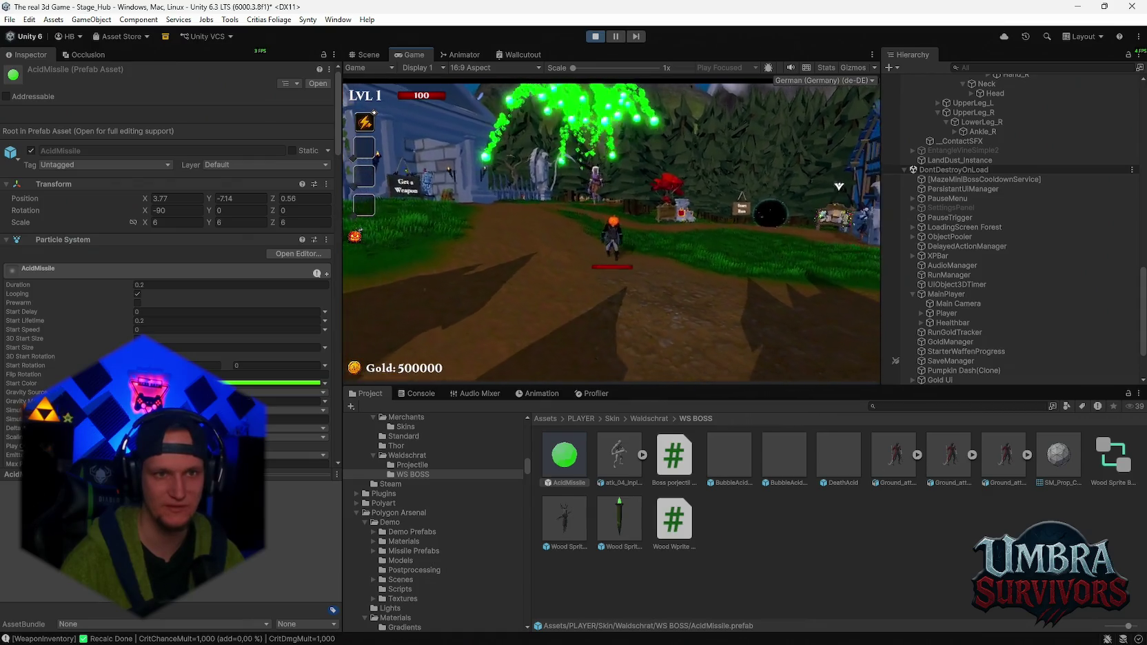
{"action": "key", "text": "w"}
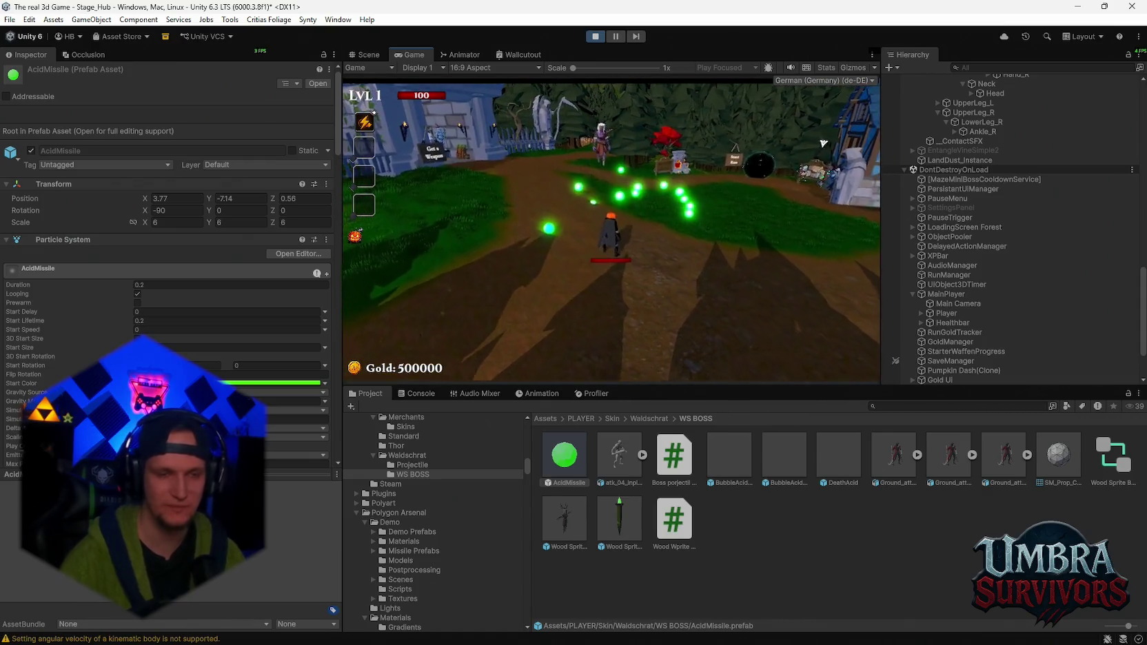
{"action": "key", "text": "w"}
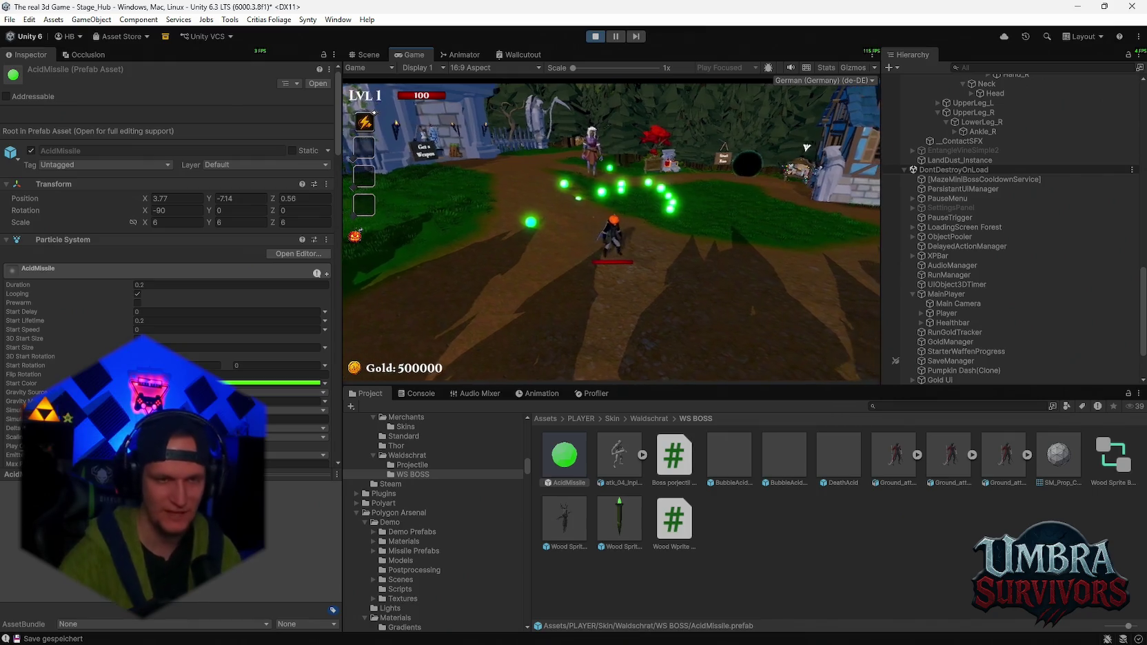
{"action": "key", "text": "s"}
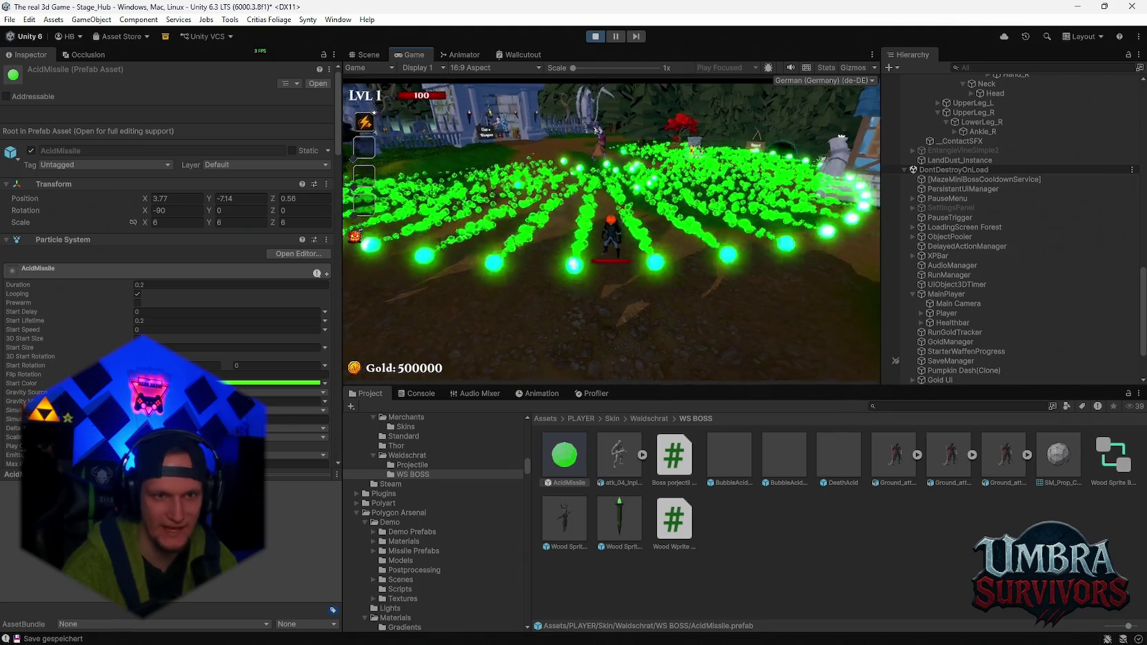
{"action": "key", "text": "w"}
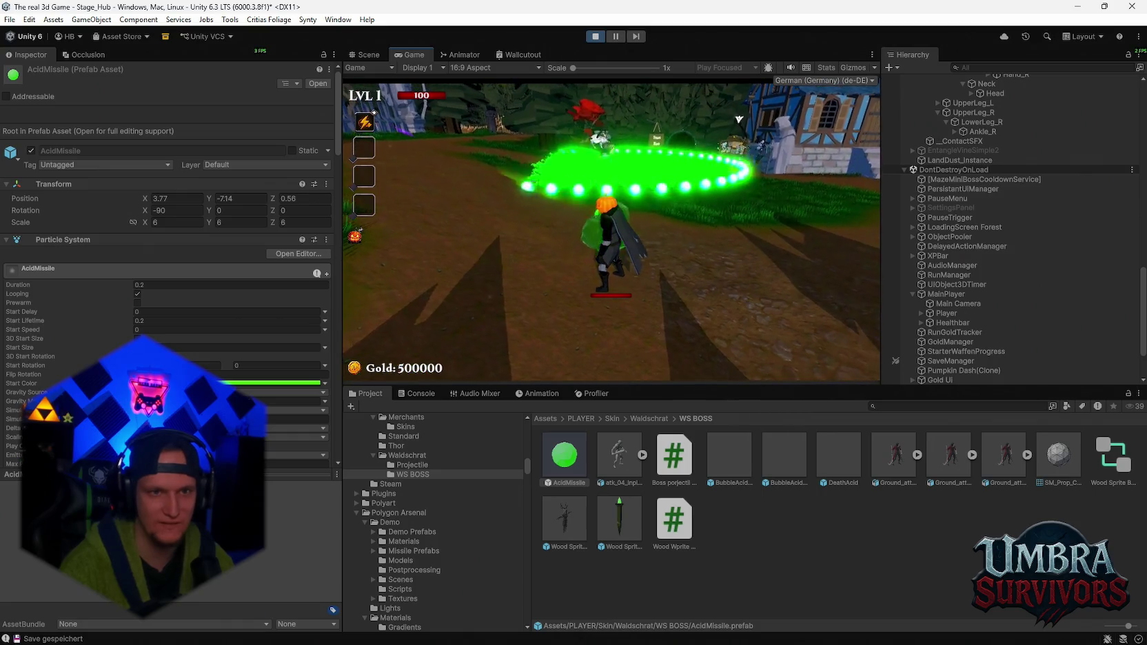
{"action": "key", "text": "w"}
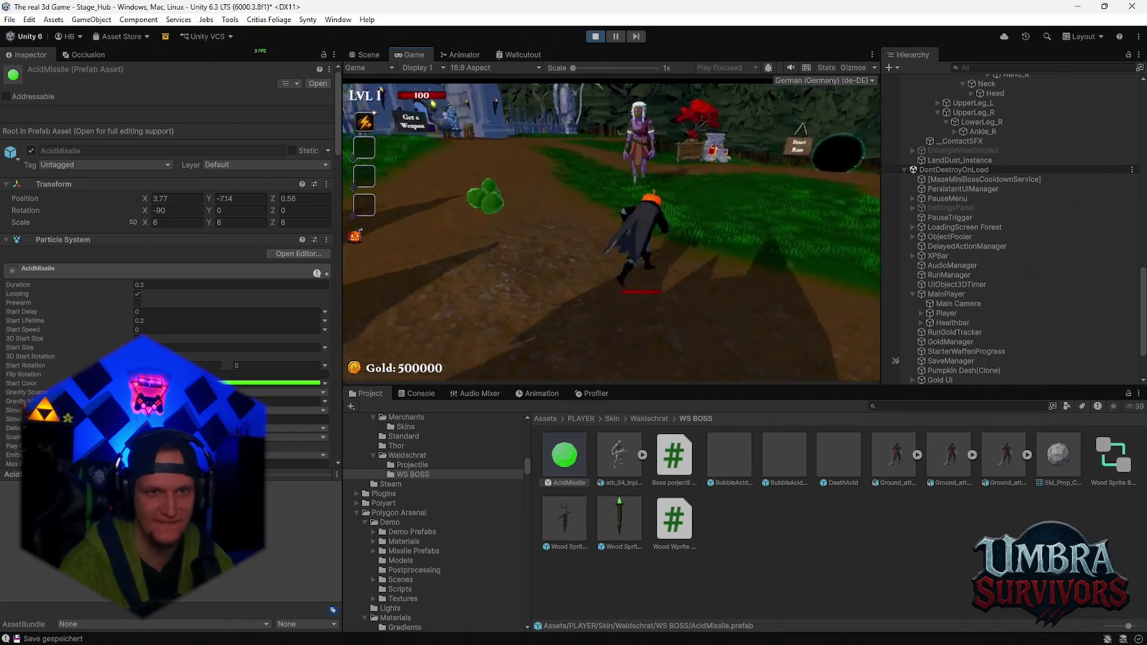
{"action": "key", "text": "w"}
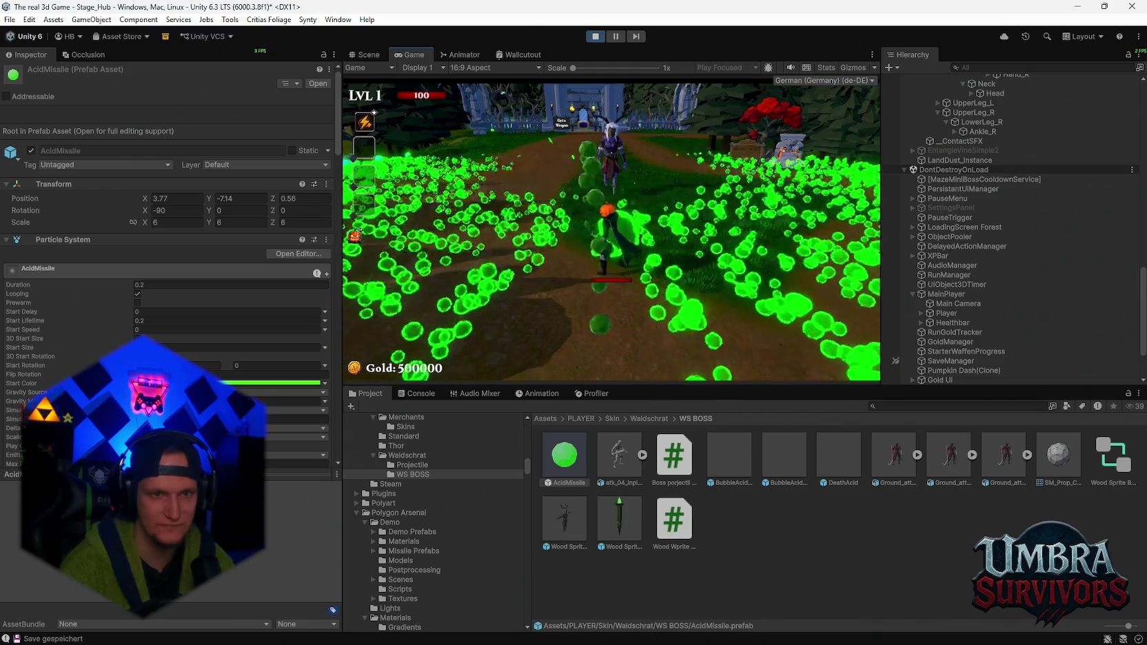
{"action": "key", "text": "w"}
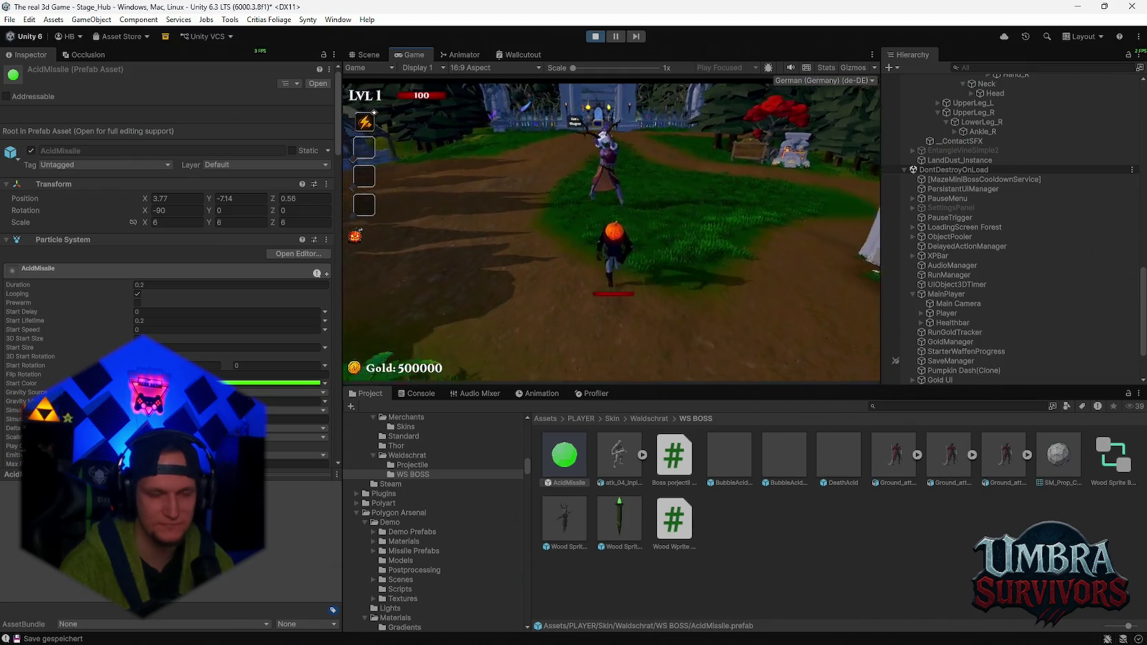
{"action": "key", "text": "s"}
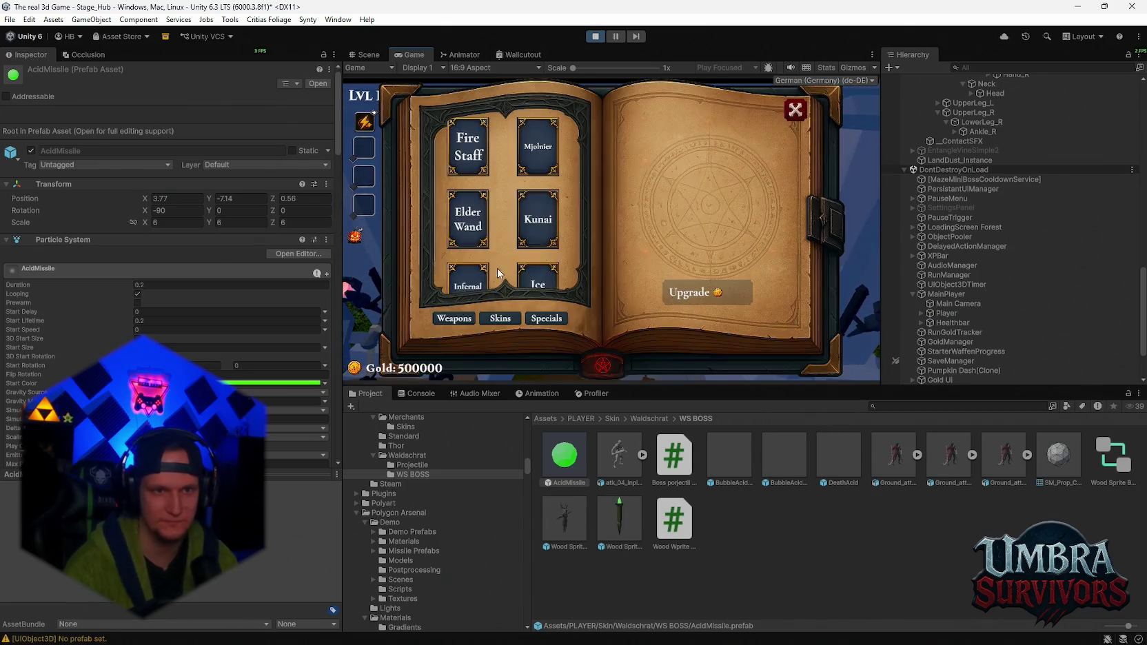
- Choose the Infernal Torch card in the weapon book and close the book to resume fighting
{"action": "left_click", "coordinate": [472, 266]}
{"action": "key", "text": "Escape"}
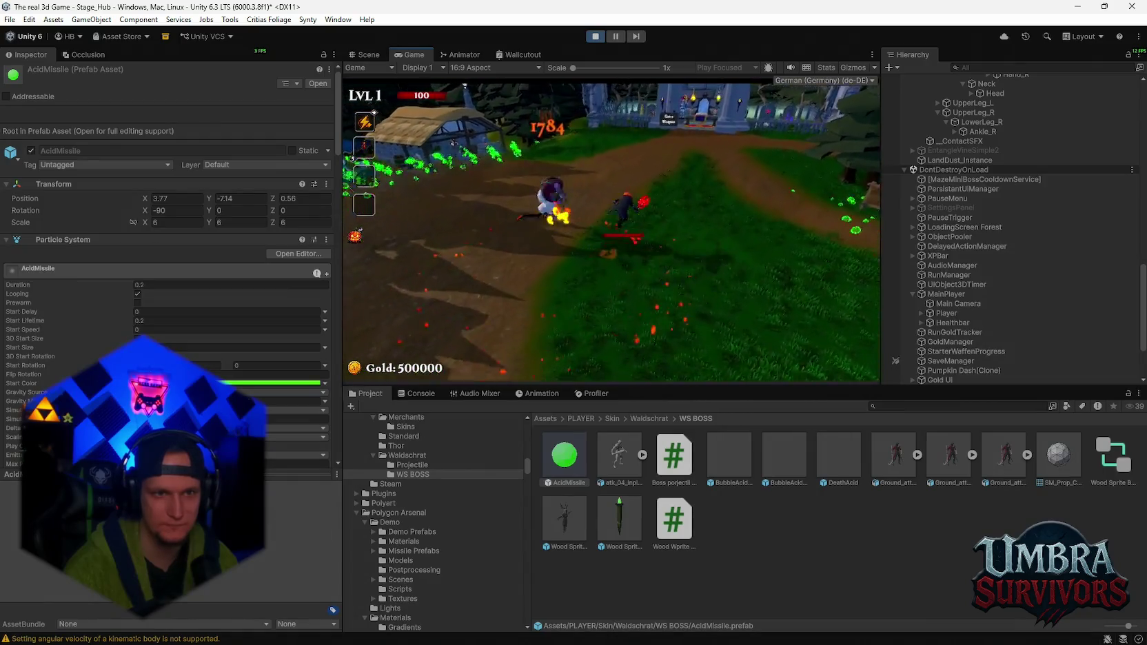
- Pause, select Wood Sprite BOSS, and enter 1.9 for Poison Nova Windup before reopening that field
{"action": "key", "text": "Escape"}
{"action": "scroll", "coordinate": [319, 228], "scroll_direction": "down", "scroll_amount": 10}
{"action": "scroll", "coordinate": [1016, 302], "scroll_direction": "up", "scroll_amount": 9}
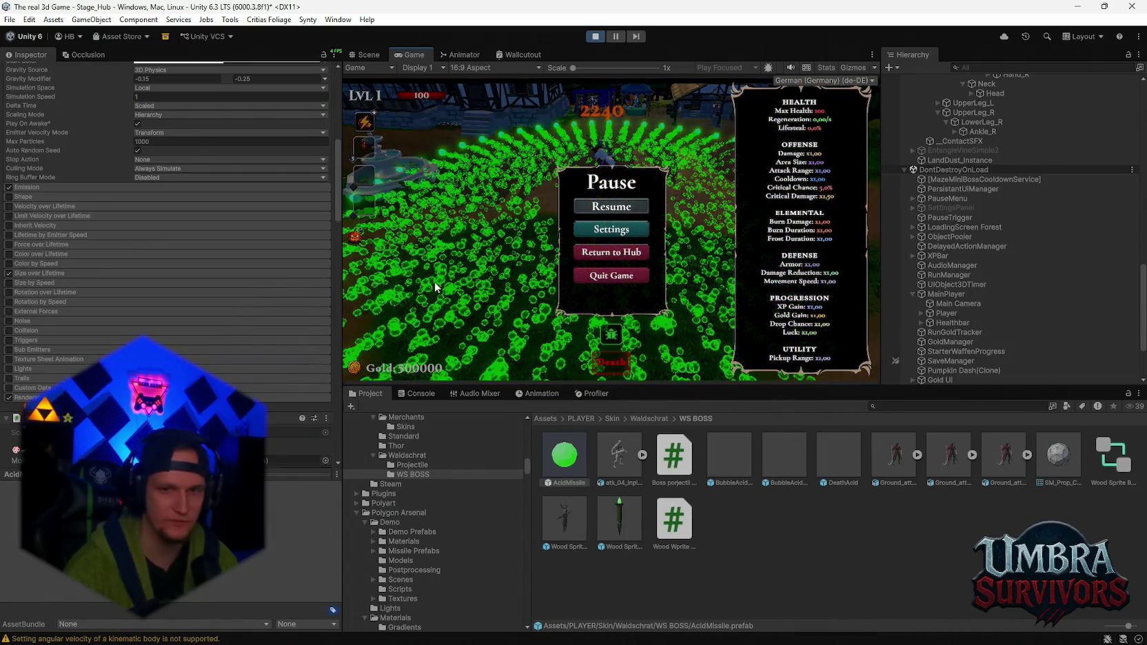
{"action": "left_click", "coordinate": [956, 146]}
{"action": "scroll", "coordinate": [206, 314], "scroll_direction": "down", "scroll_amount": 10}
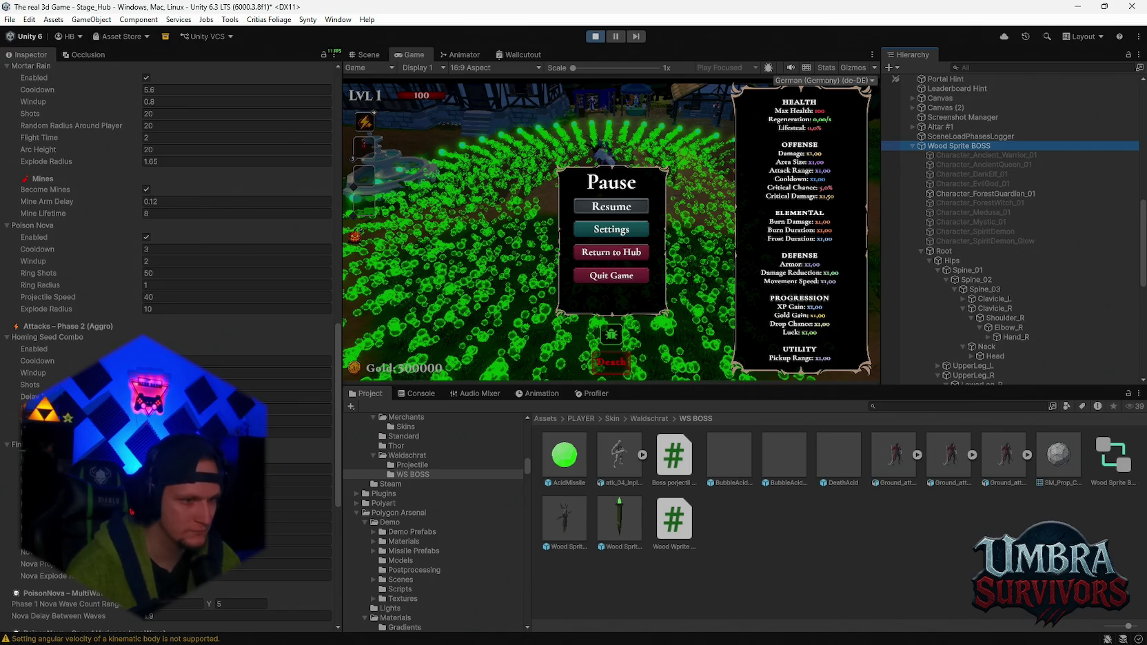
{"action": "left_click", "coordinate": [146, 263]}
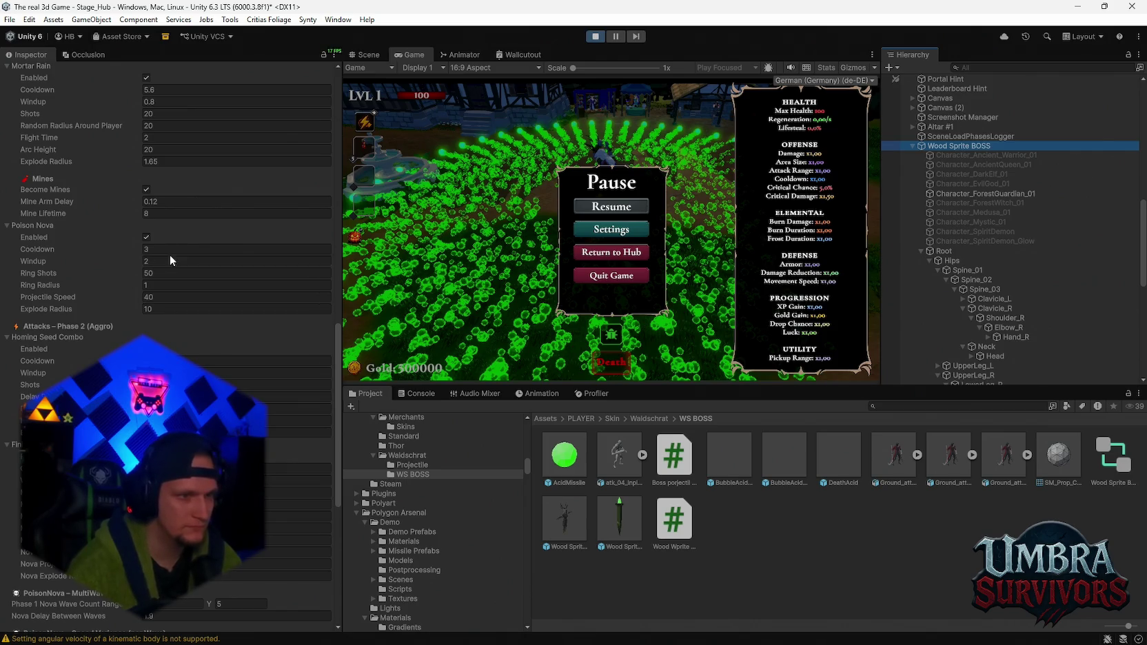
{"action": "type", "text": "1.9"}
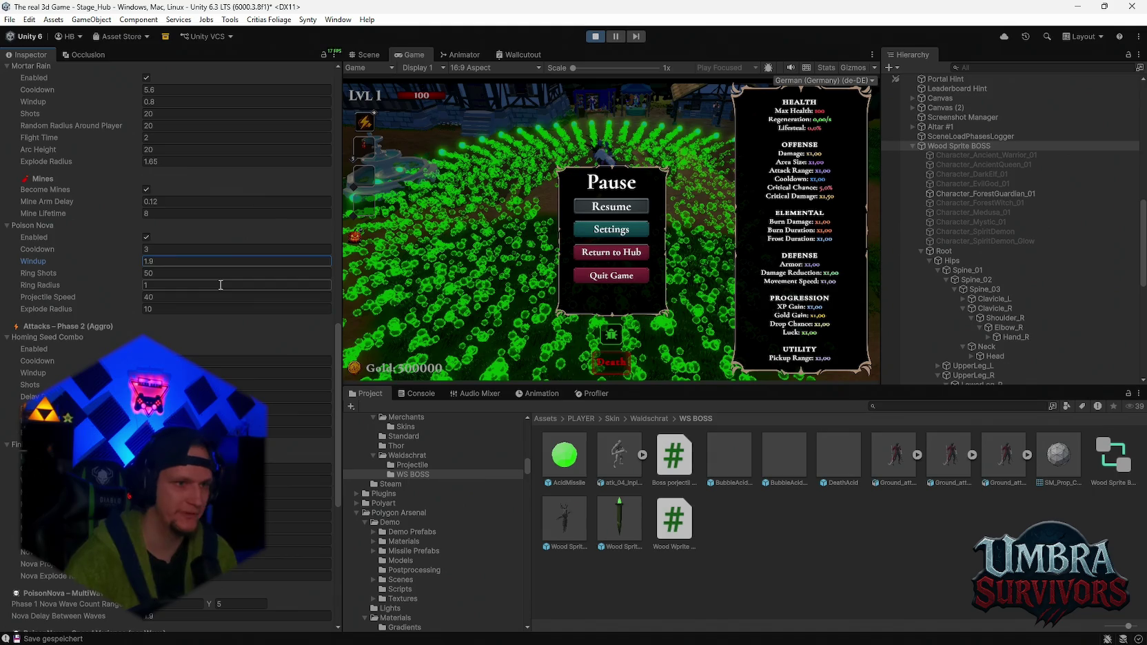
{"action": "left_click", "coordinate": [637, 209]}
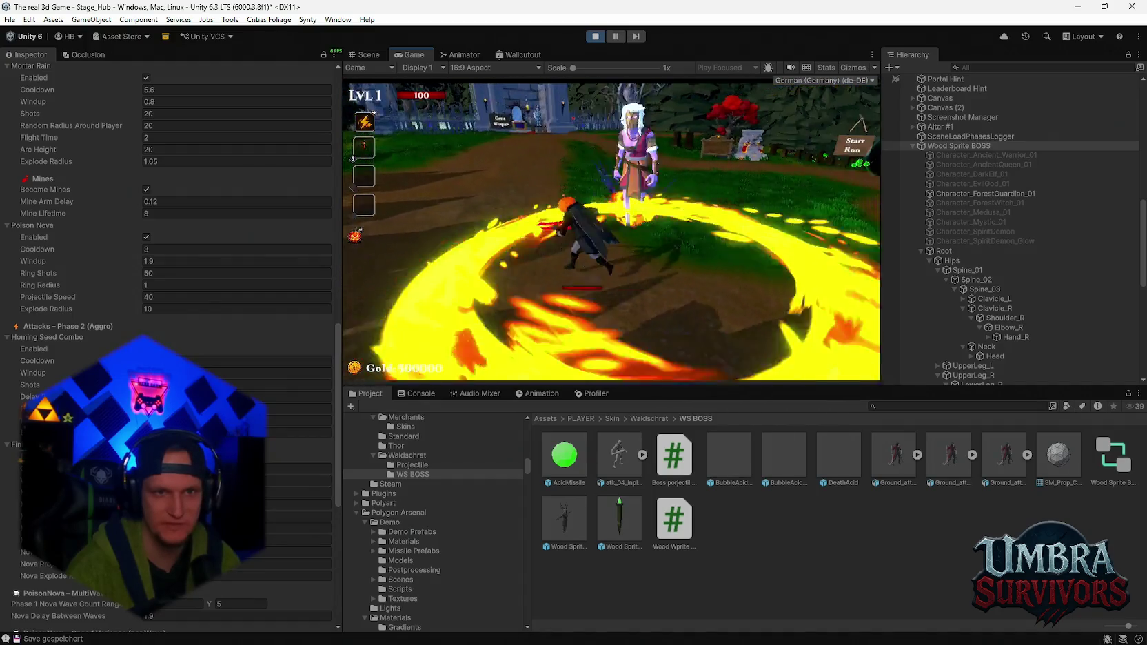
{"action": "left_click", "coordinate": [164, 262]}
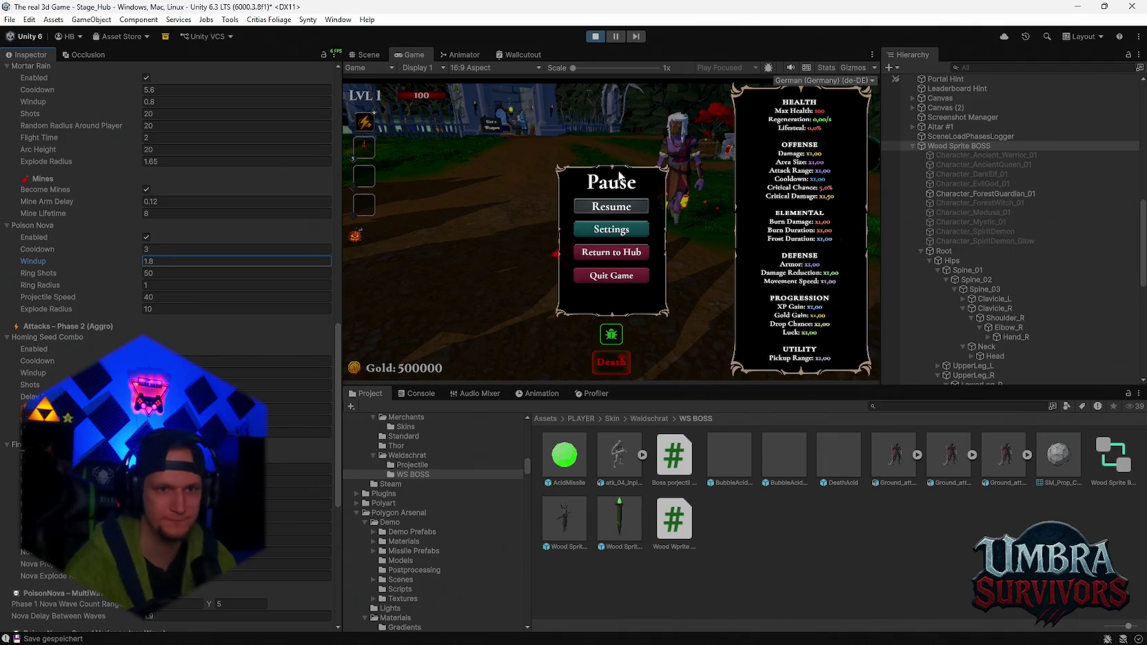
- Commit 1.8 as the Poison Nova Windup, fight the boss to test it, then pause
{"action": "type", "text": "1.8"}
{"action": "key", "text": "Return"}
{"action": "left_click", "coordinate": [595, 215]}
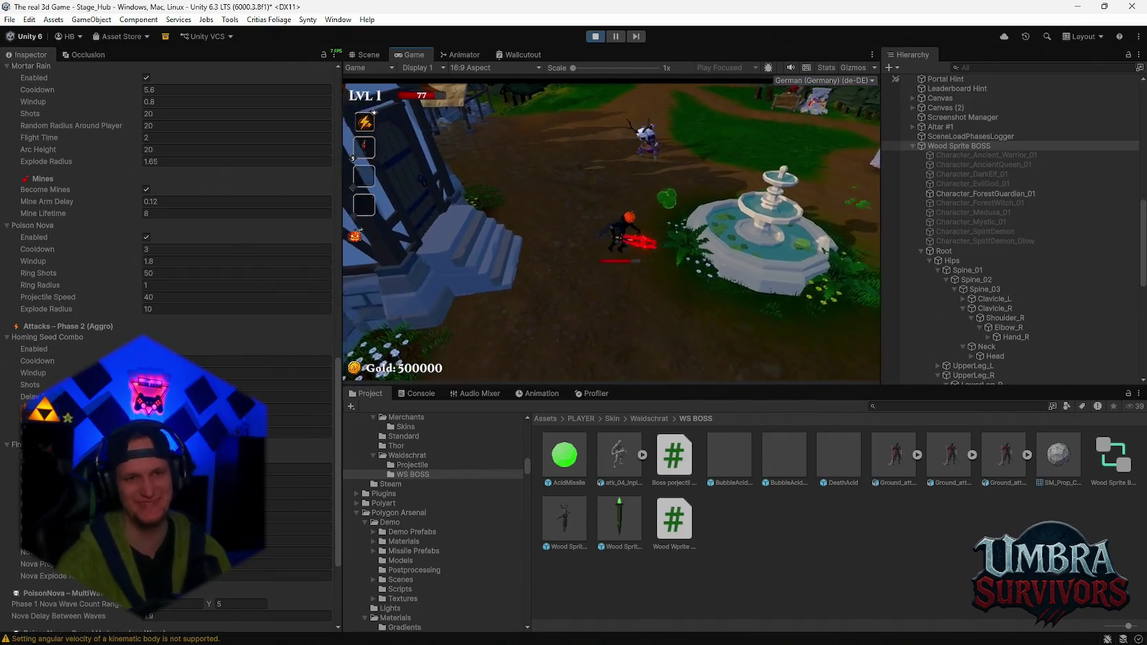
{"action": "key", "text": "Escape"}
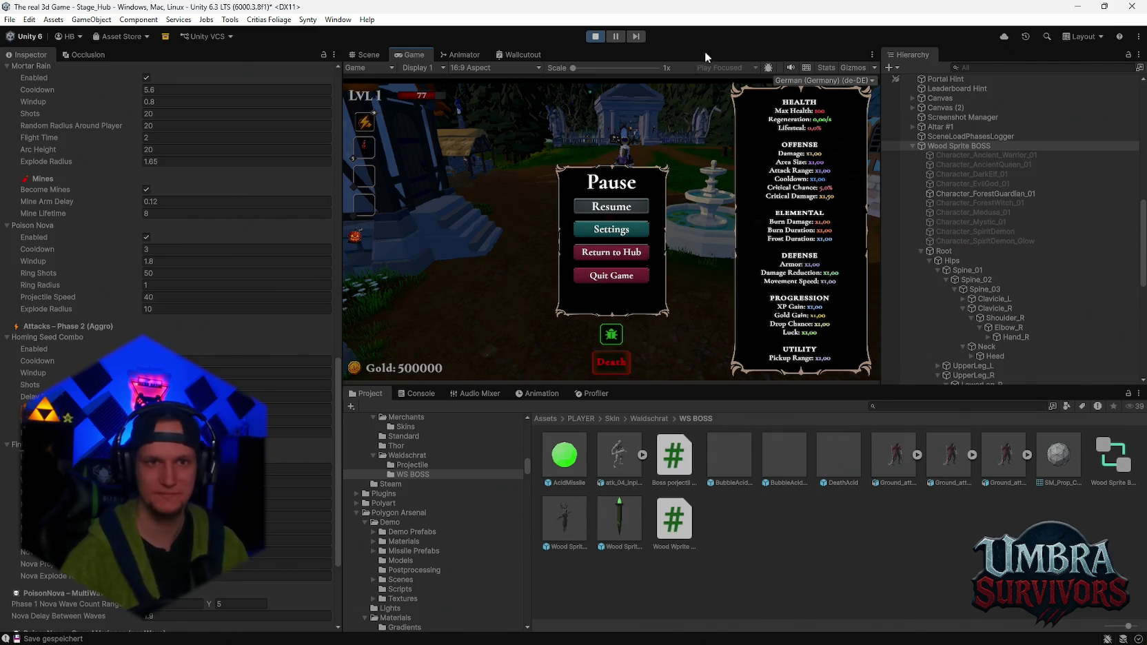
- Exit Play mode to return to editing the Stage_Hub scene
{"action": "left_click", "coordinate": [594, 37]}
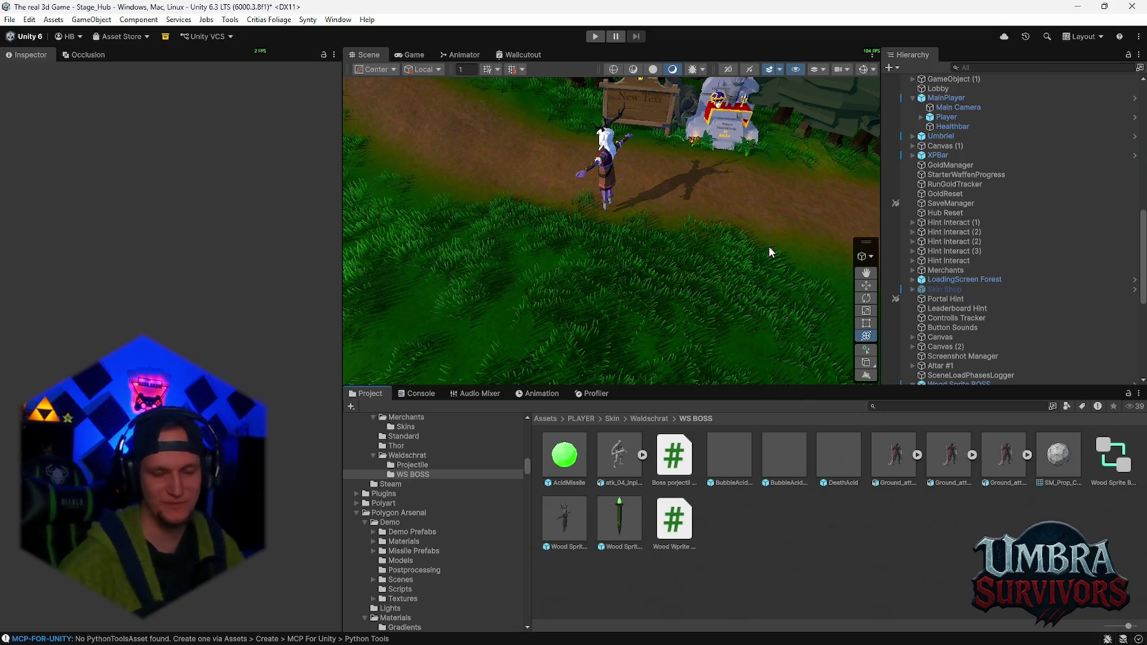
- Frame the forest path and wooden gate in the Scene view, then select EntangleVineSimple2
{"action": "scroll", "coordinate": [986, 331], "scroll_direction": "down", "scroll_amount": 8}
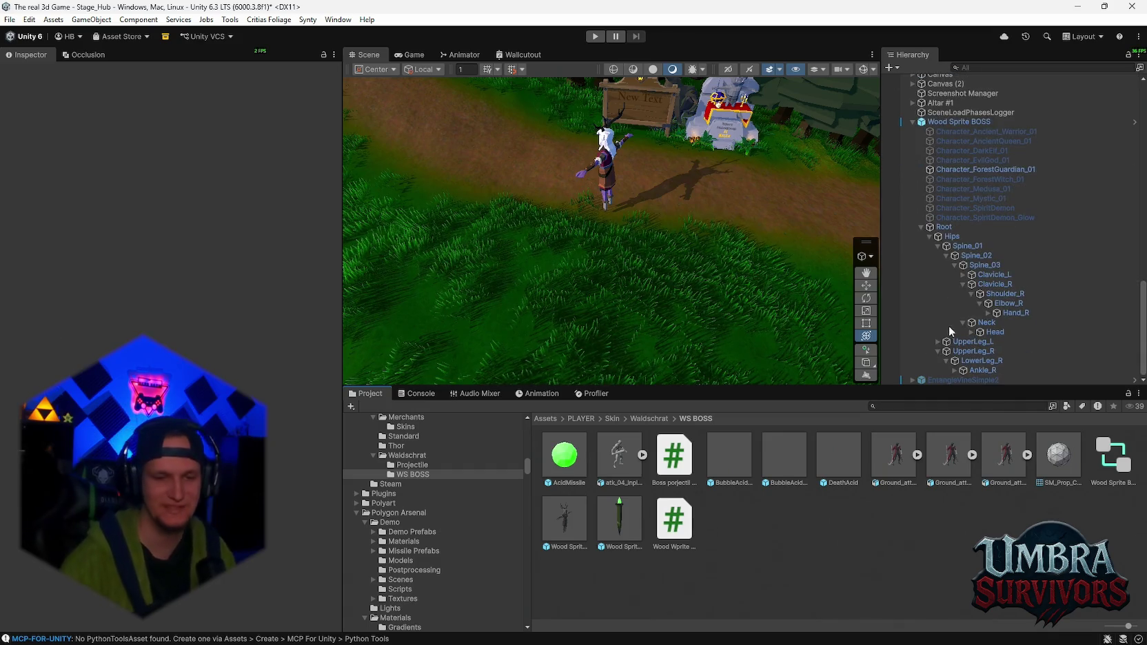
{"action": "mouse_move", "coordinate": [517, 189]}
{"action": "left_mouse_down"}
{"action": "mouse_move", "coordinate": [623, 300]}
{"action": "mouse_move", "coordinate": [894, 269]}
{"action": "left_mouse_up"}
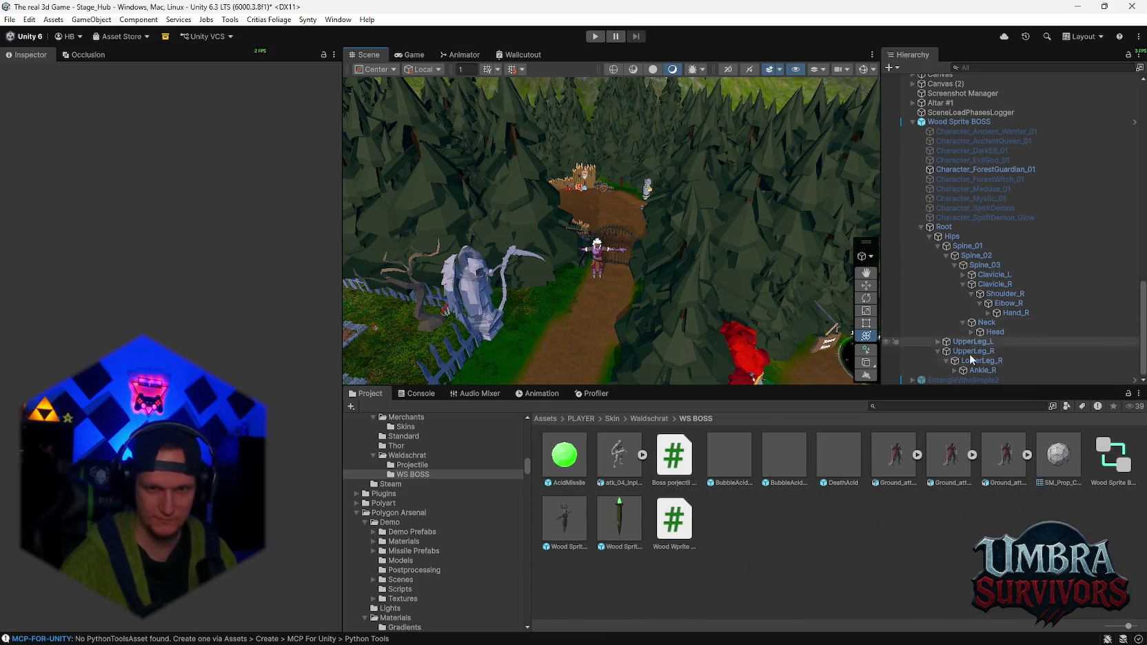
{"action": "left_click", "coordinate": [942, 379]}
- Apply all prefab overrides to the EntangleVineSimple2 prefab
{"action": "left_click", "coordinate": [128, 119]}
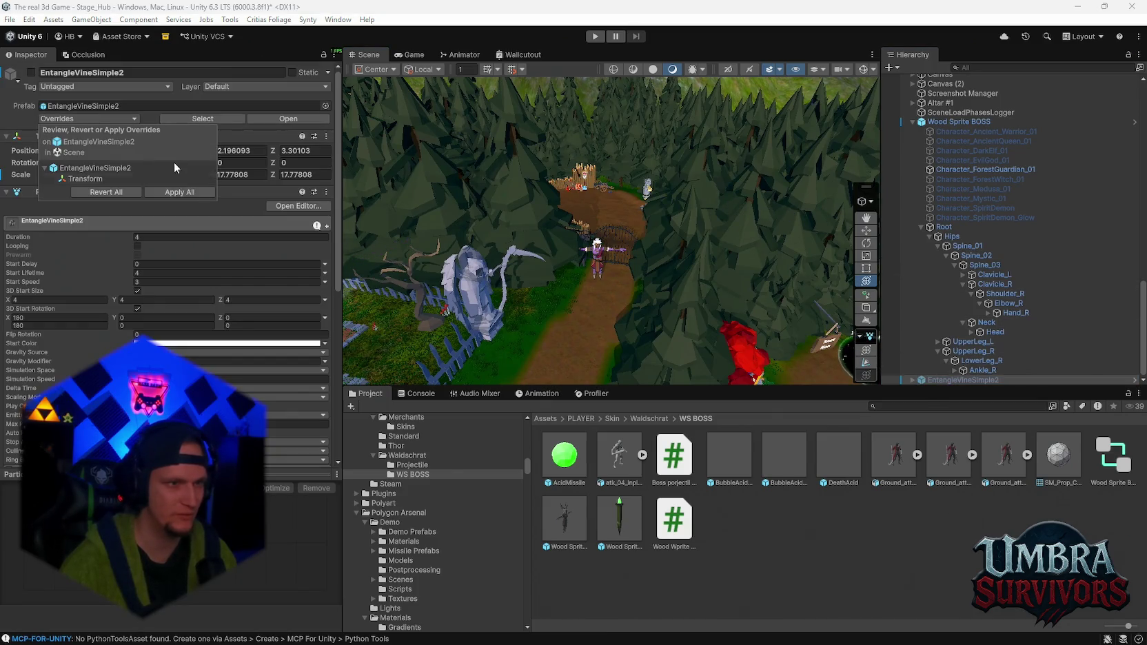
{"action": "left_click", "coordinate": [182, 196]}
{"action": "scroll", "coordinate": [254, 303], "scroll_direction": "down", "scroll_amount": 10}
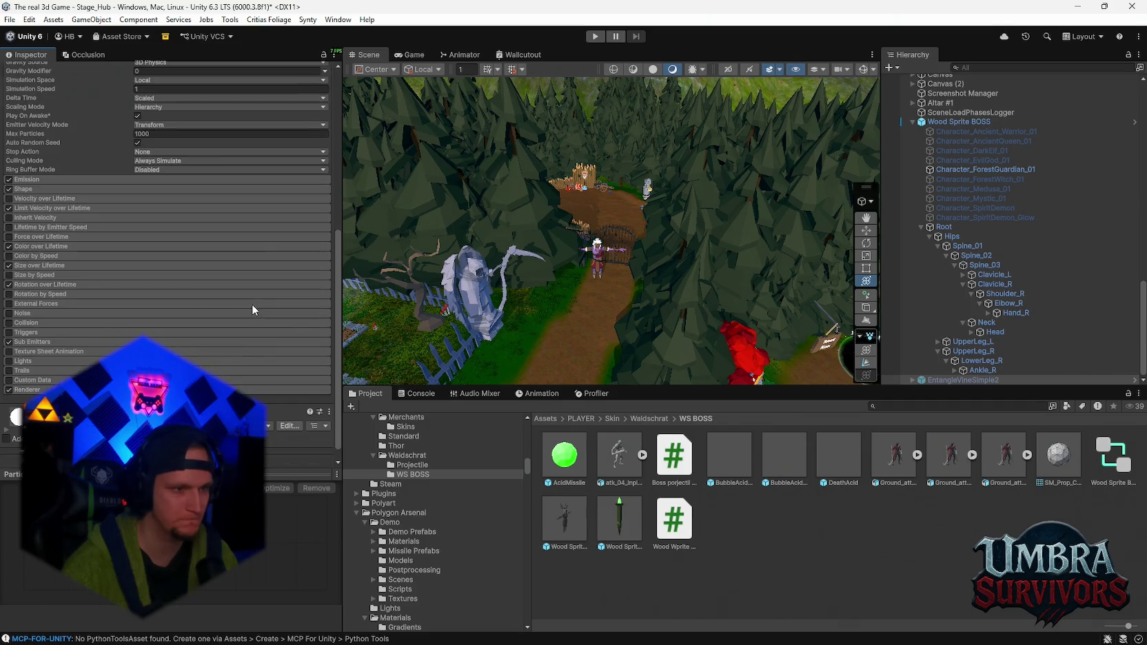
{"action": "left_click_drag", "start_coordinate": [679, 335], "coordinate": [710, 352]}
{"action": "scroll", "coordinate": [963, 313], "scroll_direction": "up", "scroll_amount": 2}
{"action": "scroll", "coordinate": [964, 314], "scroll_direction": "down", "scroll_amount": 2}
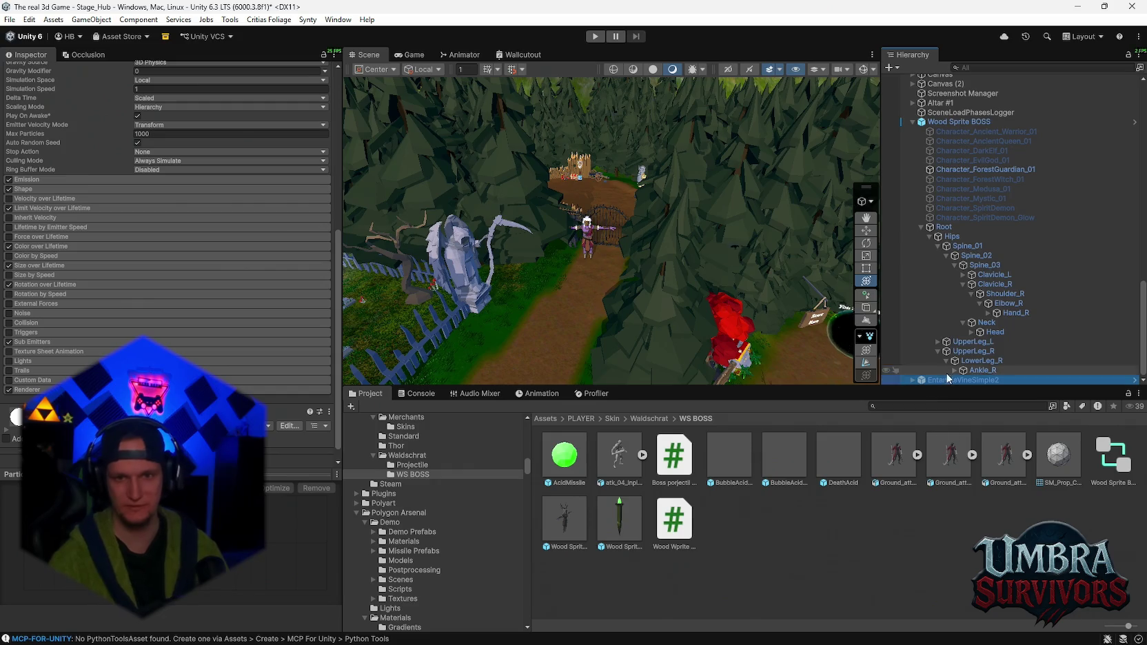
- Select Wood Sprite BOSS, review its overrides and Waldschrat Boss AI settings, then start the playtest
{"action": "left_click", "coordinate": [973, 371]}
{"action": "left_click", "coordinate": [567, 193]}
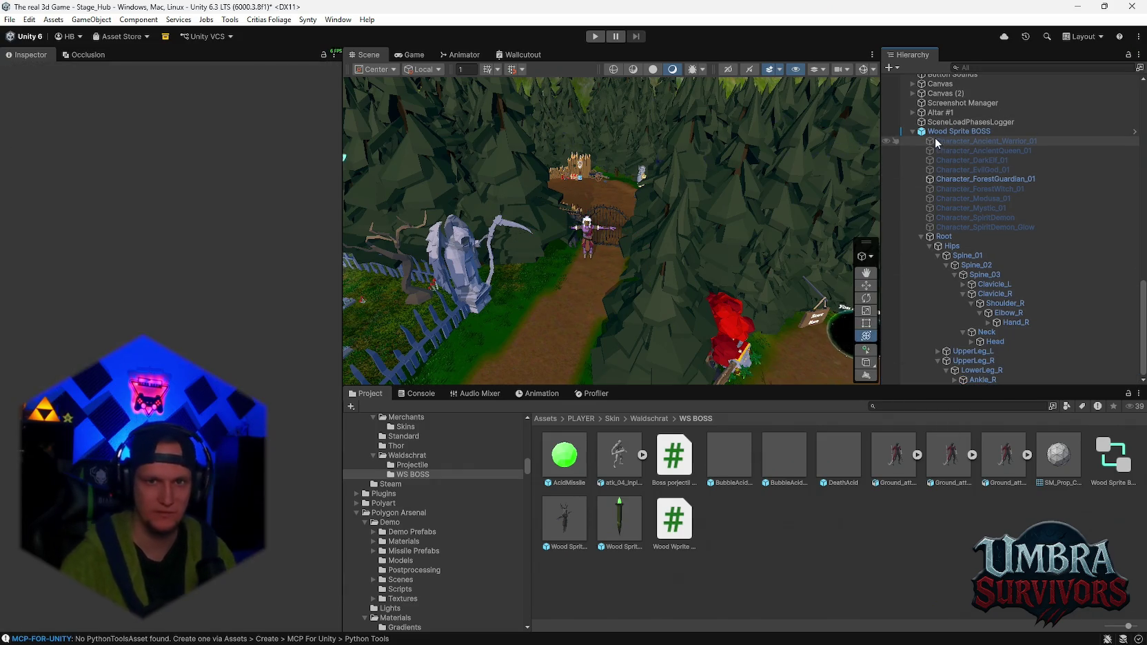
{"action": "left_click", "coordinate": [118, 117]}
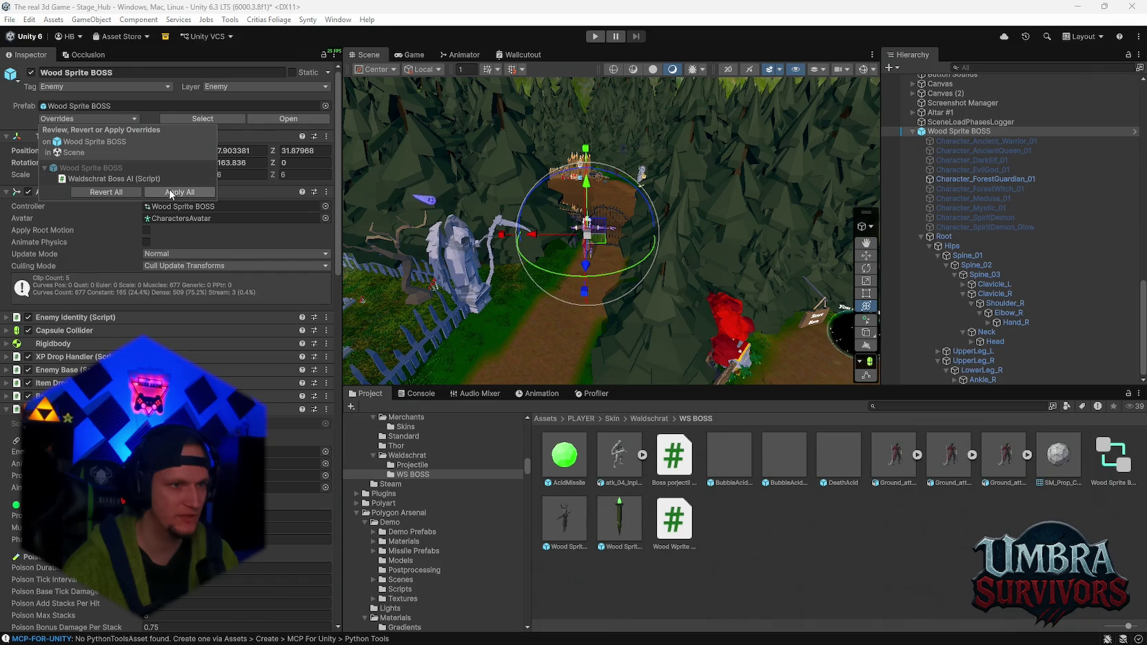
{"action": "scroll", "coordinate": [223, 294], "scroll_direction": "down", "scroll_amount": 5}
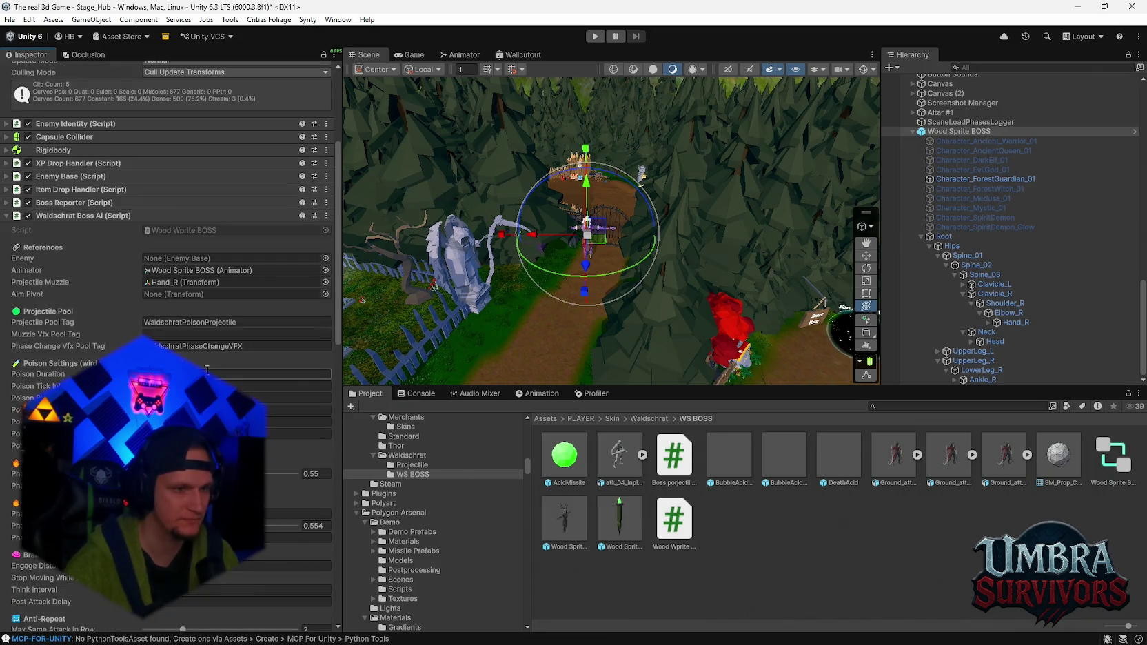
{"action": "scroll", "coordinate": [223, 294], "scroll_direction": "down", "scroll_amount": 5}
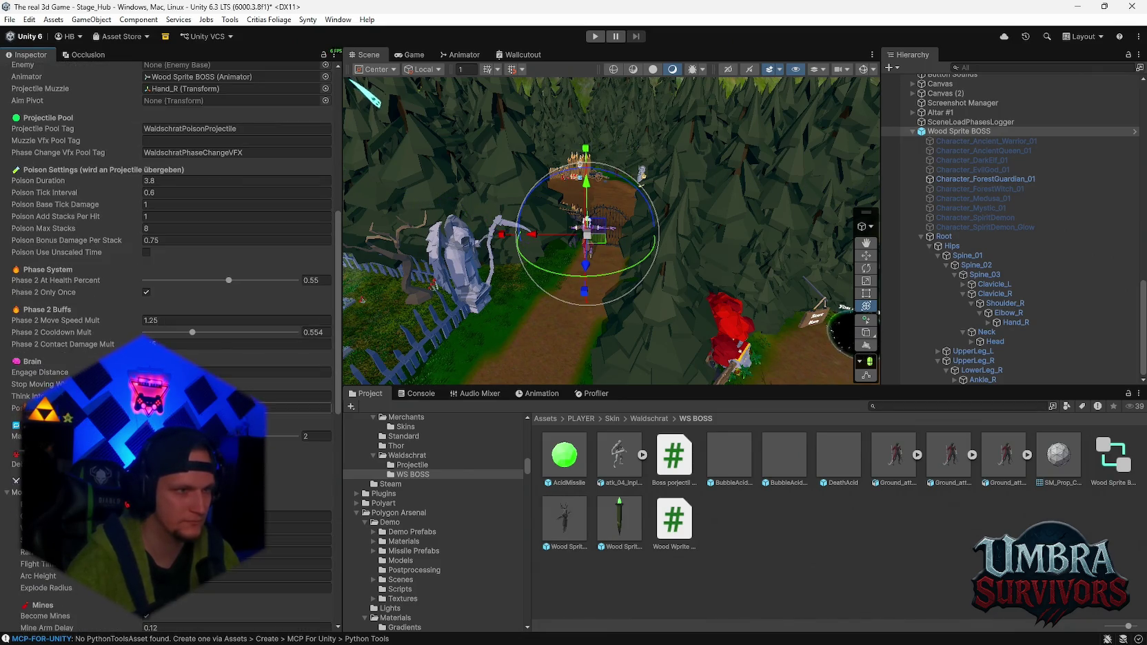
{"action": "scroll", "coordinate": [223, 294], "scroll_direction": "up", "scroll_amount": 3}
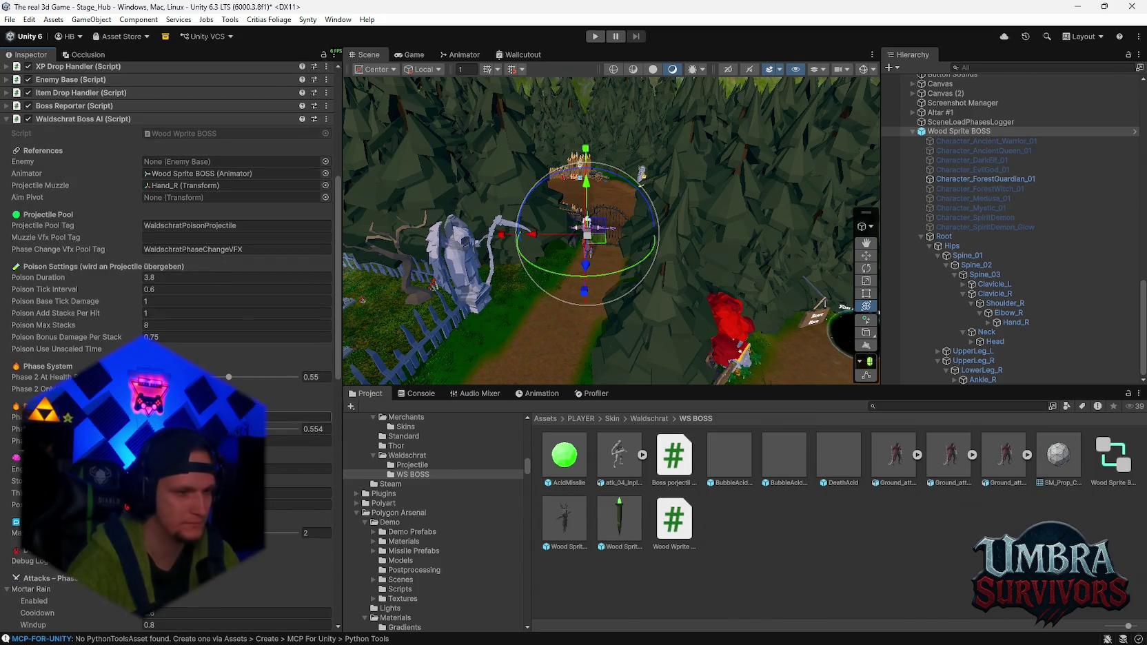
{"action": "scroll", "coordinate": [223, 294], "scroll_direction": "down", "scroll_amount": 4}
{"action": "scroll", "coordinate": [226, 267], "scroll_direction": "down", "scroll_amount": 13}
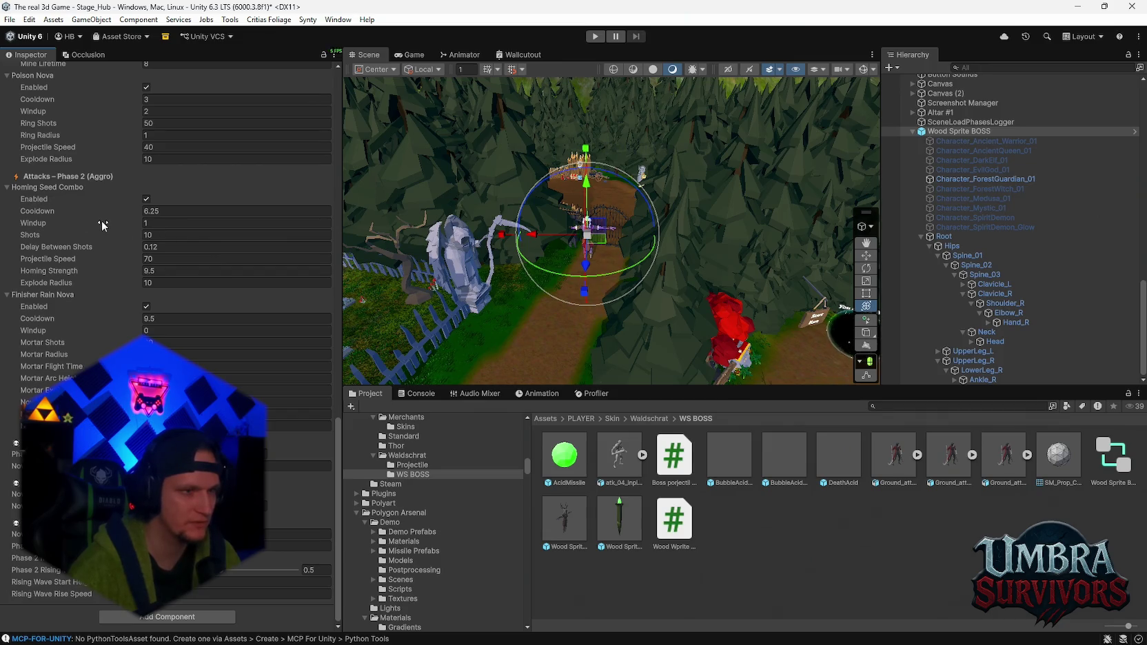
{"action": "left_click", "coordinate": [595, 36]}
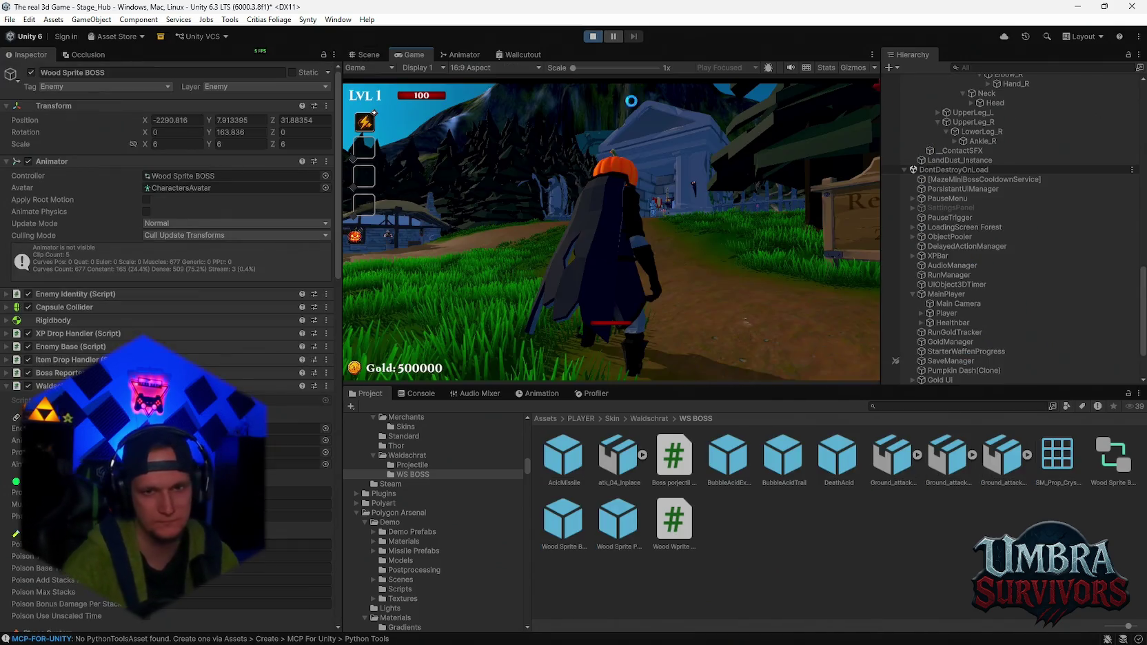
- Focus the Game view so the pumpkin character can be controlled in the hub
{"action": "left_click", "coordinate": [633, 105]}
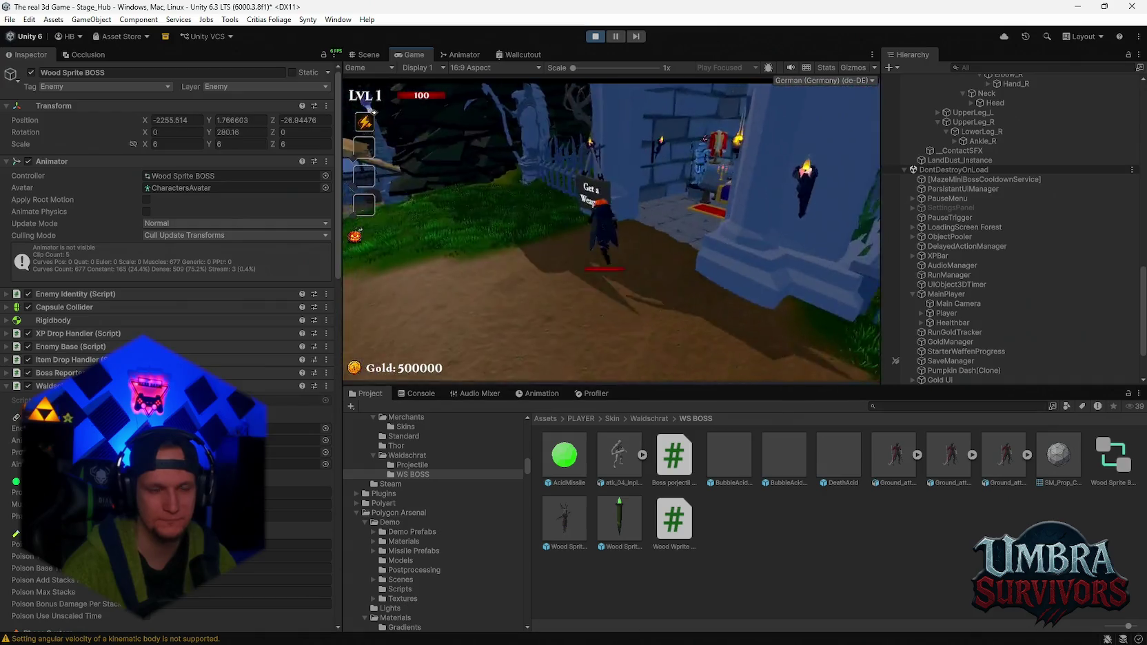
- Check the Infernal Torch page in the in-game weapon book, then close it
{"action": "key", "text": "e"}
{"action": "left_click", "coordinate": [451, 256]}
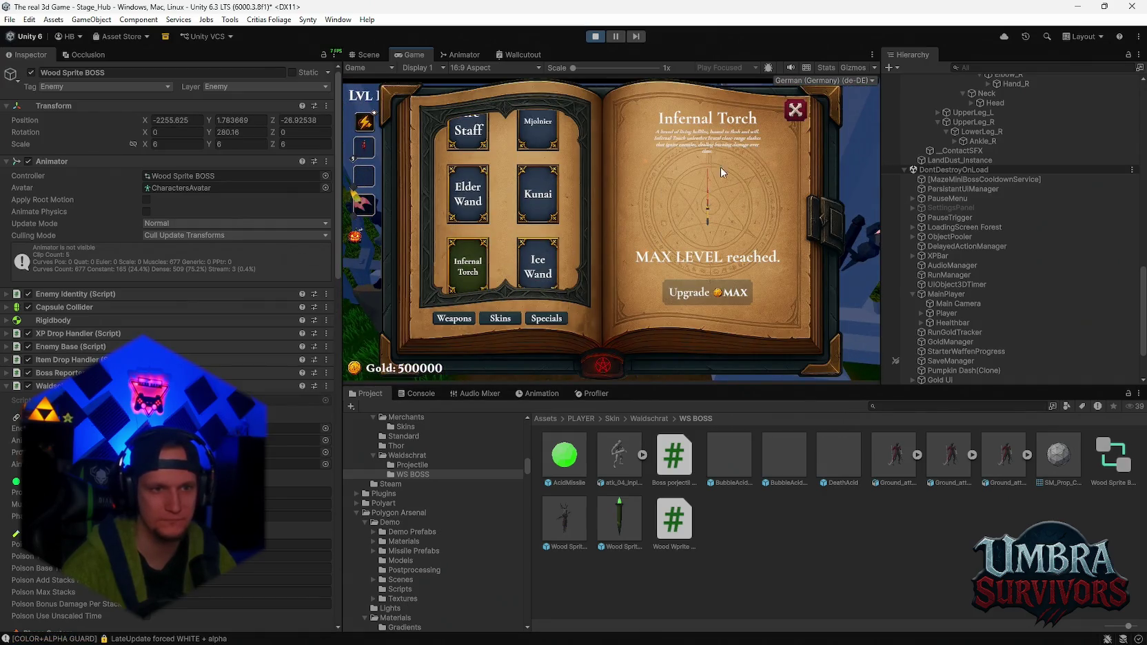
{"action": "key", "text": "Escape"}
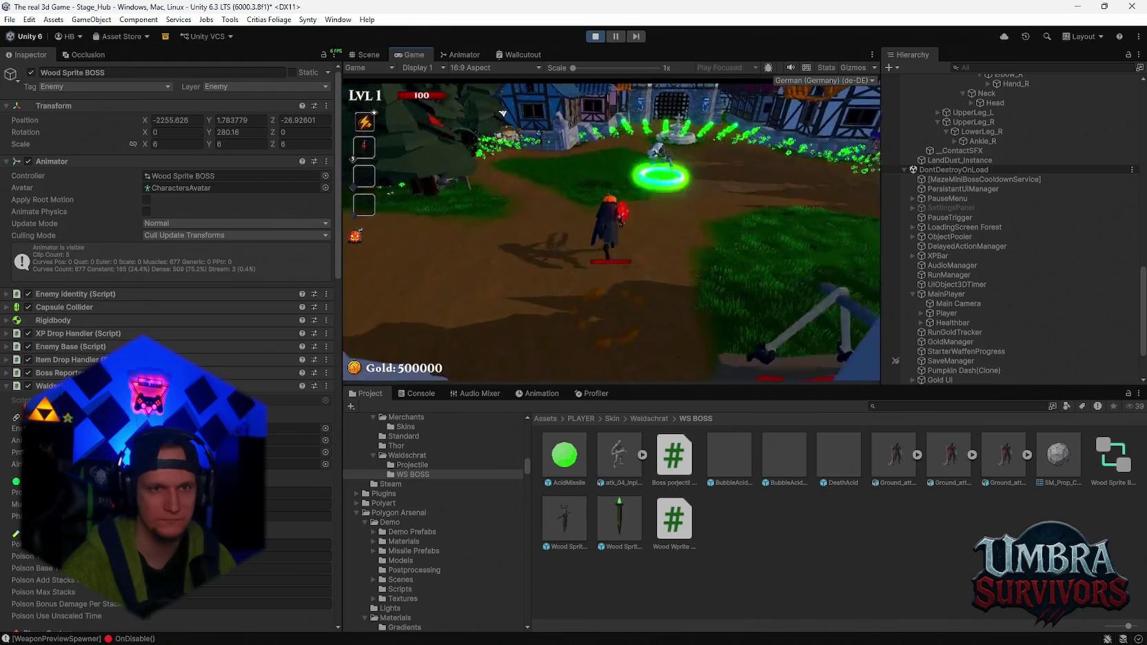
- Pause, set the boss's Phase 2 At Health Percent to 0.95, and resume play
{"action": "key", "text": "Escape"}
{"action": "scroll", "coordinate": [959, 138], "scroll_direction": "up", "scroll_amount": 5}
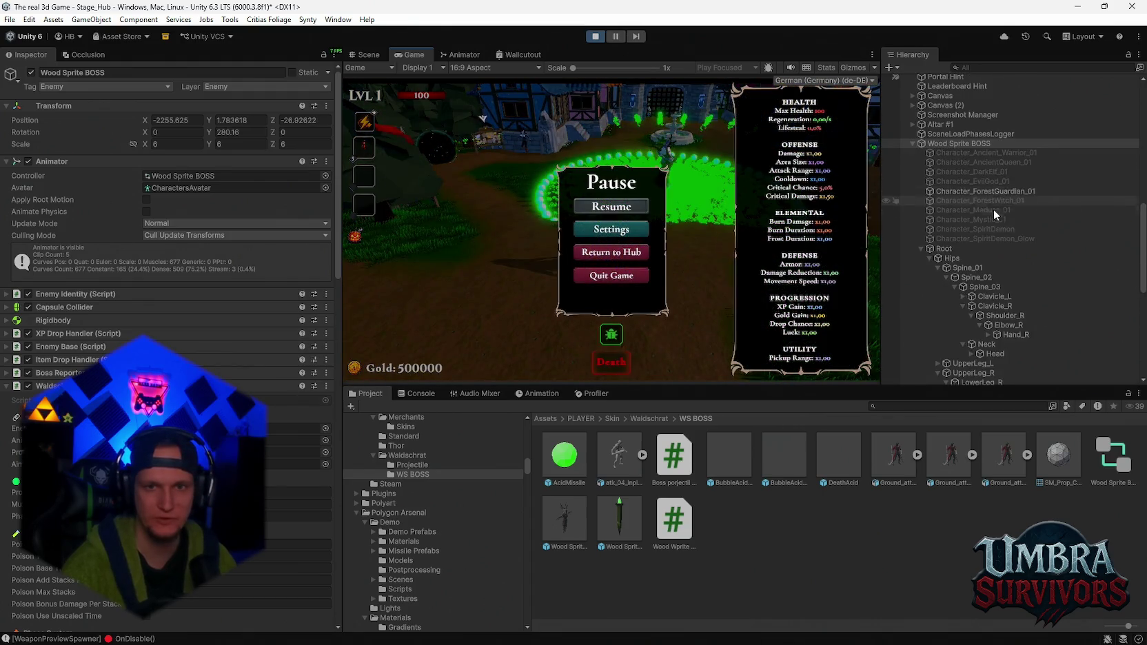
{"action": "scroll", "coordinate": [236, 339], "scroll_direction": "down", "scroll_amount": 5}
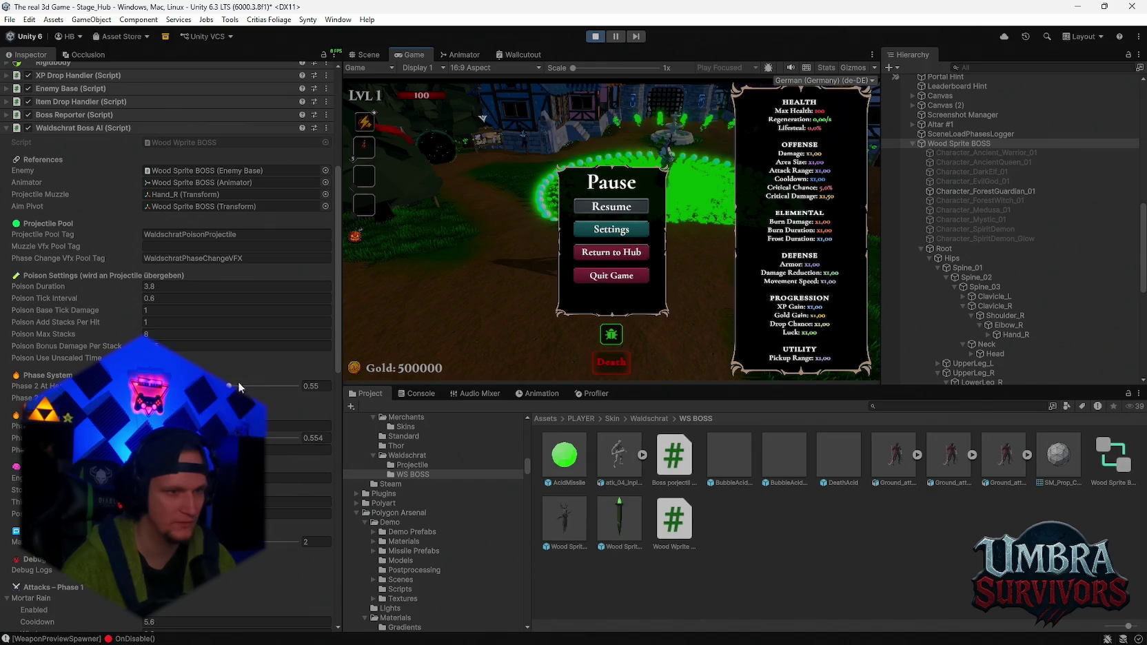
{"action": "left_click_drag", "start_coordinate": [235, 387], "coordinate": [296, 386]}
{"action": "left_click", "coordinate": [611, 207]}
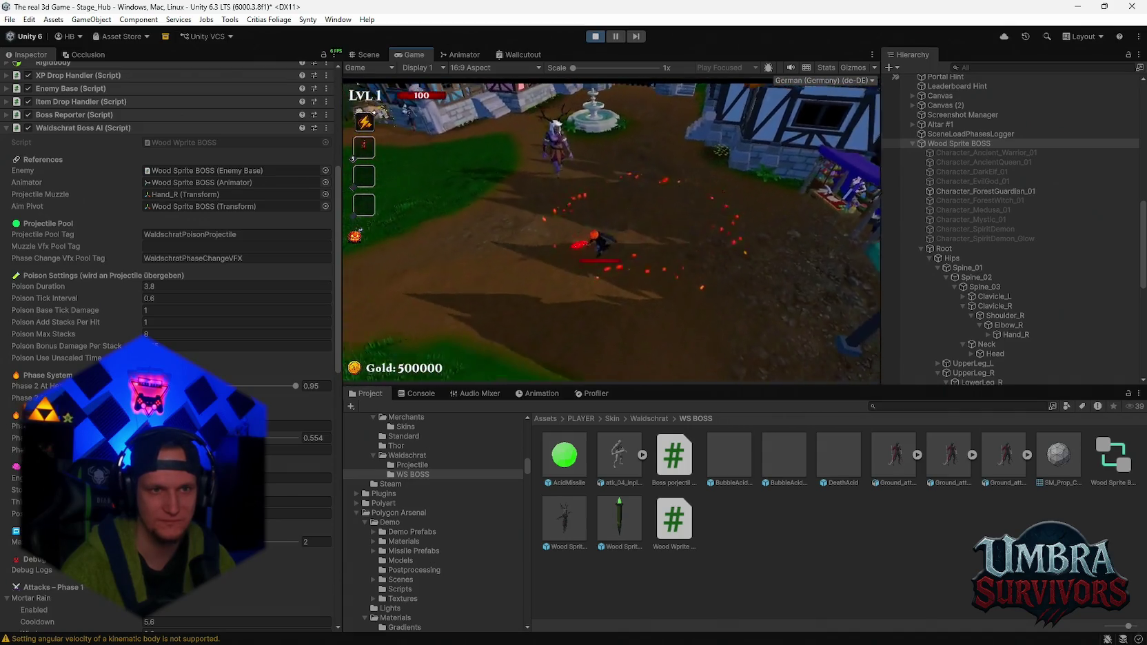
- Pause the game and inspect the Phase 1 attack fields like Mortar Rain and Poison Nova
{"action": "key", "text": "Escape"}
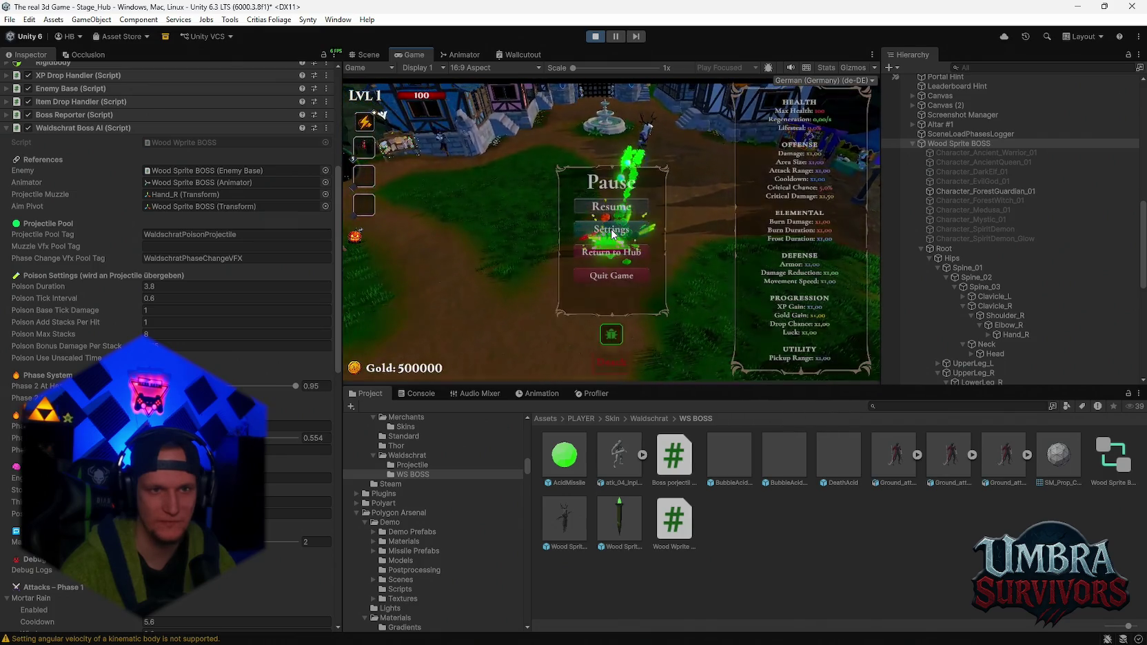
{"action": "key", "text": "Escape"}
{"action": "key", "text": "Escape"}
{"action": "scroll", "coordinate": [173, 310], "scroll_direction": "down", "scroll_amount": 10}
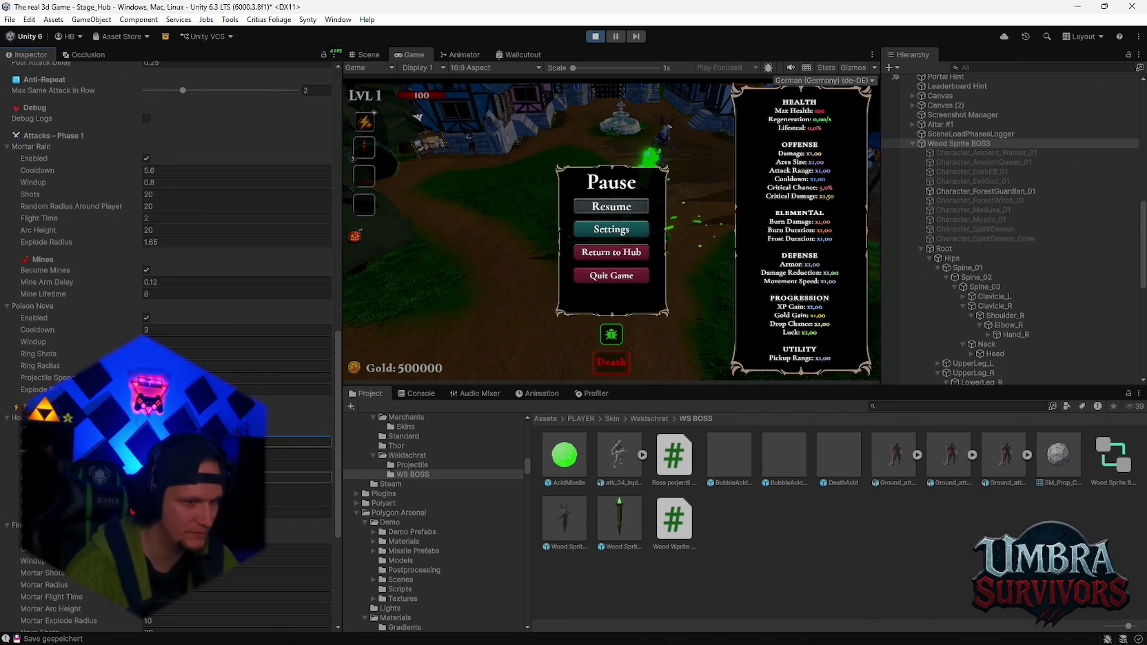
{"action": "left_click", "coordinate": [296, 489]}
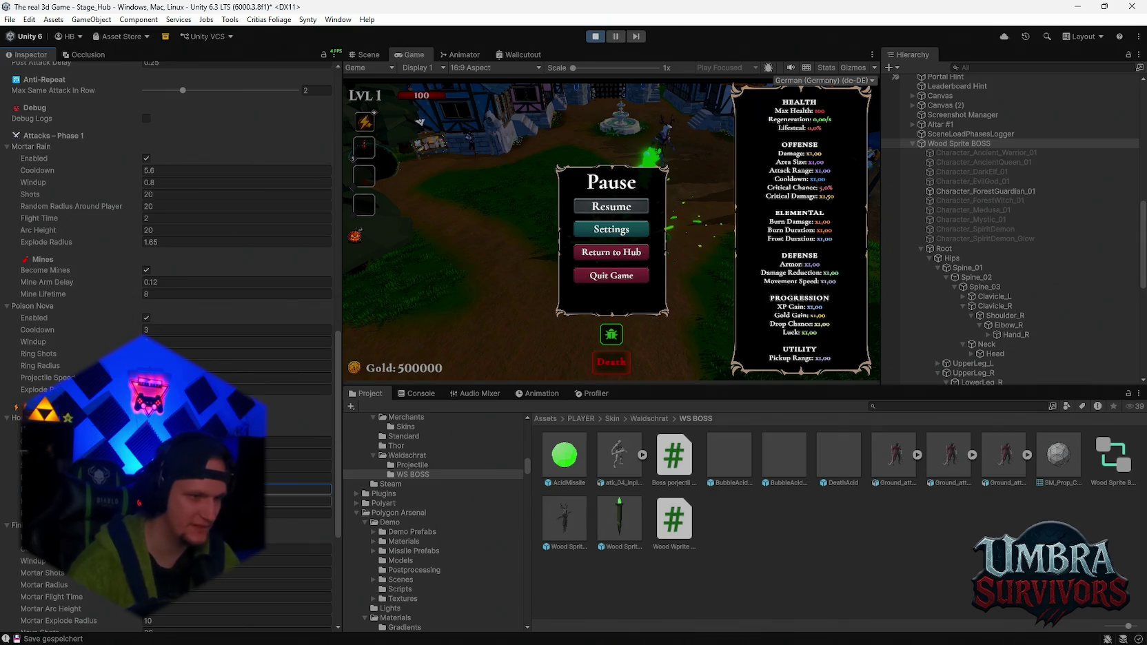
{"action": "left_click", "coordinate": [297, 501]}
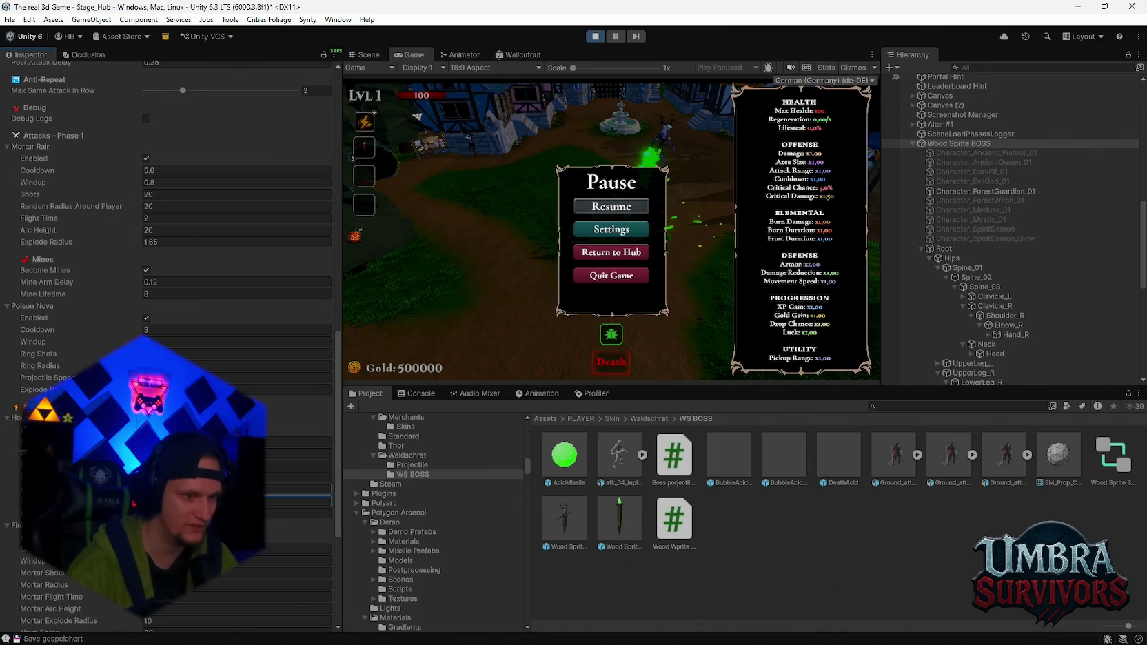
- Resume and run the character around the fountain, dodging the boss's green projectile bursts
{"action": "key", "text": "Escape"}
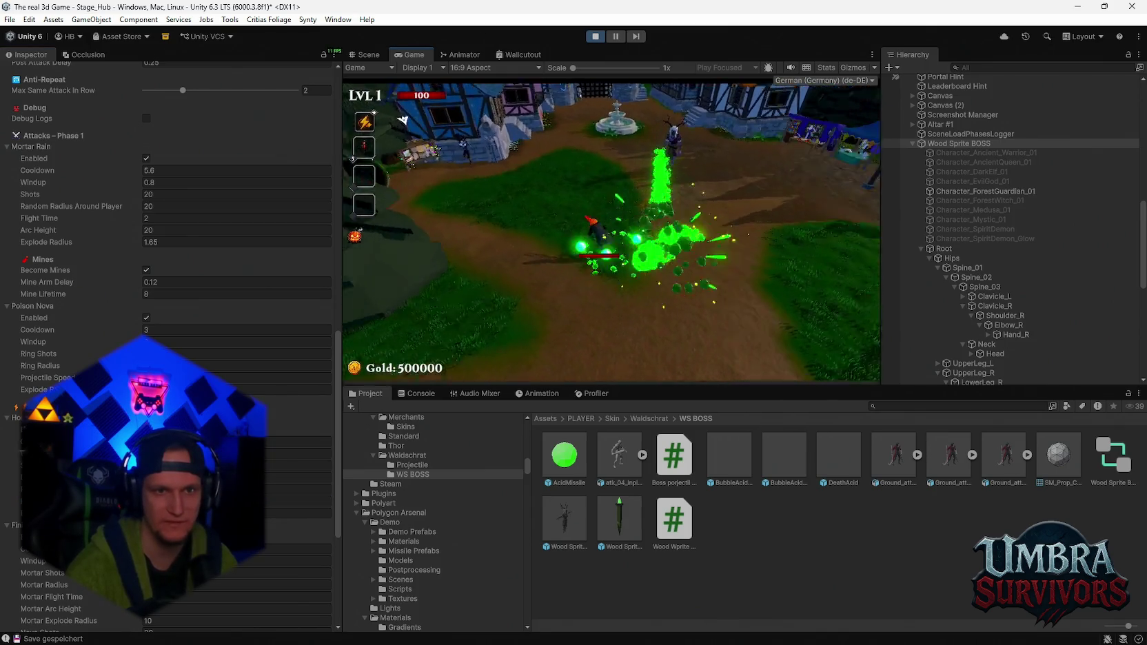
{"action": "key", "text": "s"}
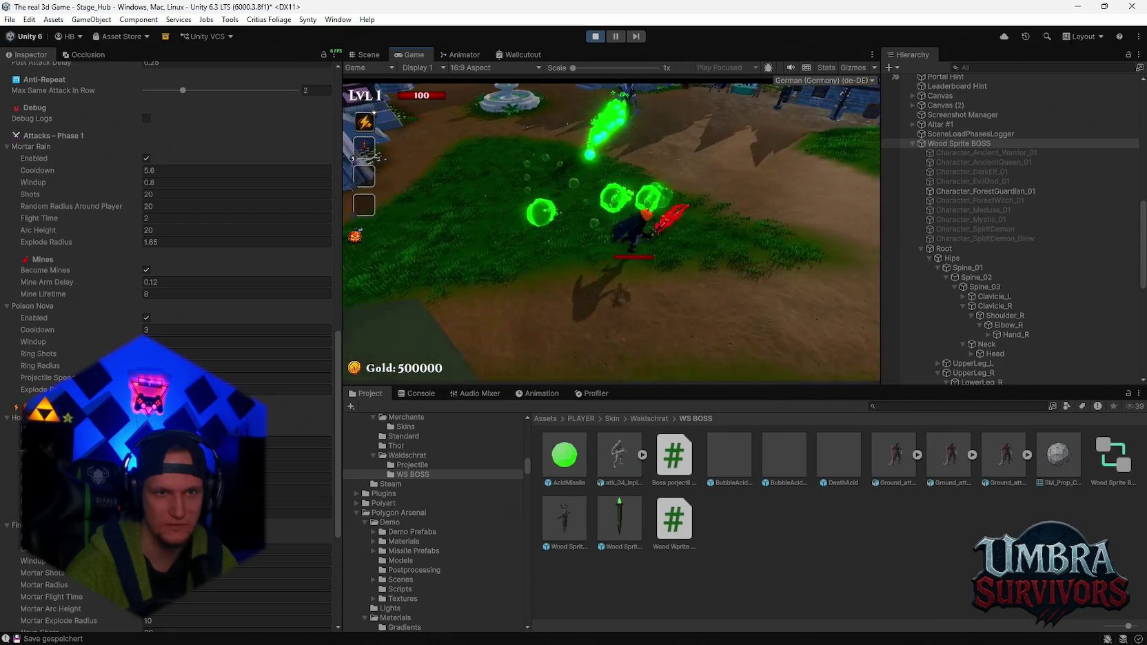
{"action": "key", "text": "a"}
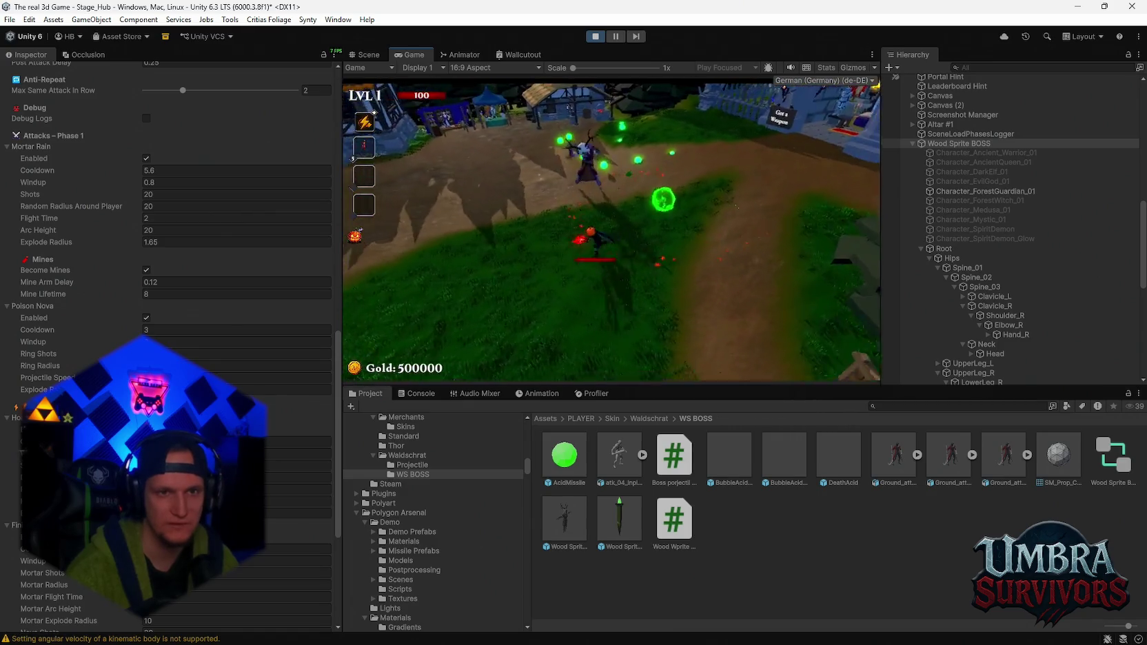
{"action": "key", "text": "d"}
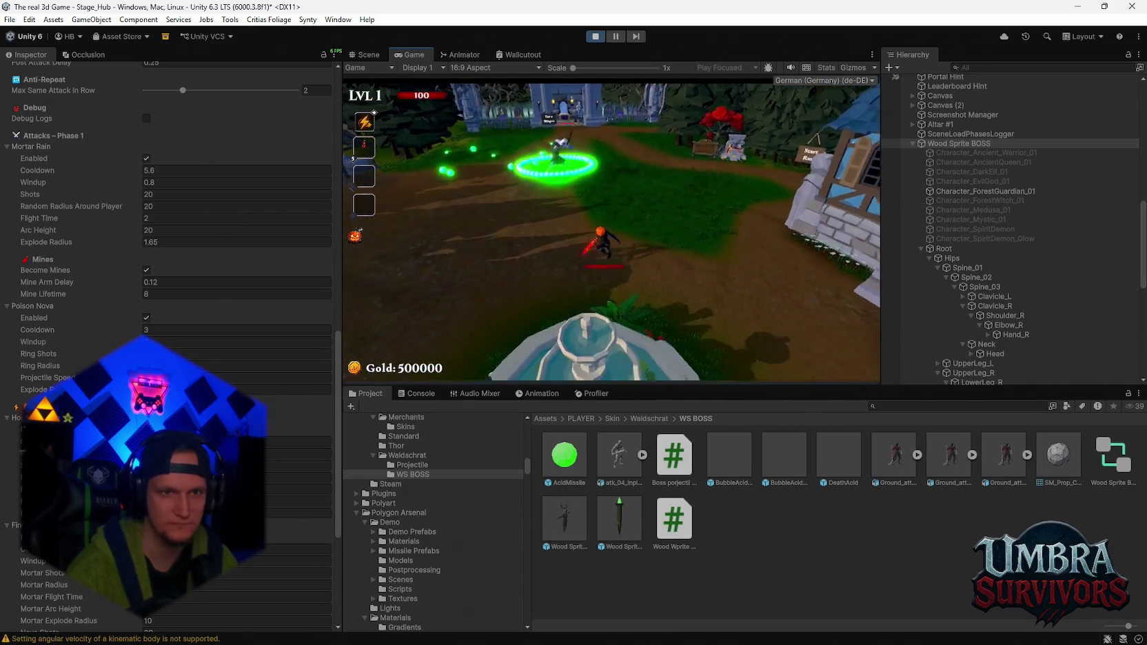
{"action": "key", "text": "w"}
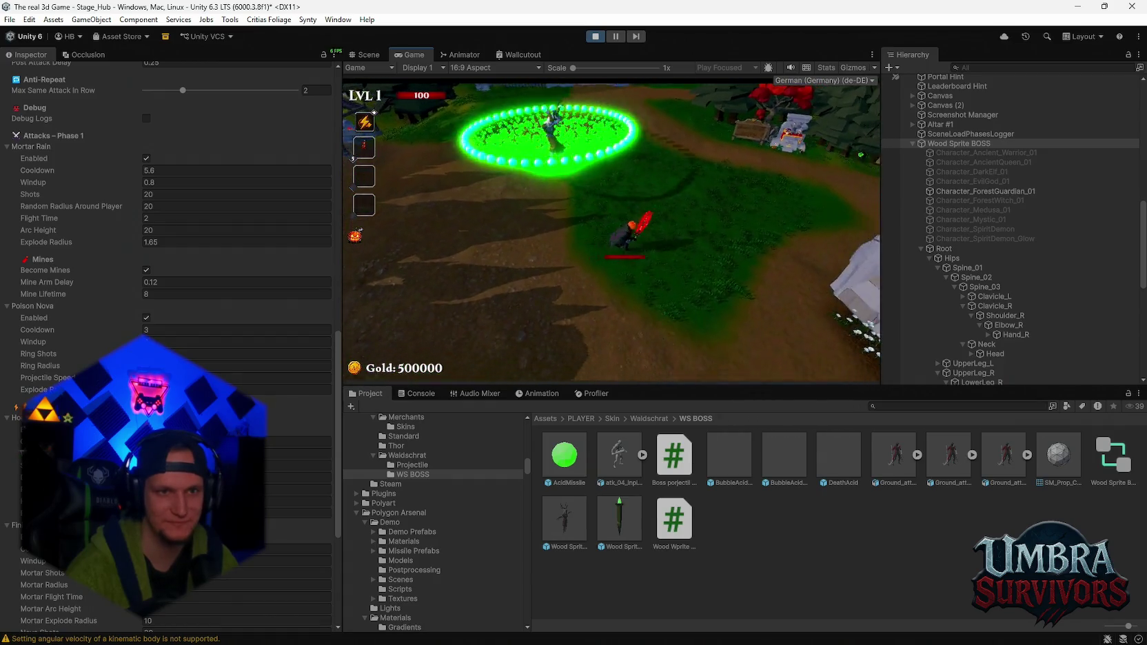
{"action": "key", "text": "d"}
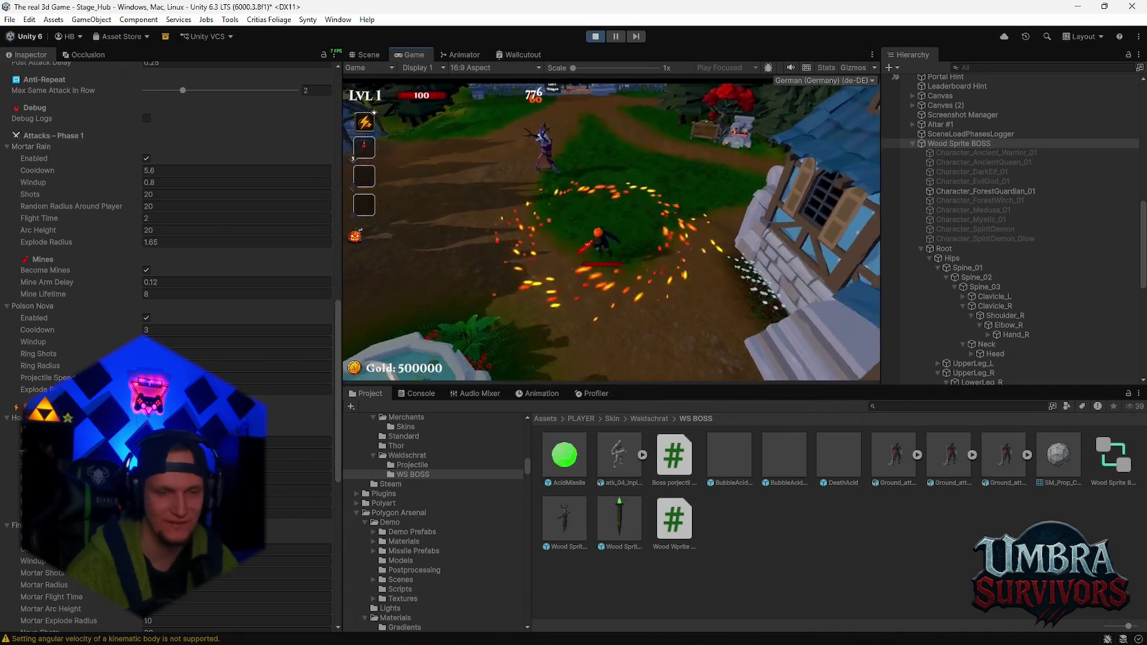
{"action": "key", "text": "d"}
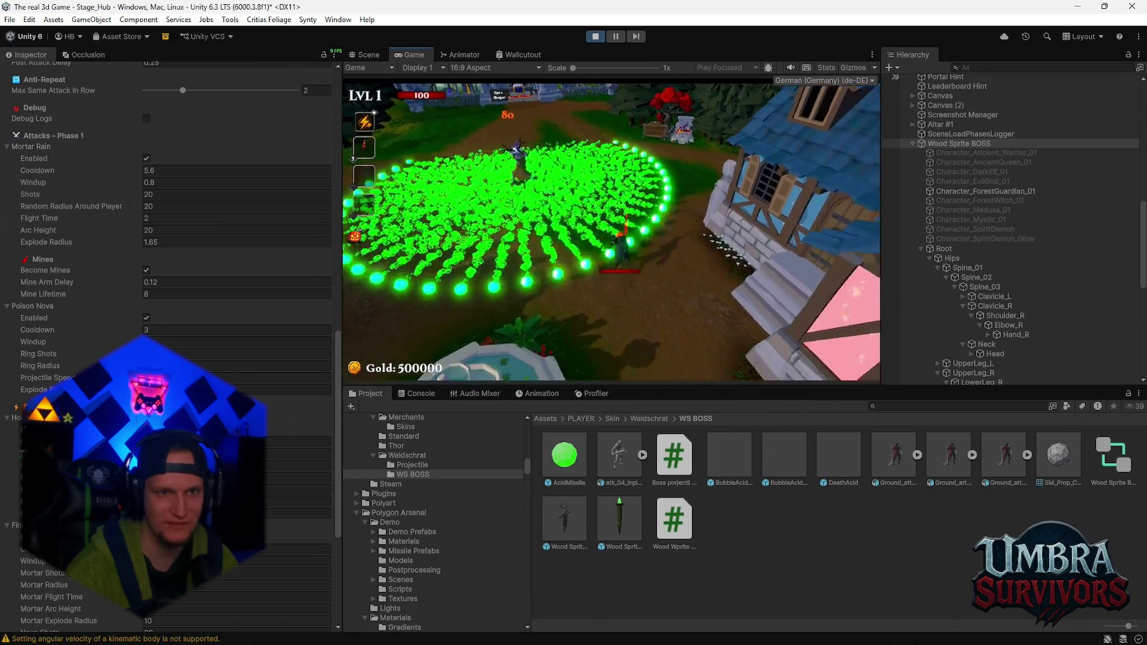
{"action": "key", "text": "w"}
{"action": "key", "text": "s"}
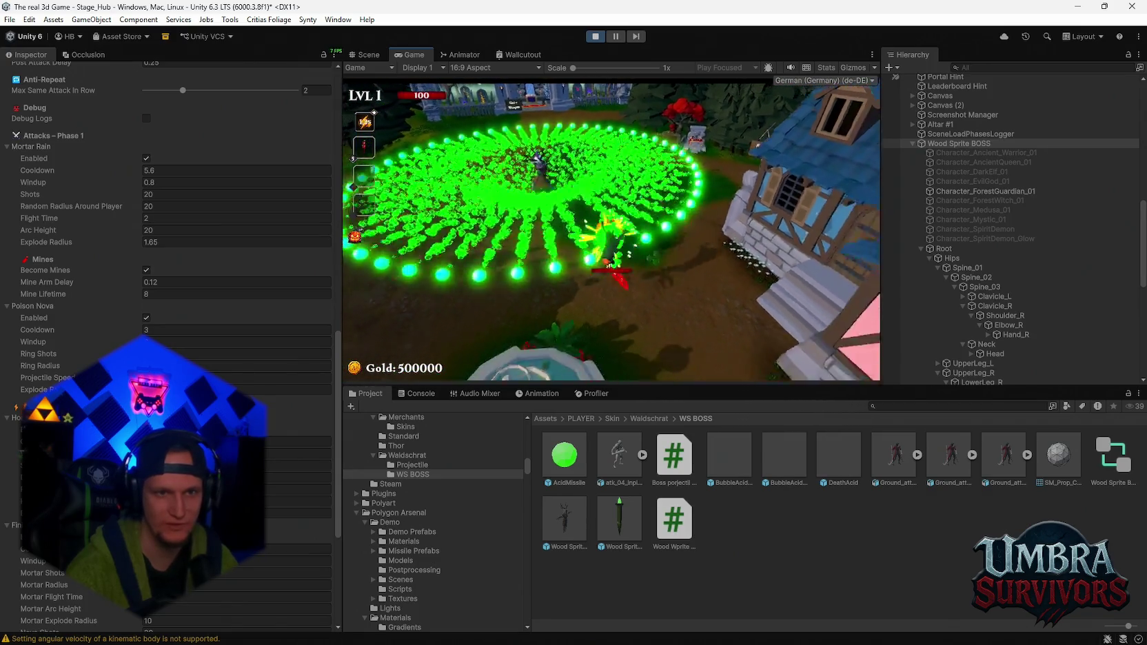
{"action": "key", "text": "w"}
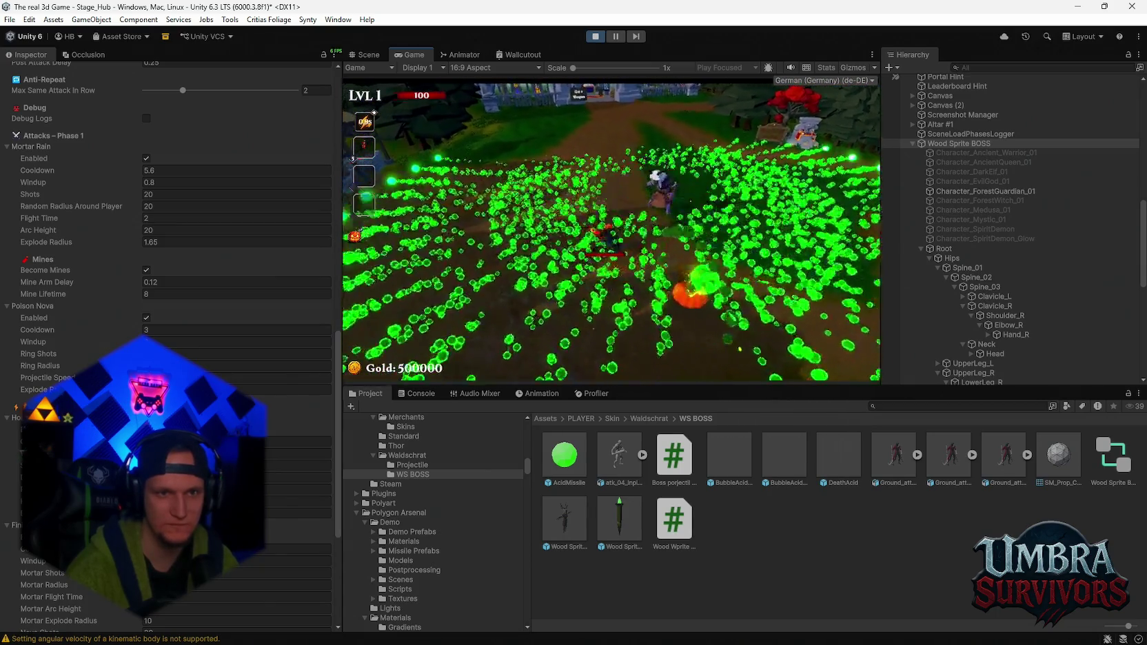
{"action": "key", "text": "w"}
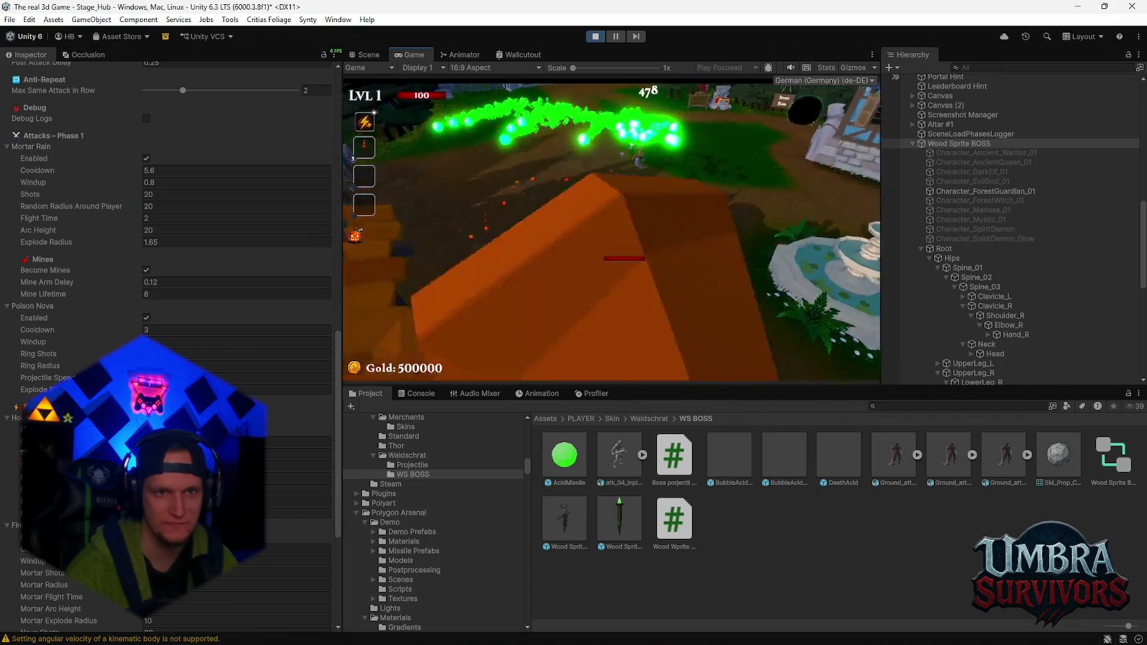
{"action": "key", "text": "d"}
- Dodge the fire ring and poison nova through the village, closing the Skin Shop that opened
{"action": "key", "text": "s"}
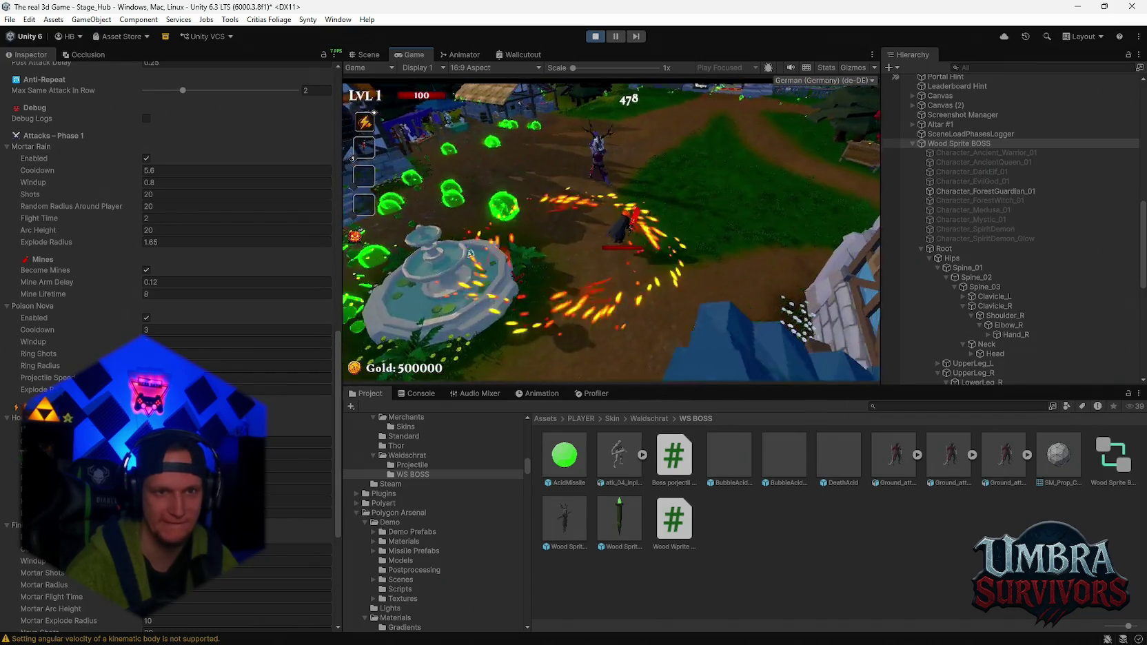
{"action": "key", "text": "a"}
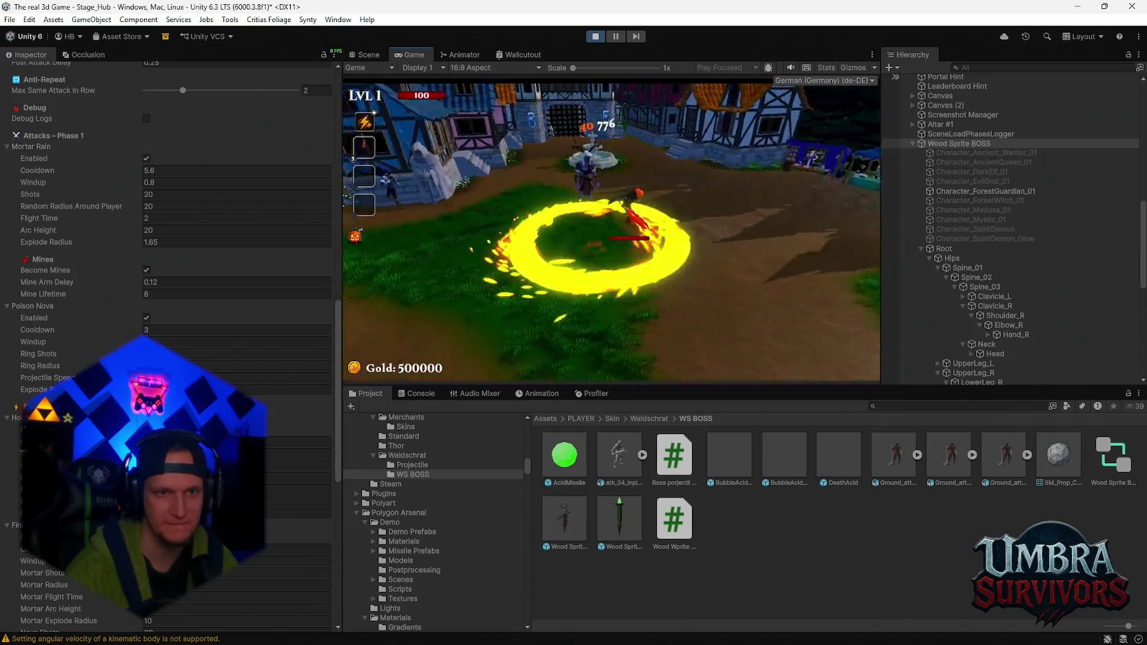
{"action": "key", "text": "a"}
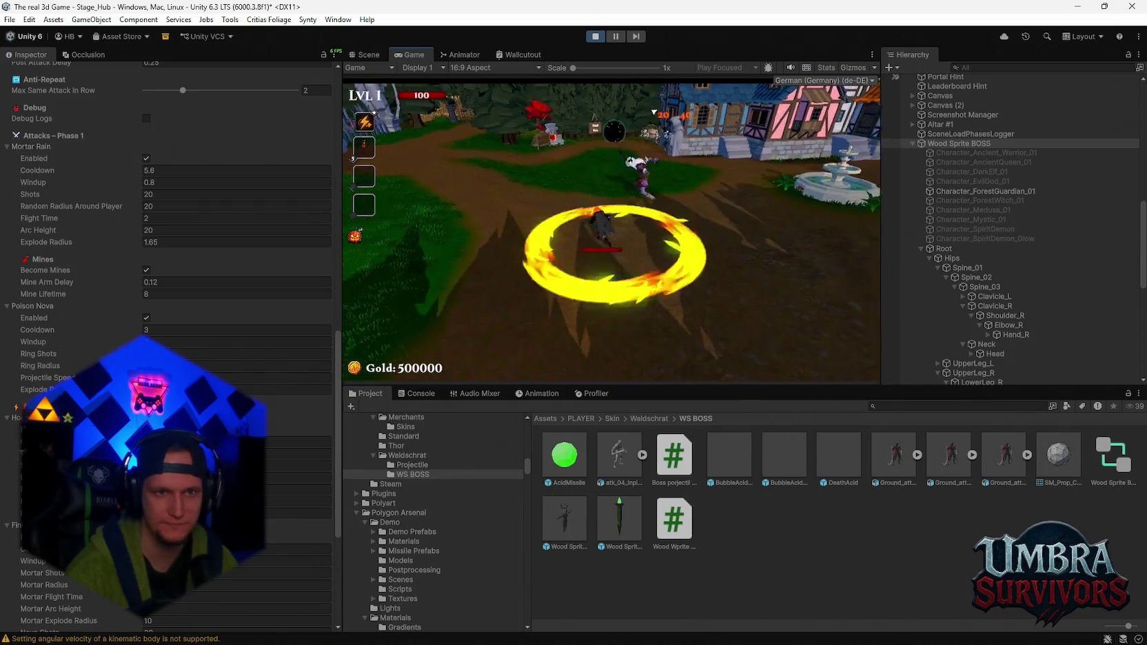
{"action": "key", "text": "d"}
{"action": "key", "text": "w"}
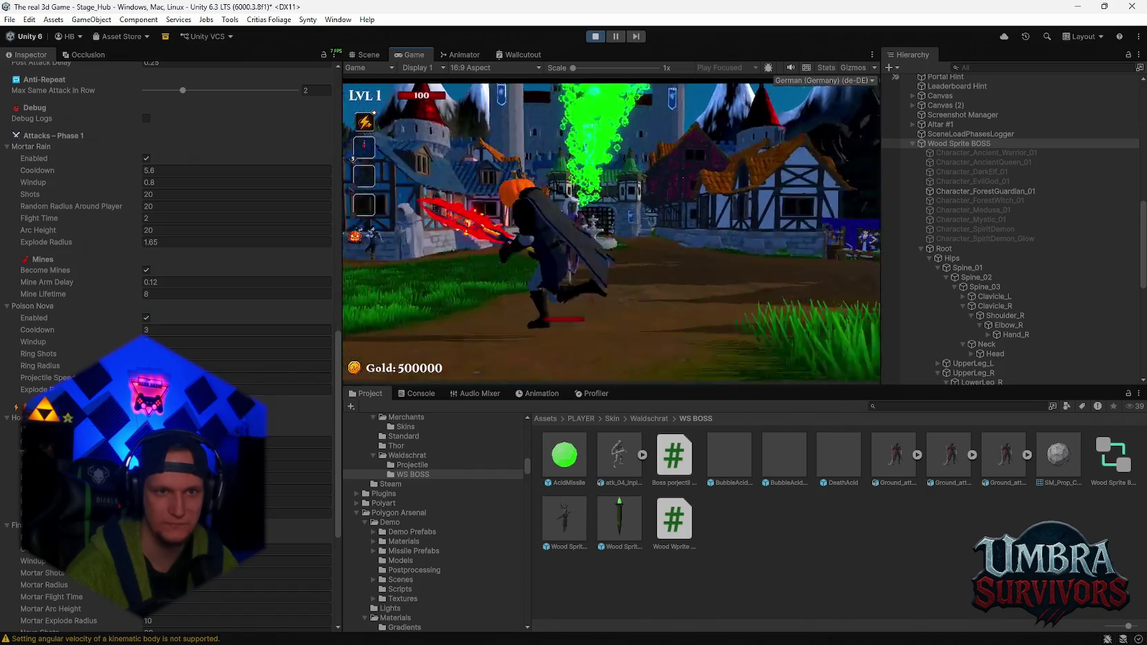
{"action": "key", "text": "d"}
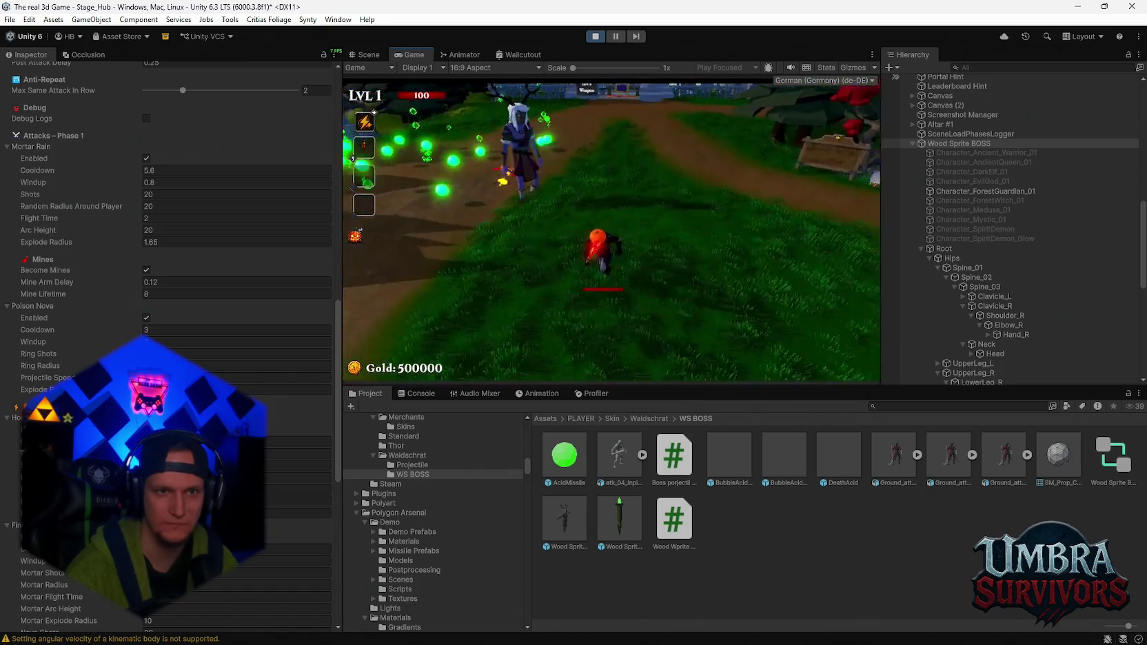
{"action": "key", "text": "d"}
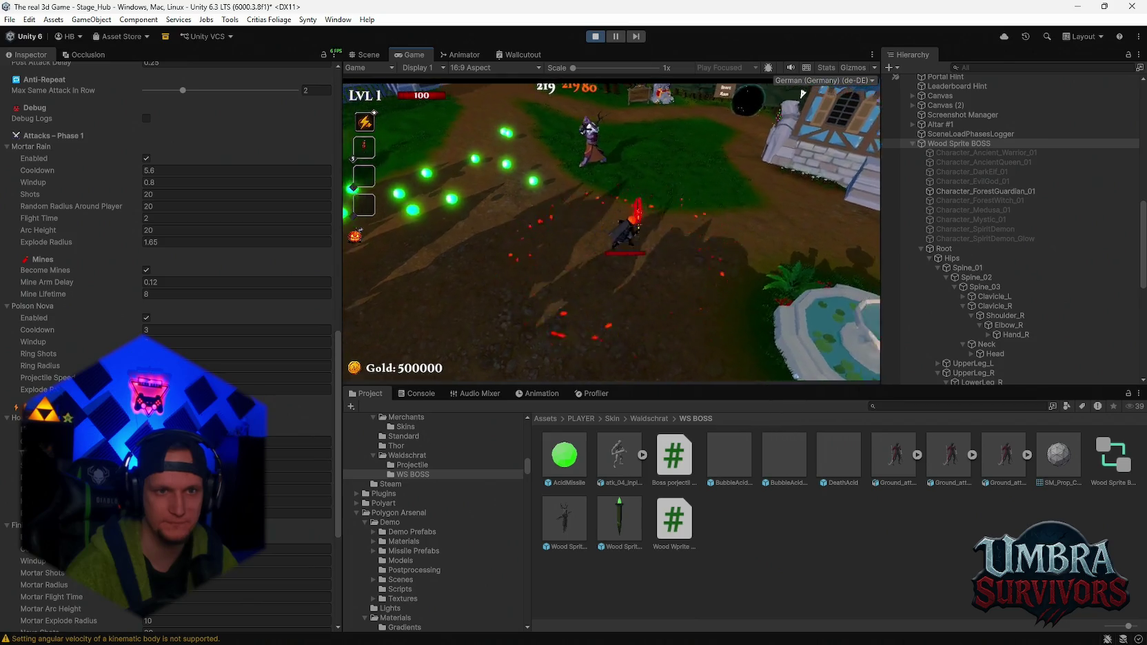
{"action": "key", "text": "a"}
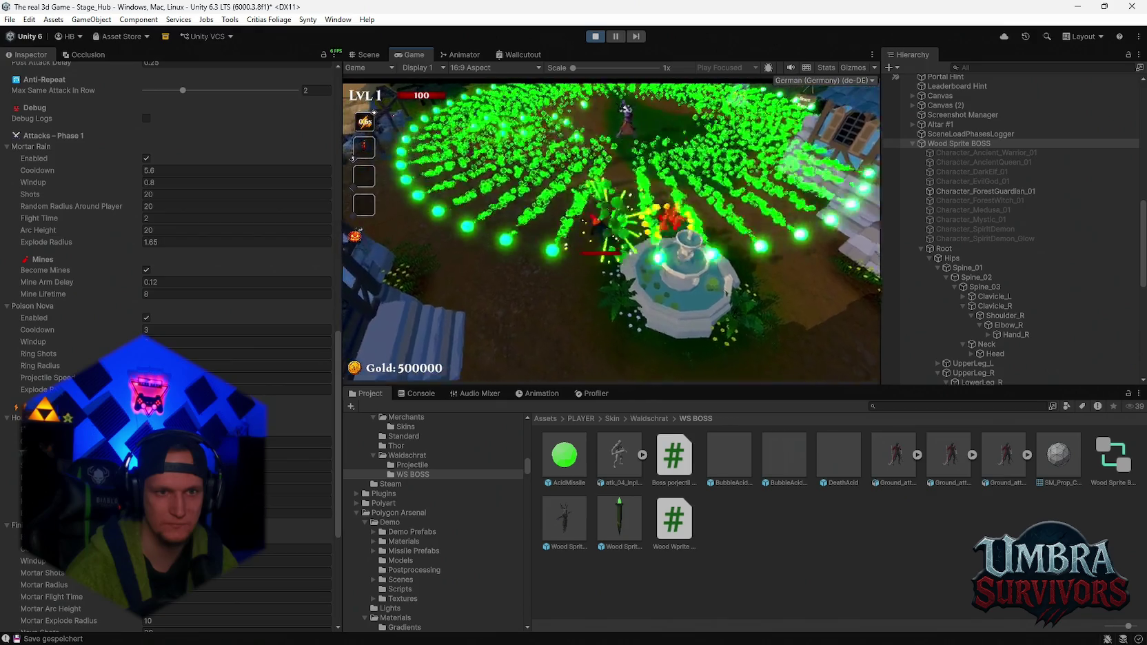
{"action": "key", "text": "w"}
{"action": "key", "text": "a"}
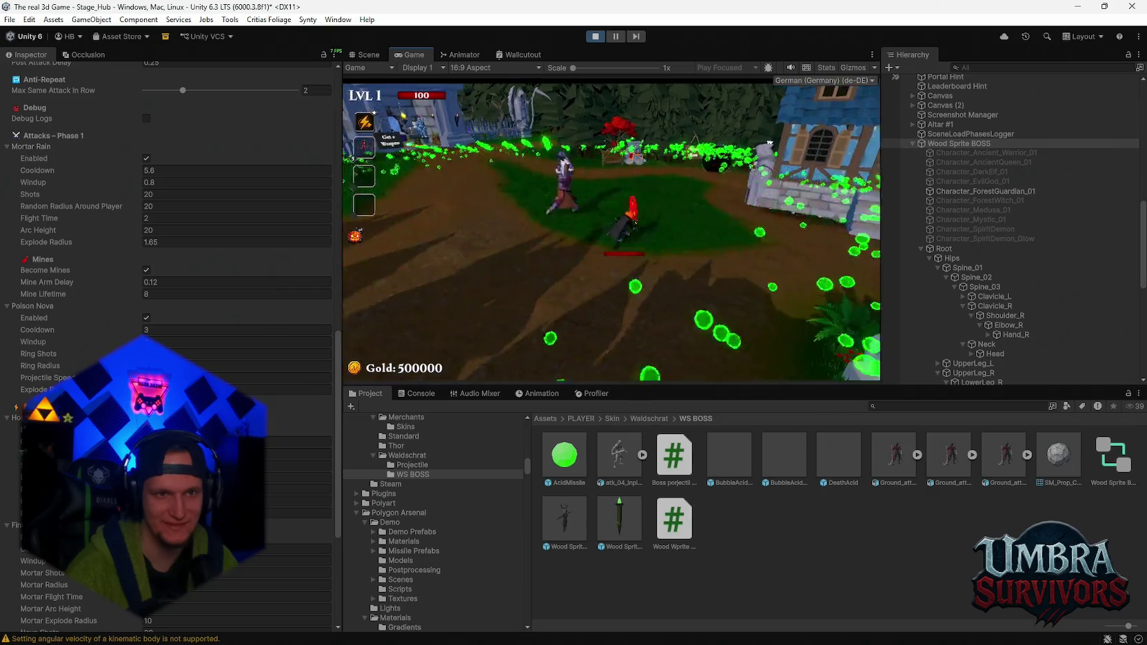
{"action": "key", "text": "a"}
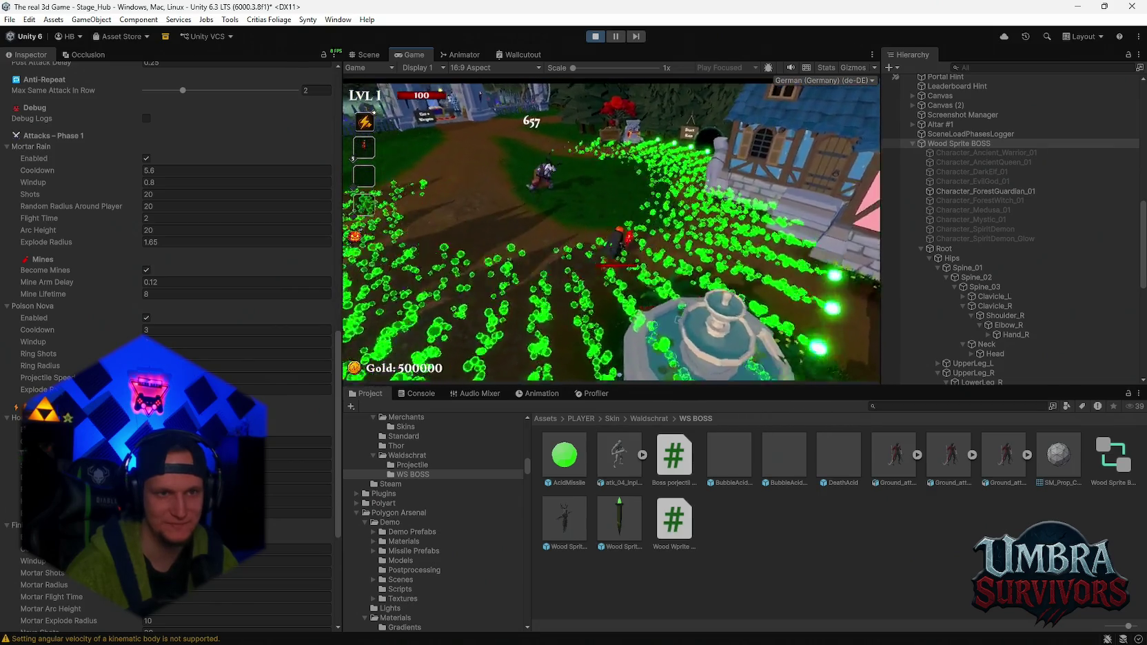
{"action": "key", "text": "w"}
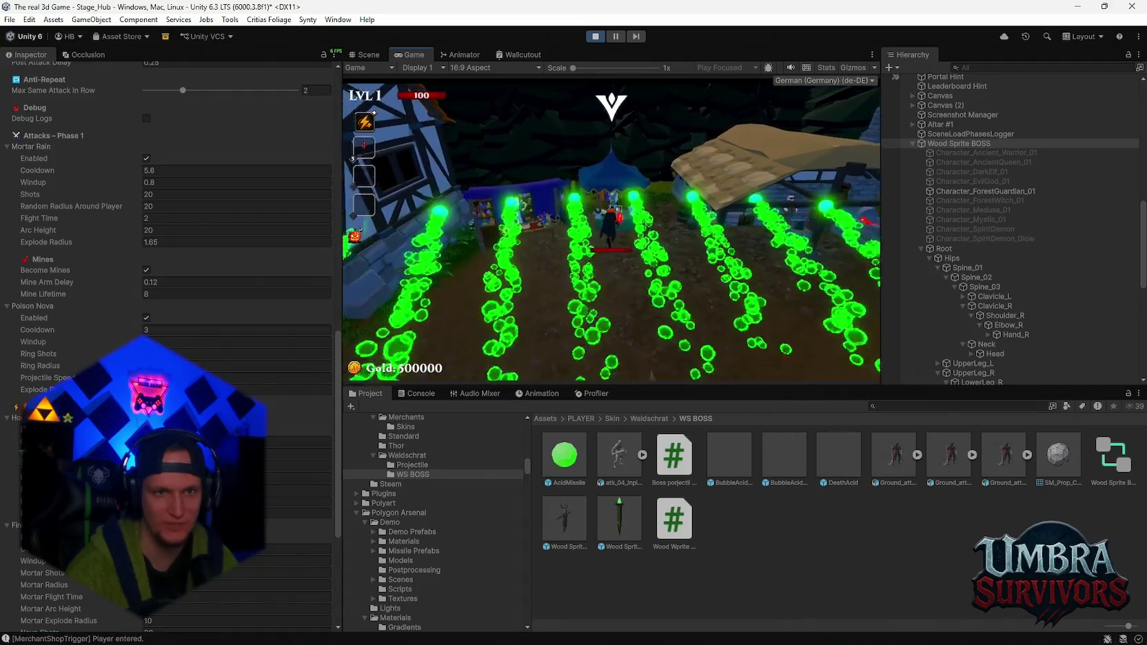
{"action": "key", "text": "e"}
{"action": "left_click", "coordinate": [673, 351]}
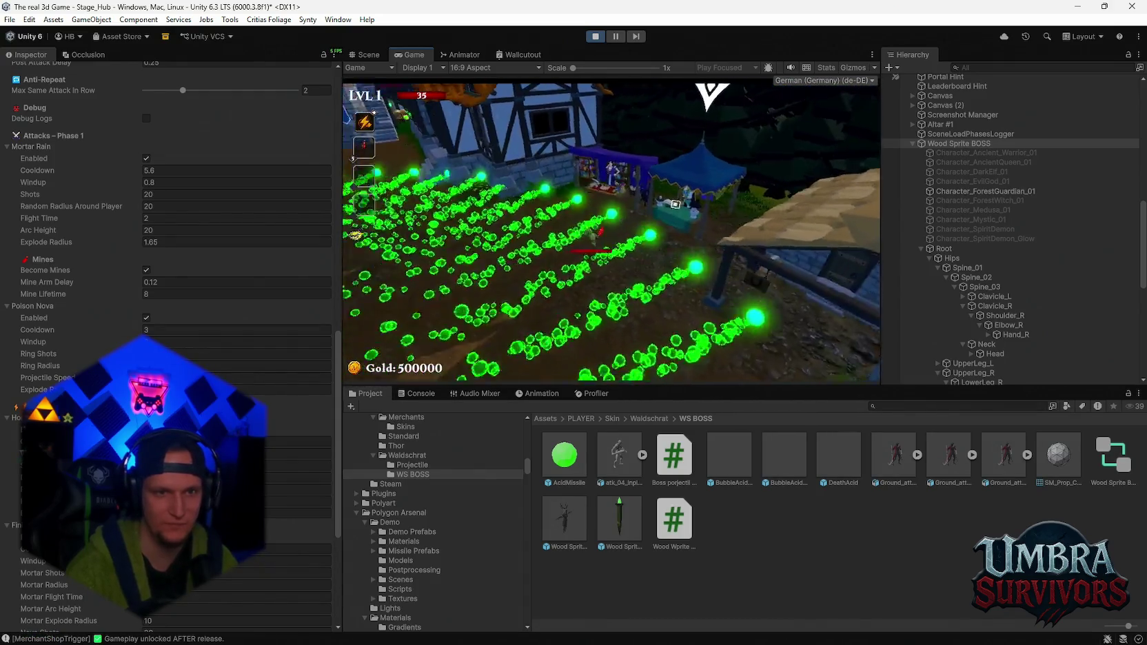
- Circle the boss dodging mortar rain and poison nova rings, then pause the game
{"action": "key", "text": "w"}
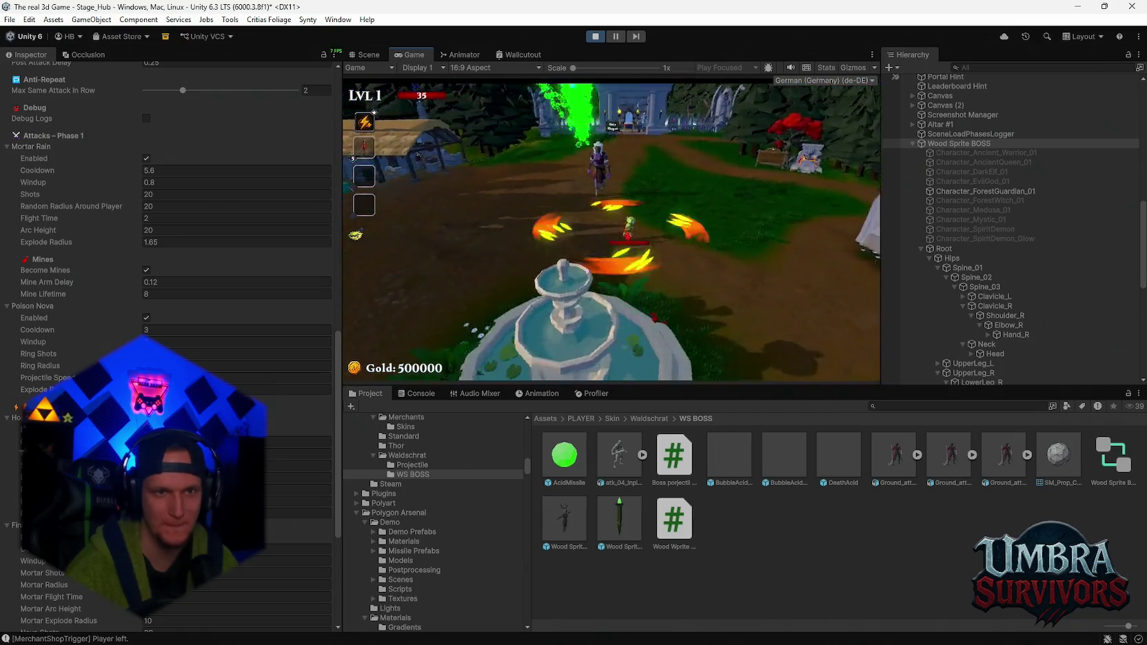
{"action": "key", "text": "w"}
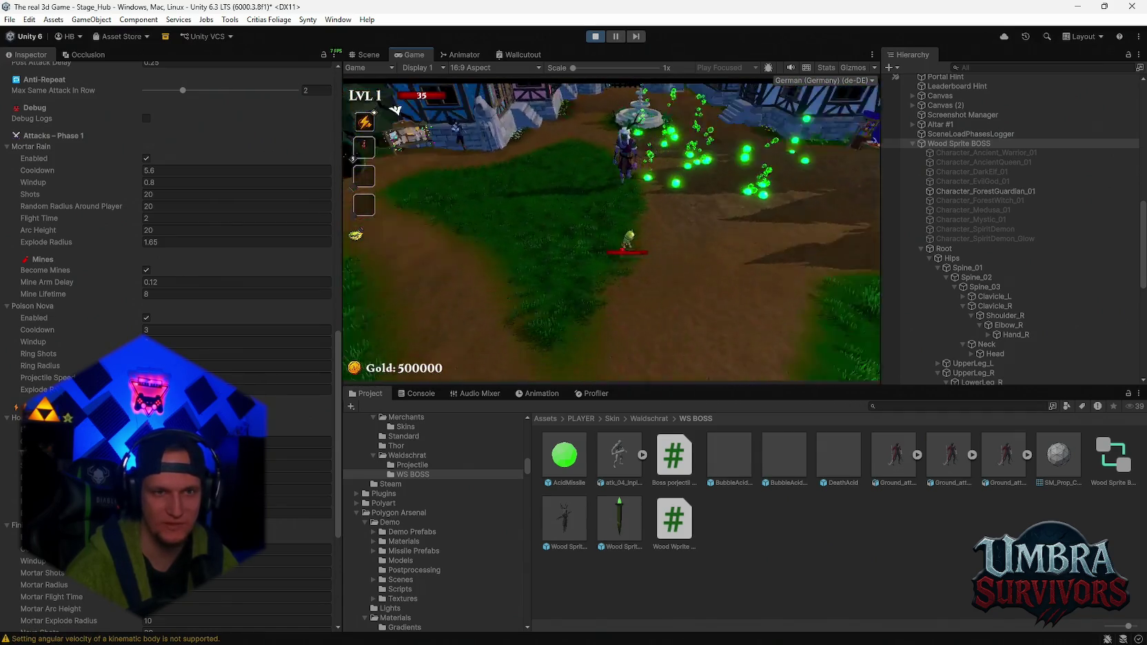
{"action": "key", "text": "w"}
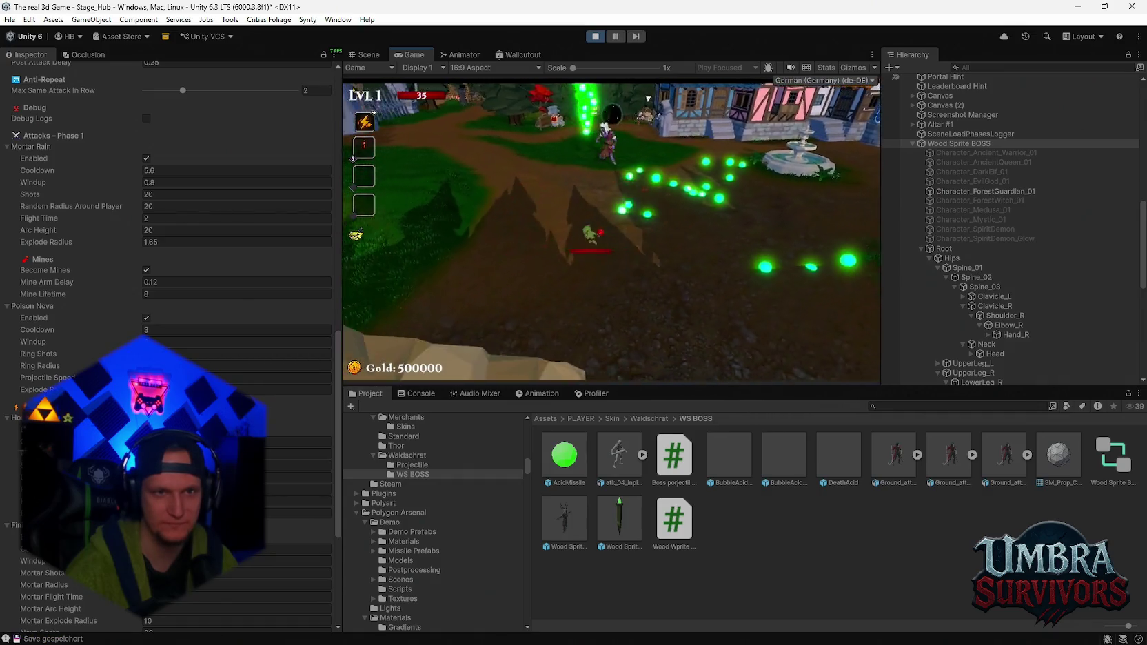
{"action": "key", "text": "w"}
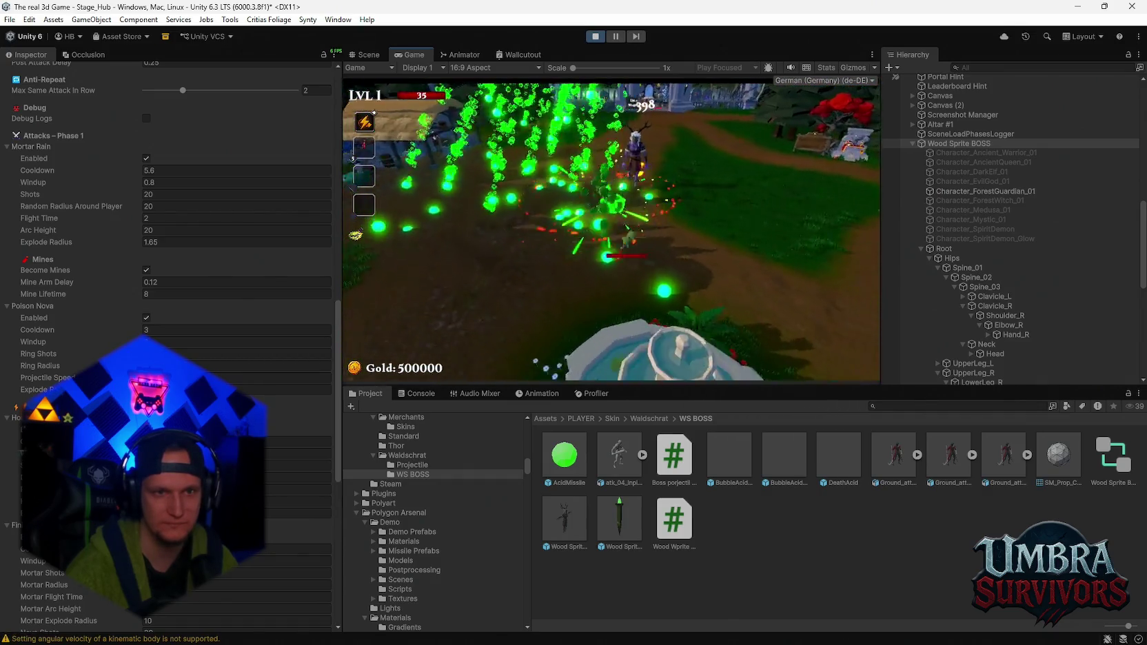
{"action": "key", "text": "w"}
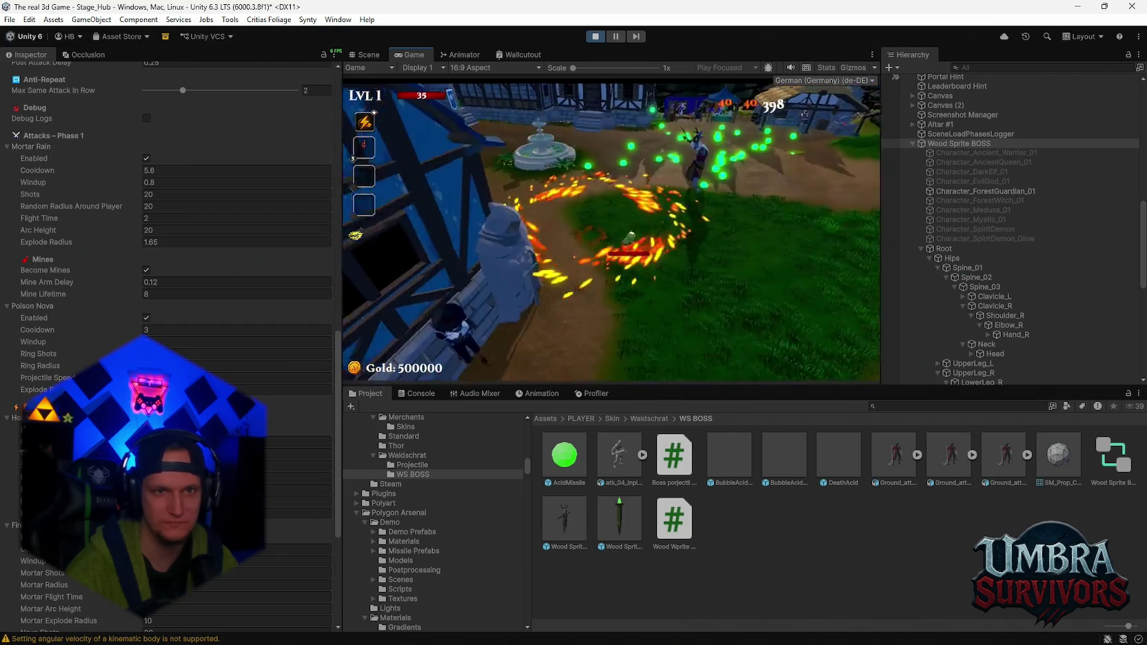
{"action": "key", "text": "w"}
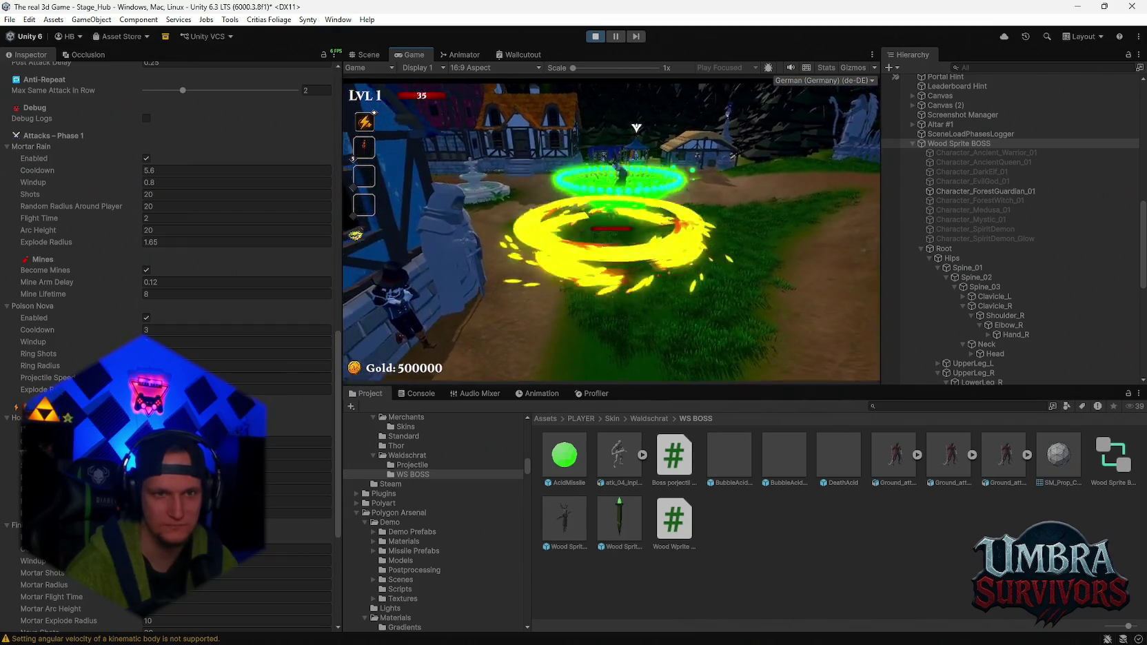
{"action": "key", "text": "w"}
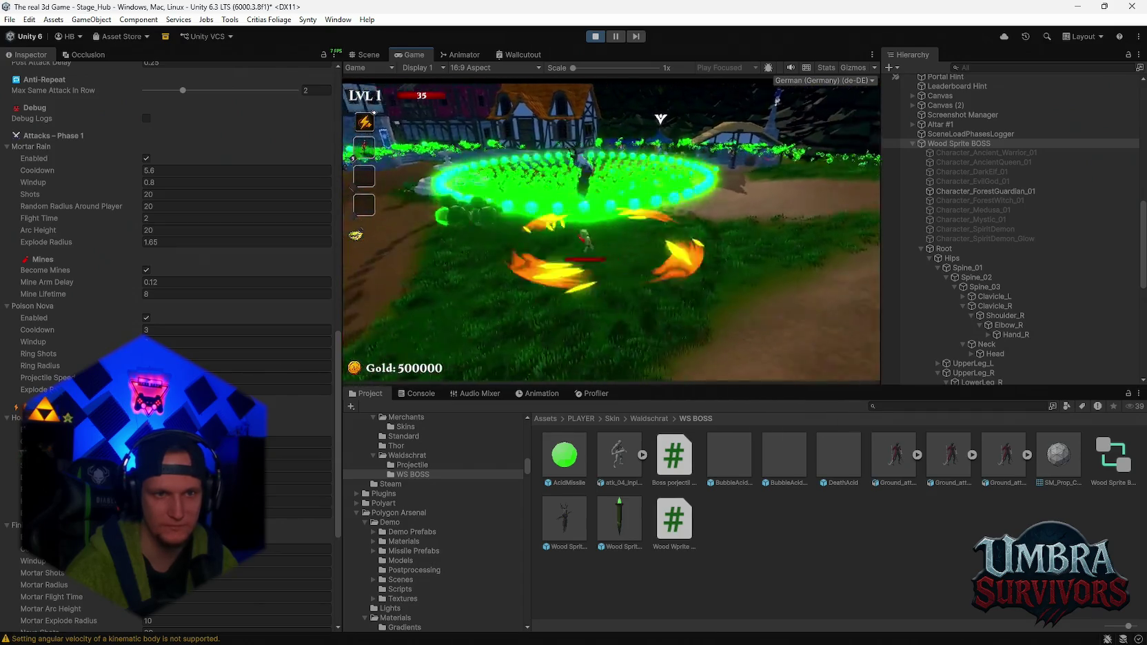
{"action": "key", "text": "w"}
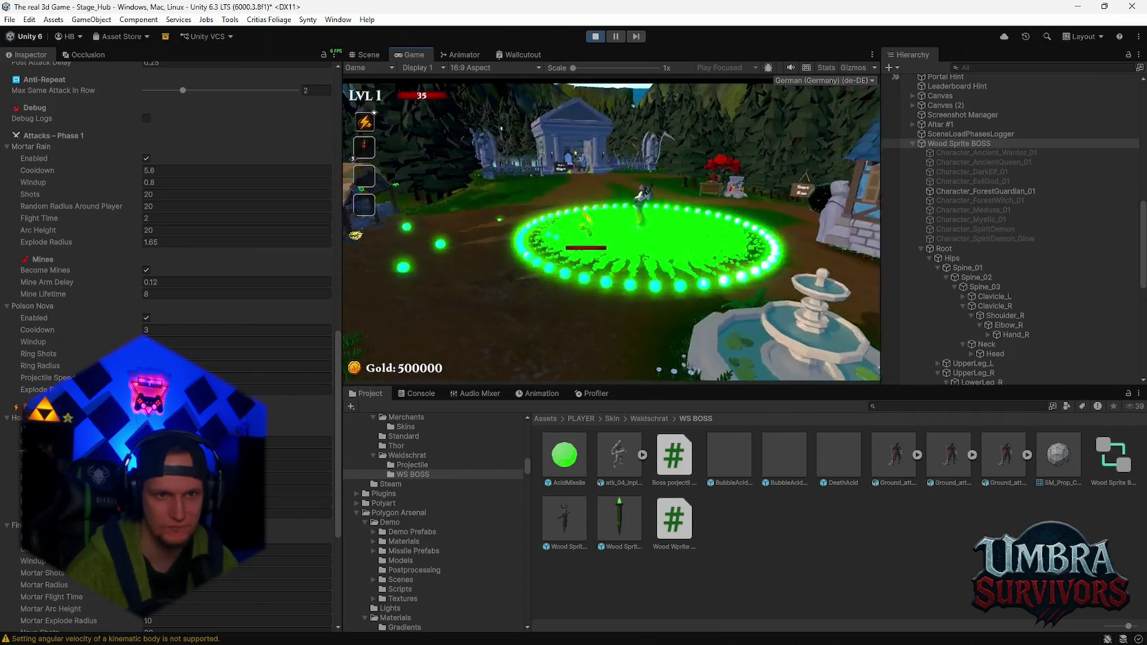
{"action": "key", "text": "w"}
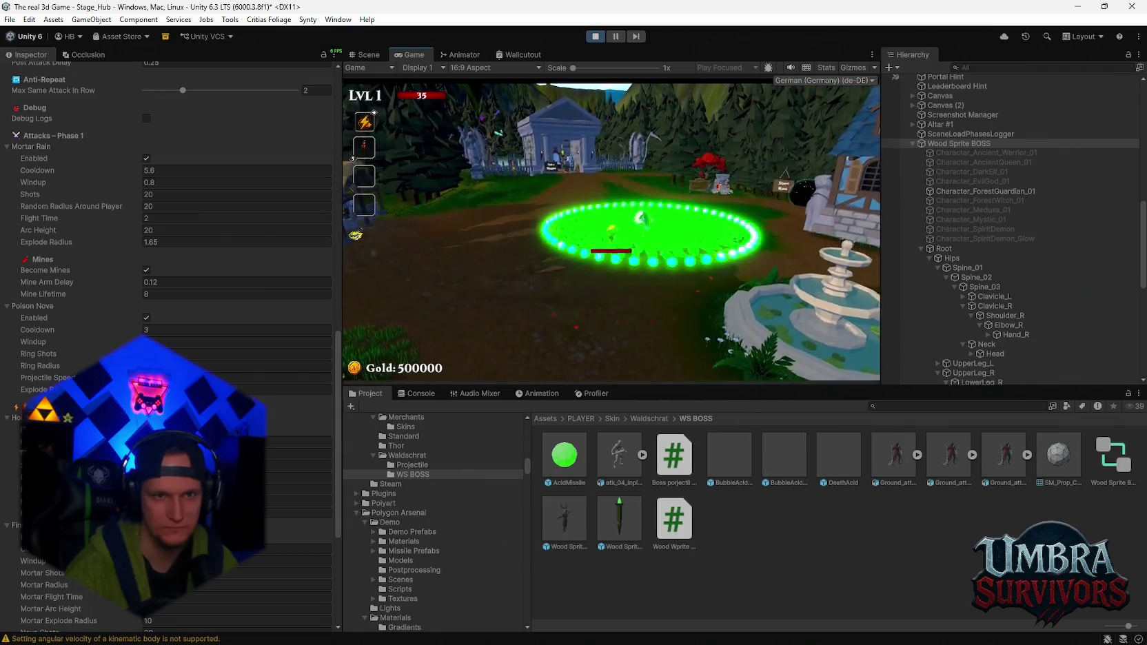
{"action": "key", "text": "w"}
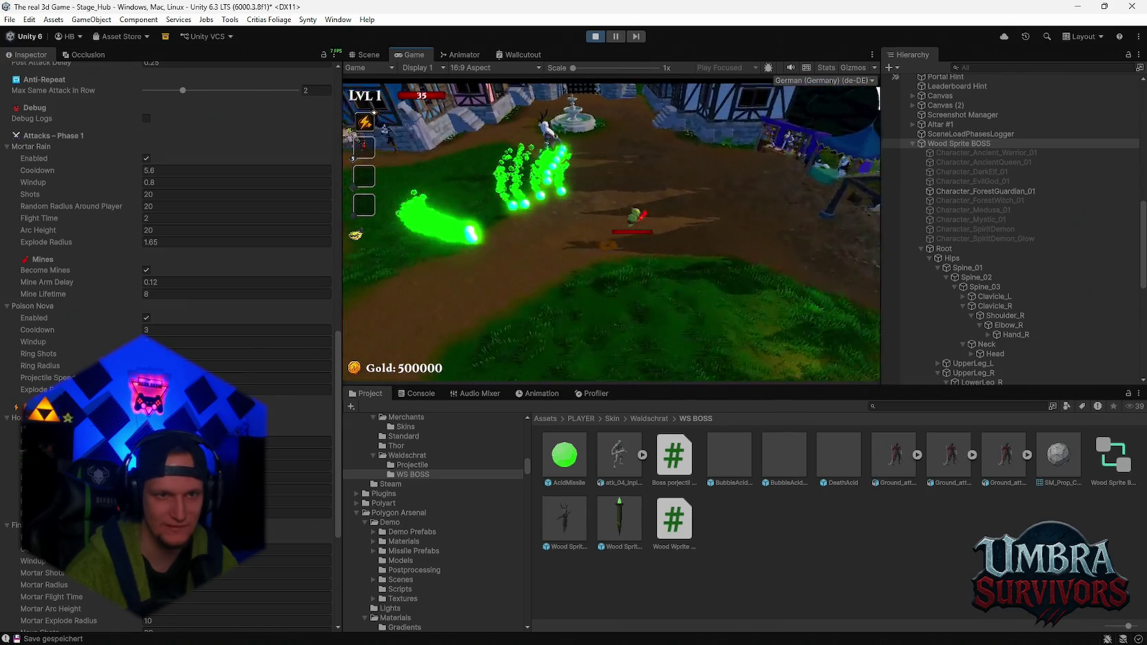
{"action": "key", "text": "Escape"}
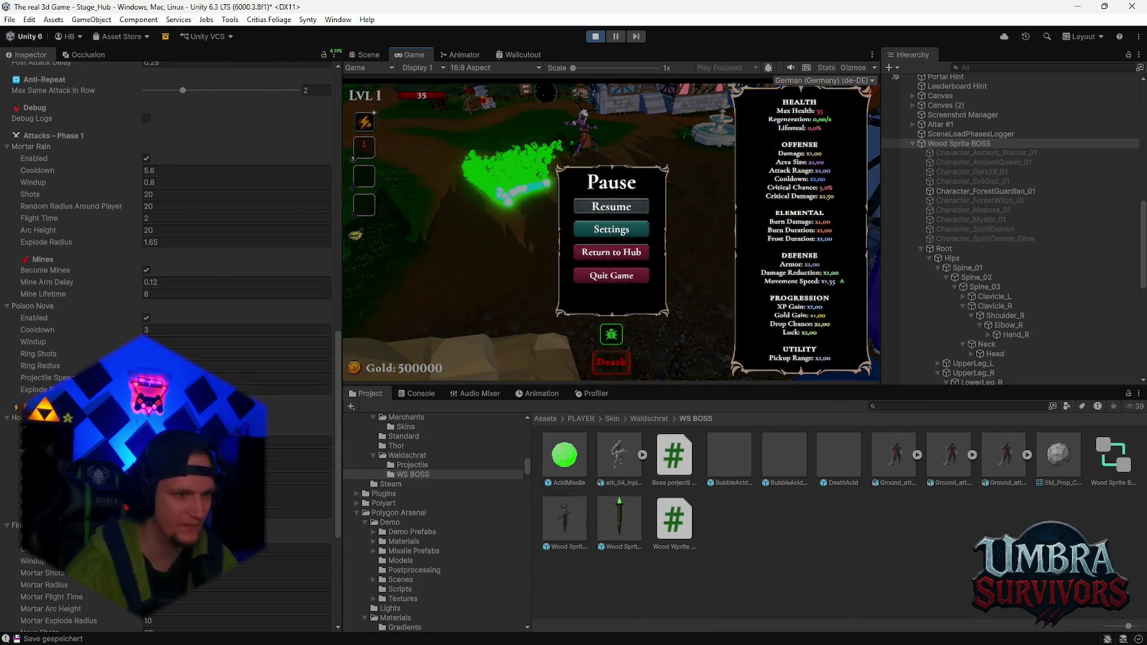
- Change the Homing Seed Combo Projectile Speed from 20 to 50 and resume the game
{"action": "scroll", "coordinate": [169, 275], "scroll_direction": "down", "scroll_amount": 3}
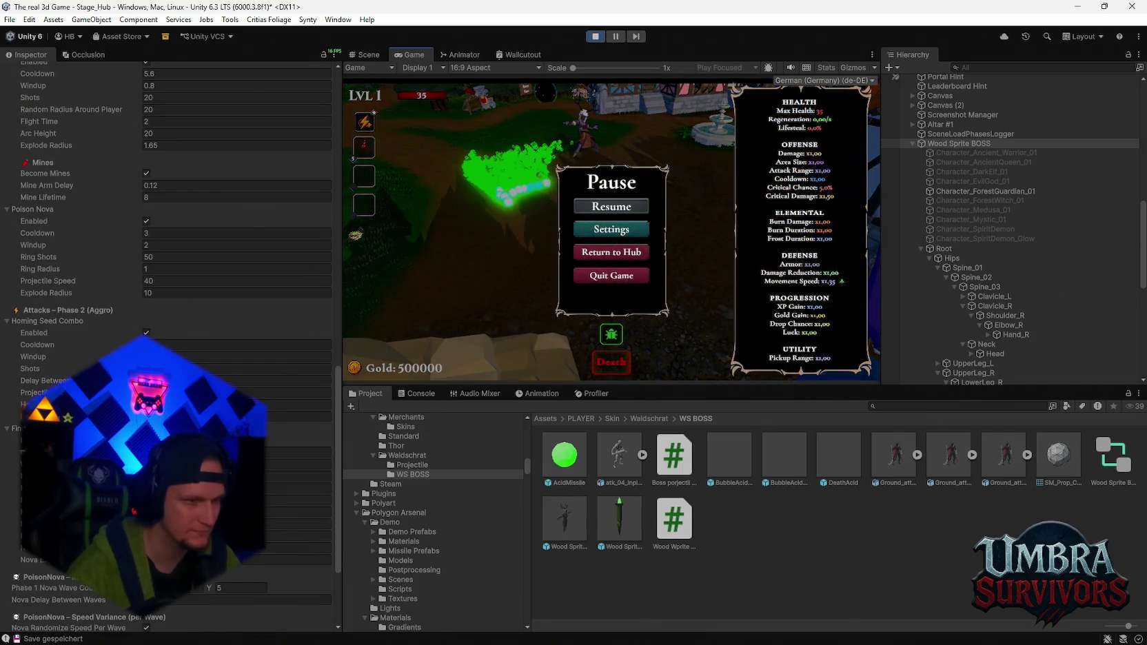
{"action": "scroll", "coordinate": [170, 325], "scroll_direction": "up", "scroll_amount": 2}
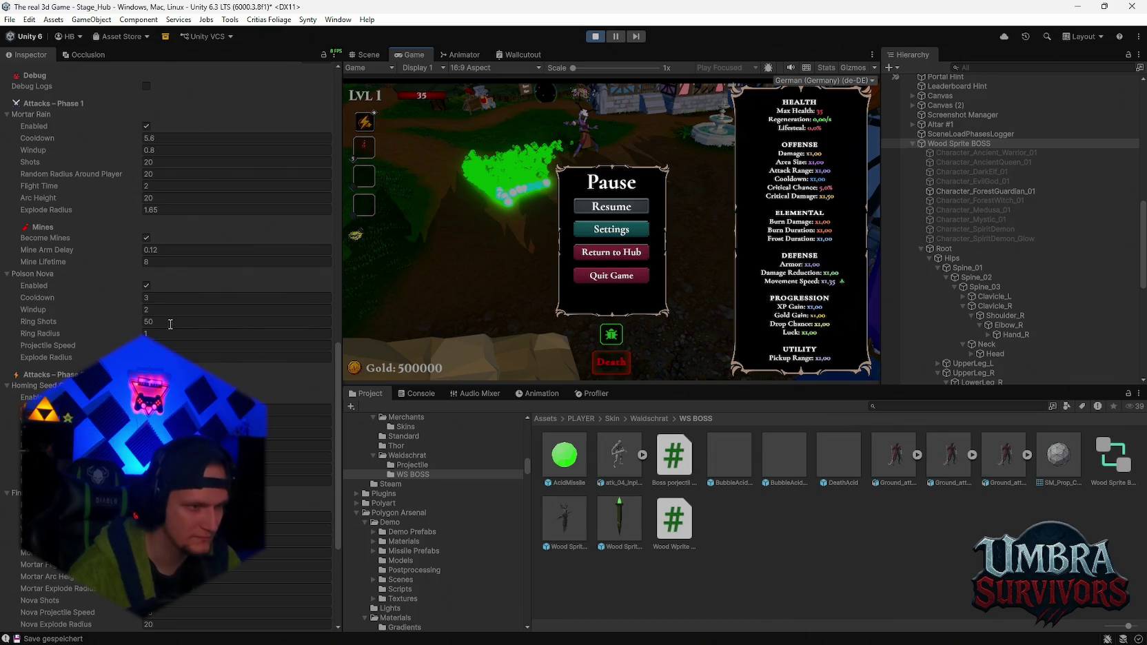
{"action": "scroll", "coordinate": [165, 297], "scroll_direction": "down", "scroll_amount": 6}
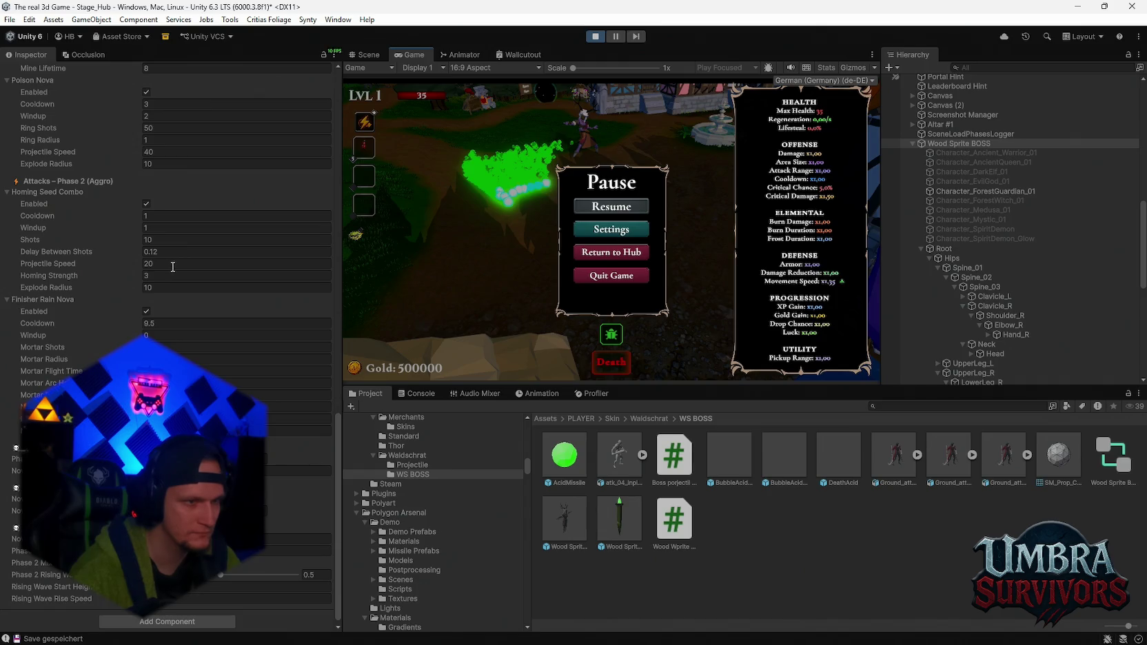
{"action": "left_click", "coordinate": [174, 265]}
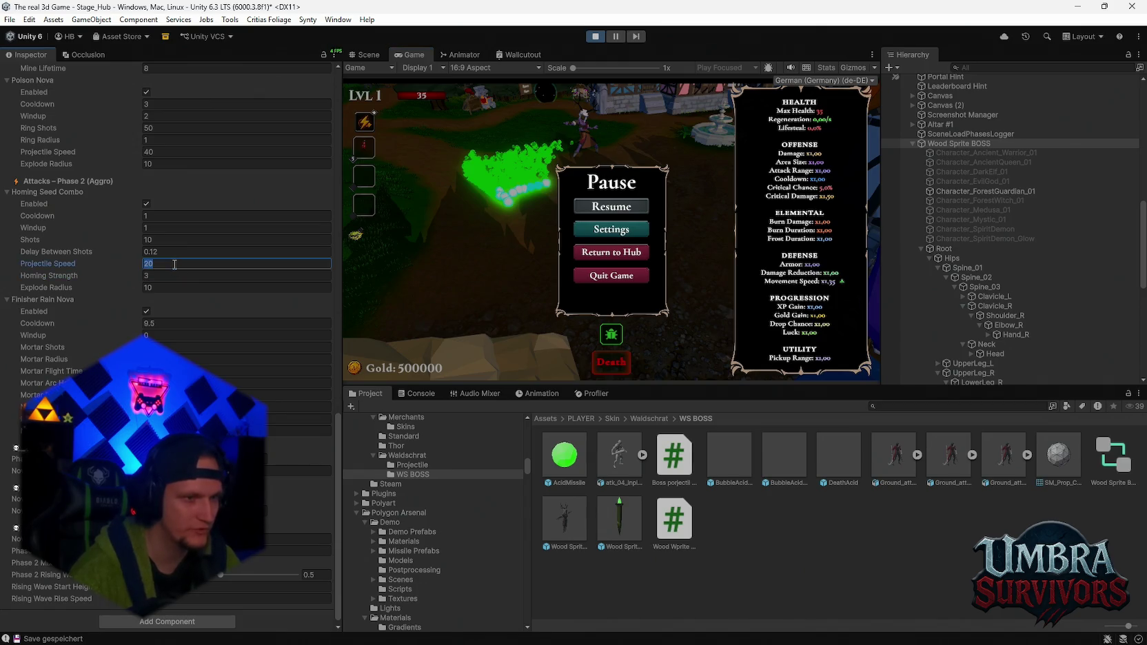
{"action": "type", "text": "70"}
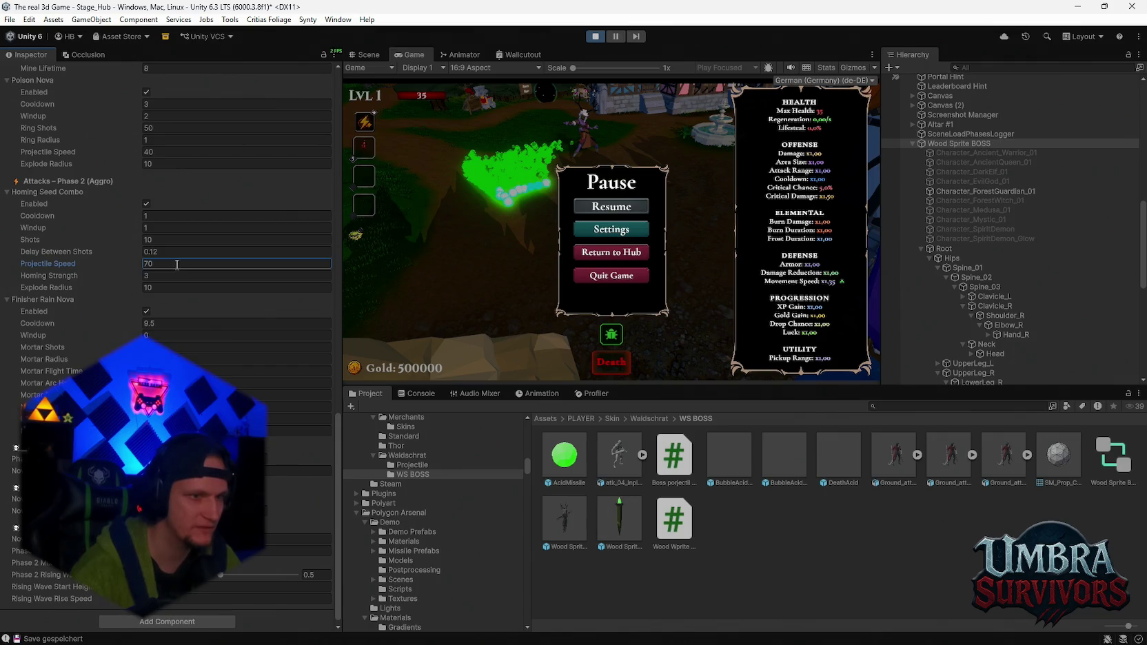
{"action": "left_click_drag", "start_coordinate": [137, 263], "coordinate": [141, 265]}
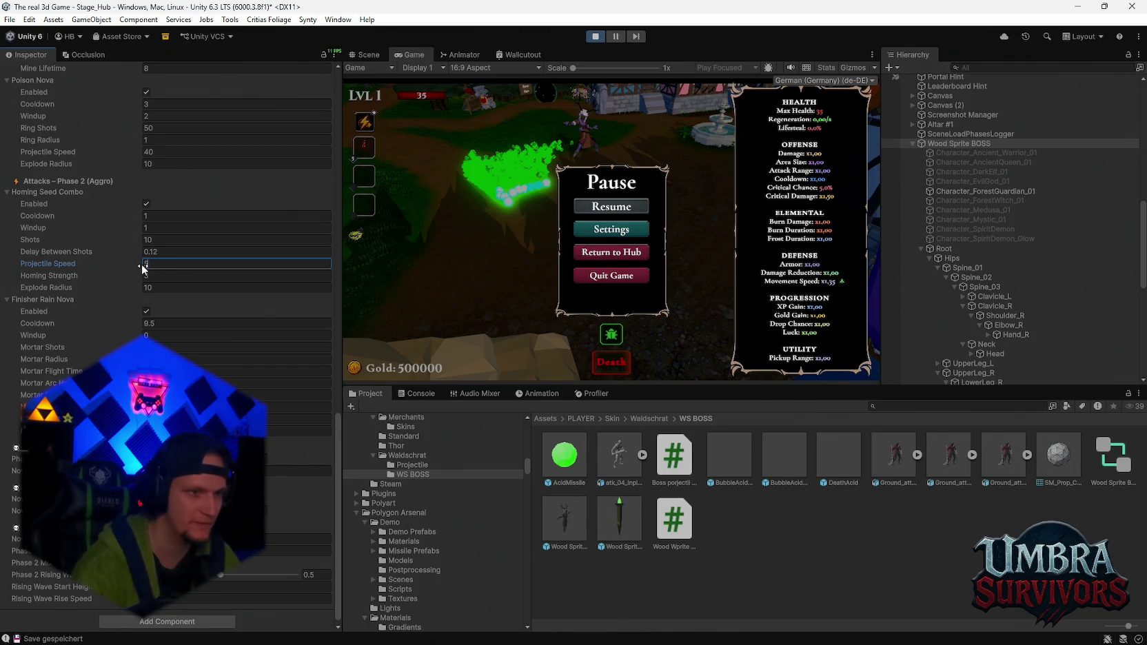
{"action": "type", "text": "50"}
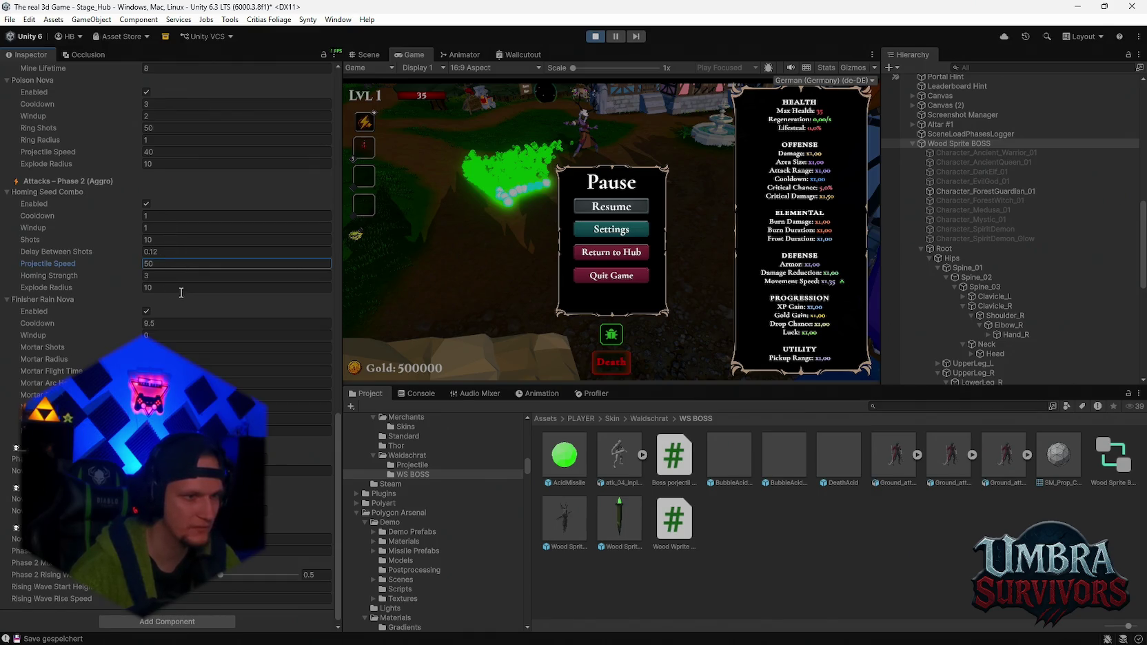
{"action": "left_click", "coordinate": [610, 209]}
- Set the Homing Seed Combo Windup to 0.2 and resume to test it
{"action": "key", "text": "d"}
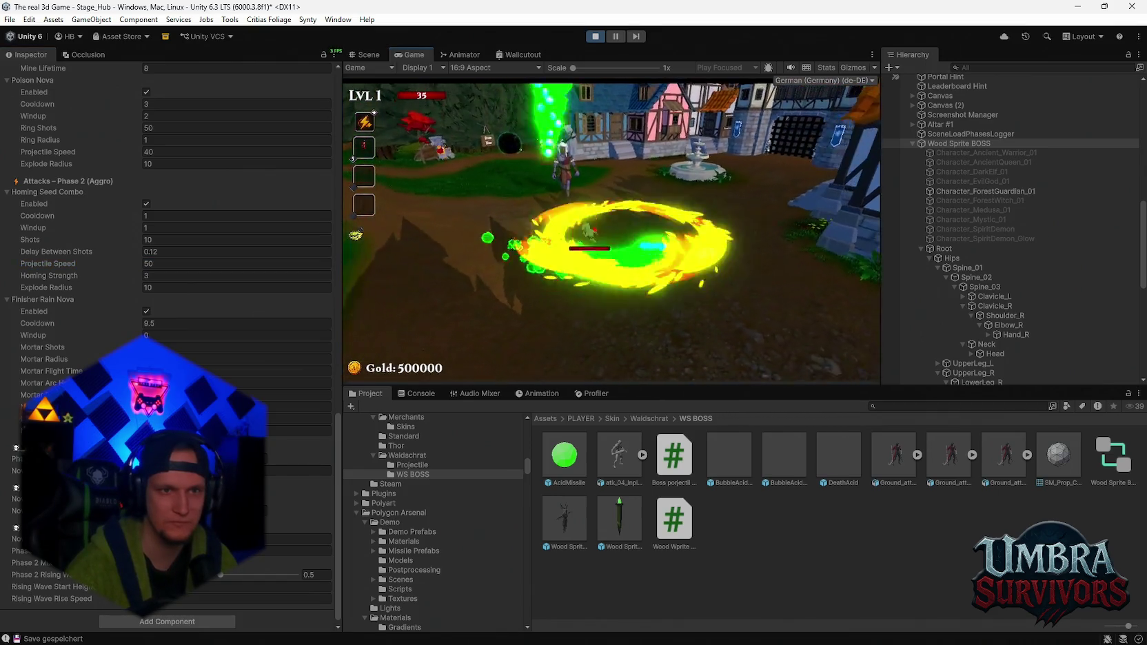
{"action": "key", "text": "w"}
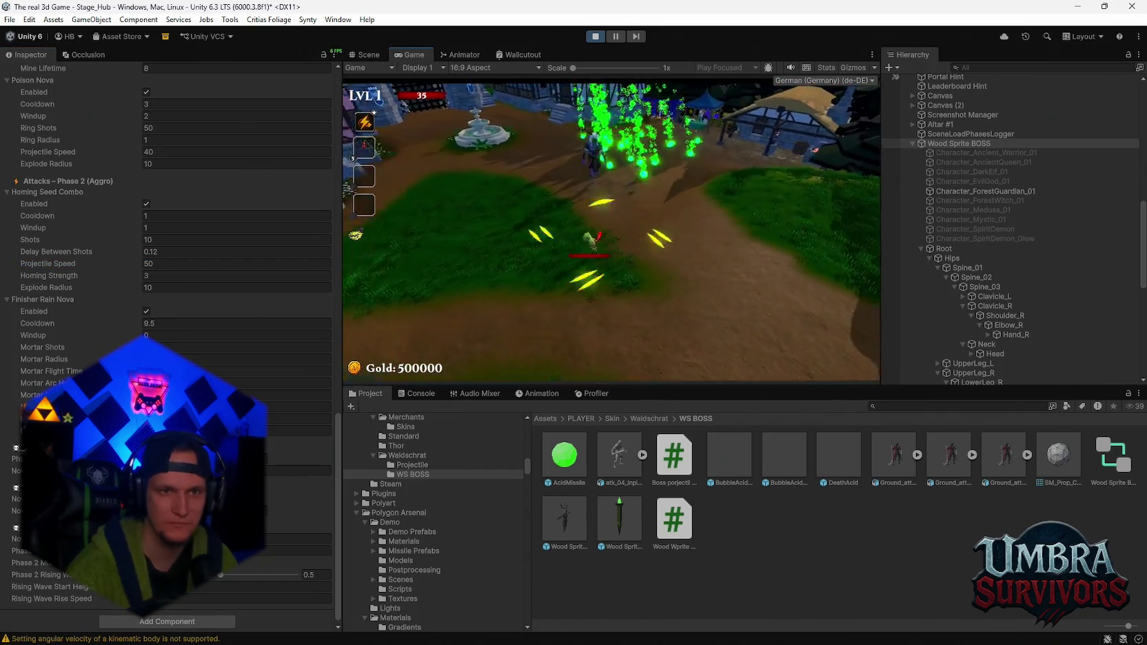
{"action": "key", "text": "d"}
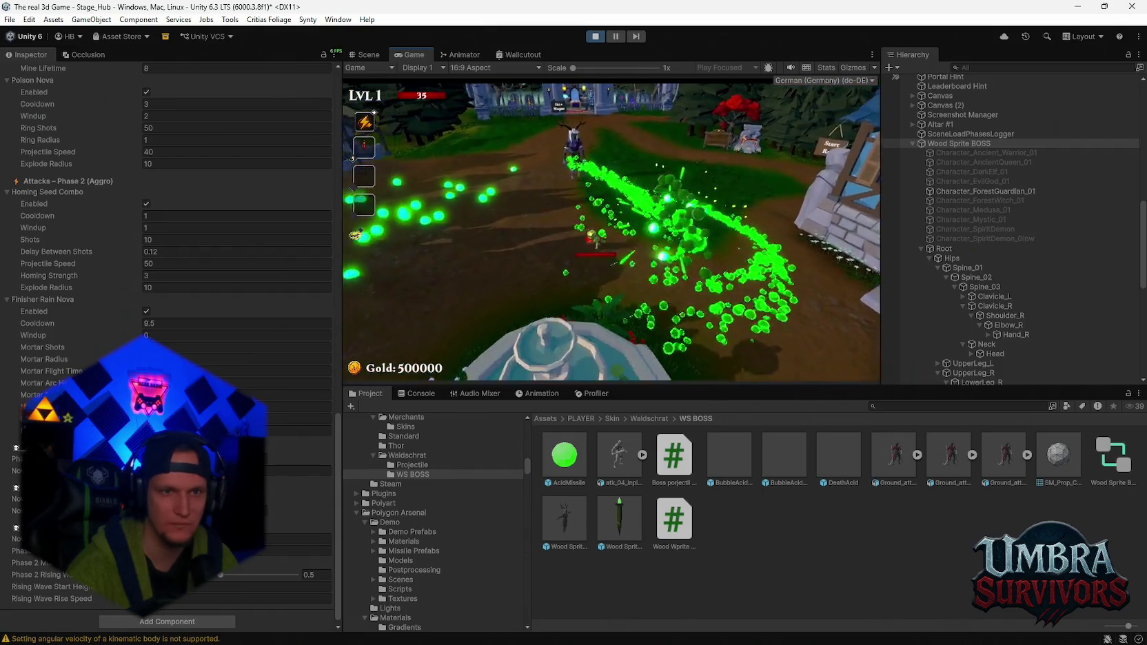
{"action": "key", "text": "Escape"}
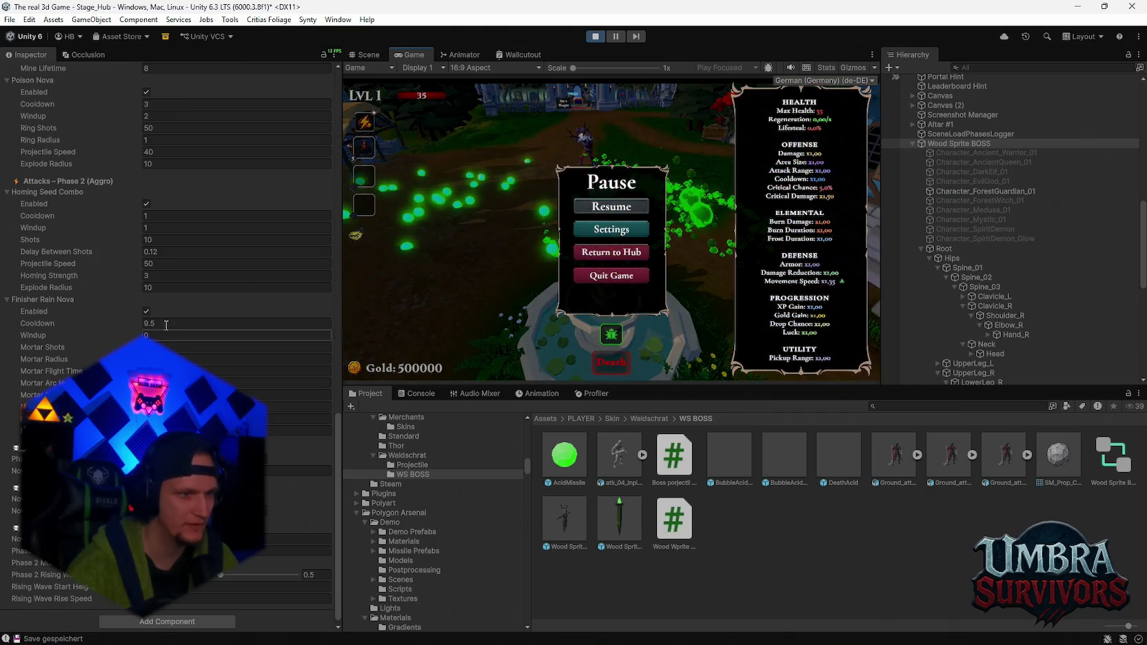
{"action": "left_click", "coordinate": [199, 227]}
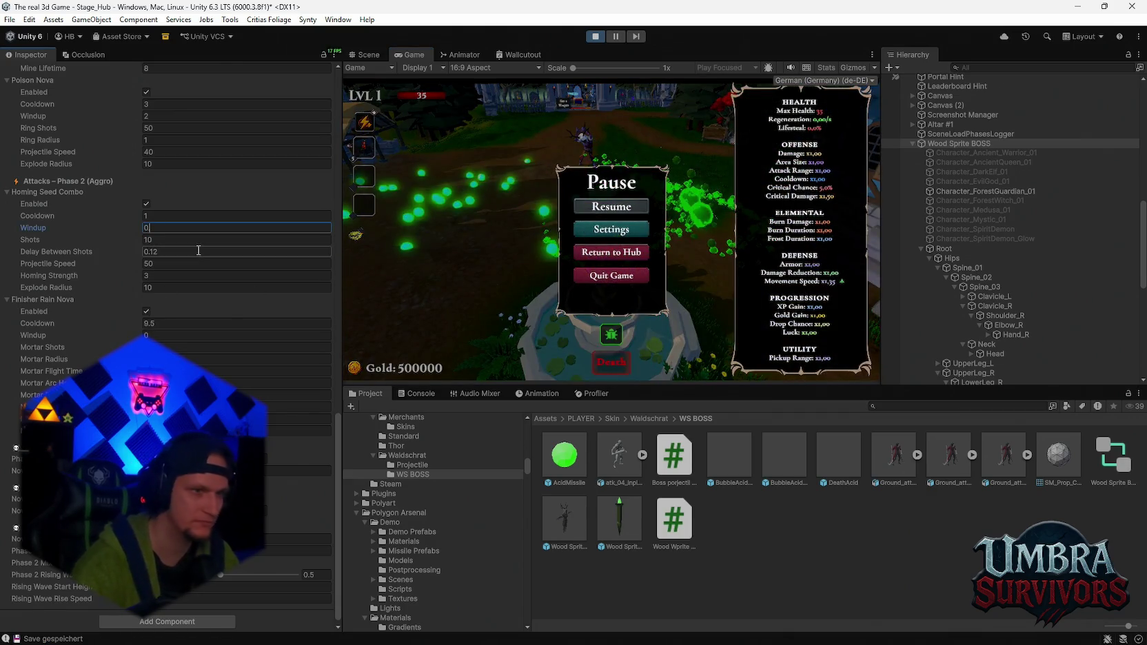
{"action": "type", "text": "0.2"}
{"action": "left_click", "coordinate": [597, 206]}
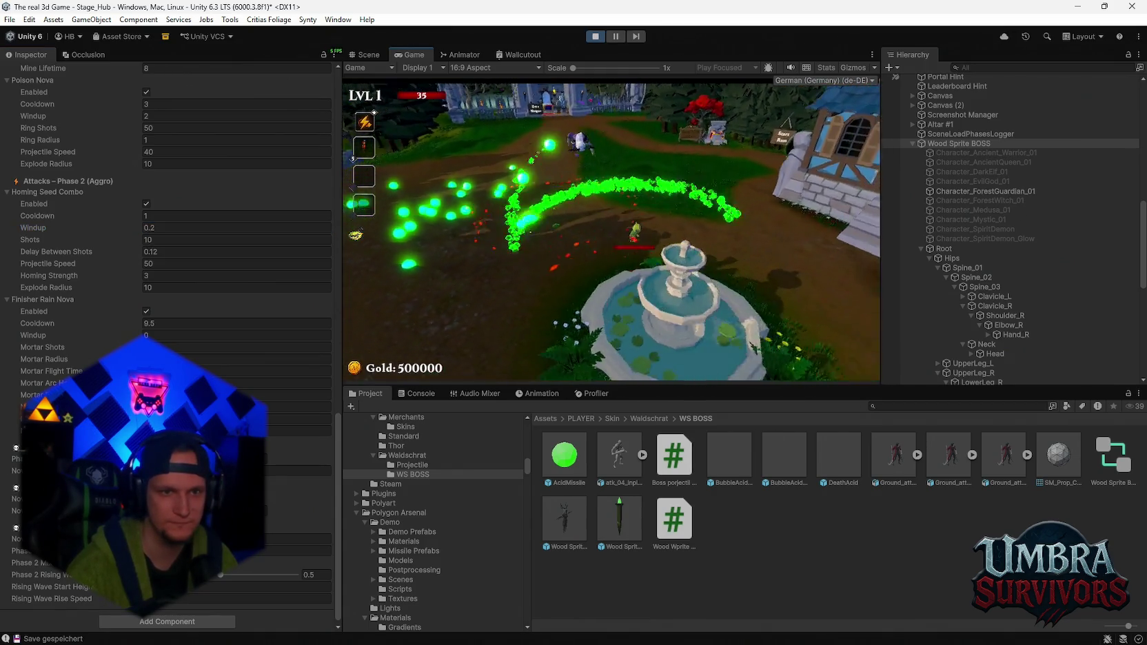
- Lower the Homing Seed Combo Projectile Speed to 30 and resume play
{"action": "key", "text": "Escape"}
{"action": "left_click", "coordinate": [207, 263]}
{"action": "type", "text": "30"}
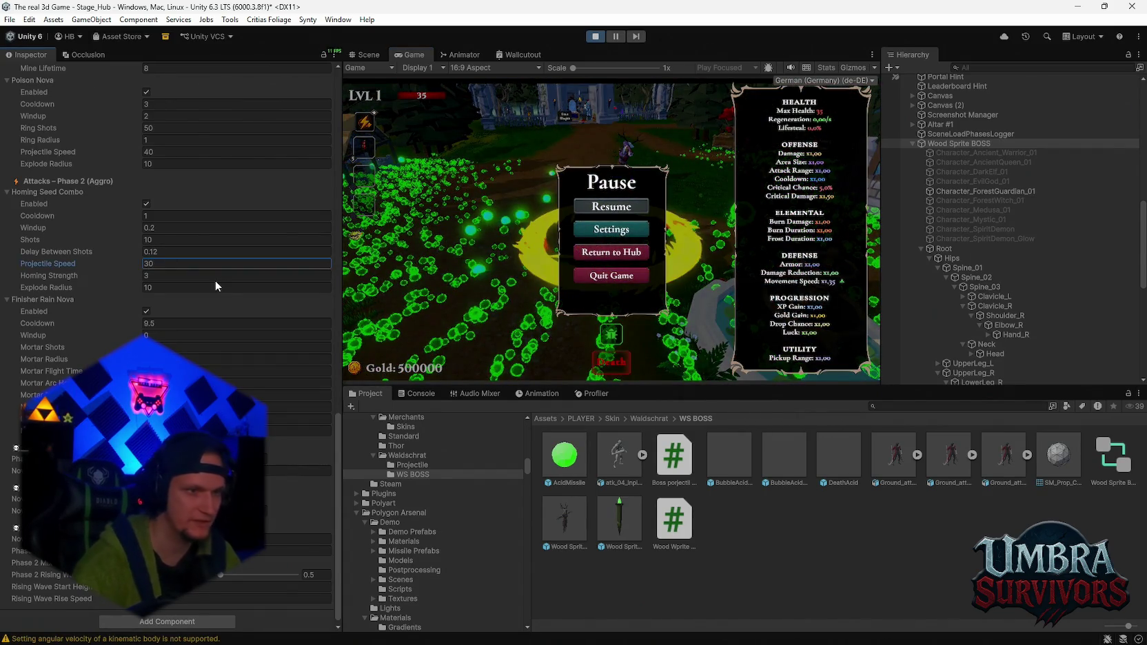
{"action": "left_click", "coordinate": [611, 206]}
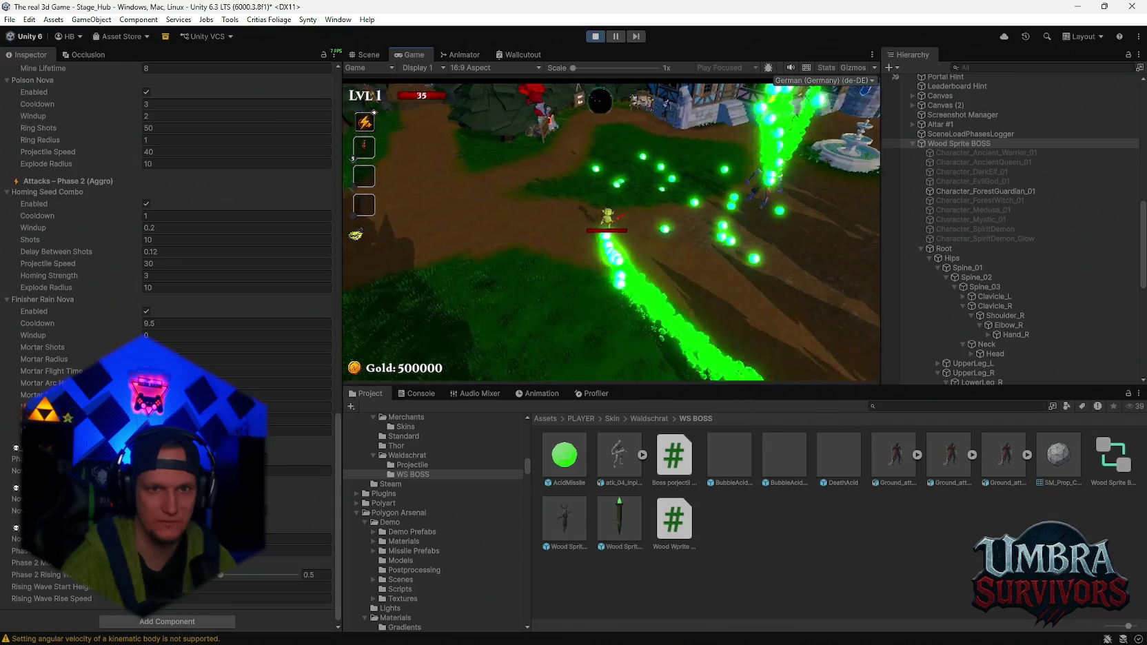
- Set the Mortar Rain Windup to 0.5 and test it against the boss
{"action": "key", "text": "Escape"}
{"action": "scroll", "coordinate": [210, 353], "scroll_direction": "up", "scroll_amount": 3}
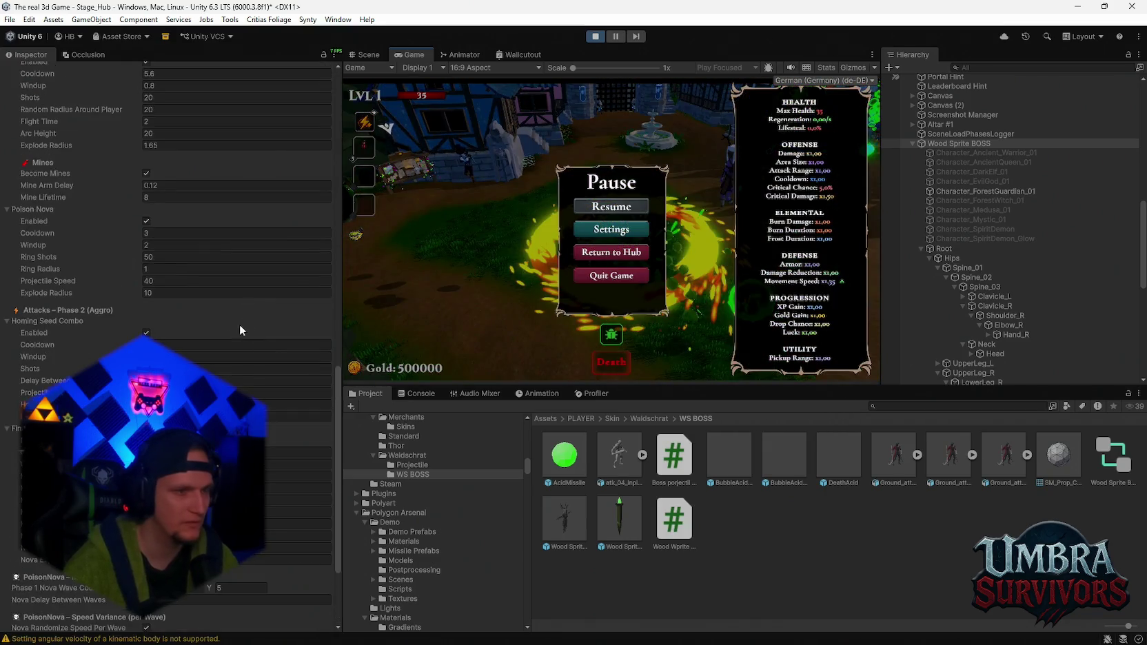
{"action": "scroll", "coordinate": [179, 331], "scroll_direction": "up", "scroll_amount": 3}
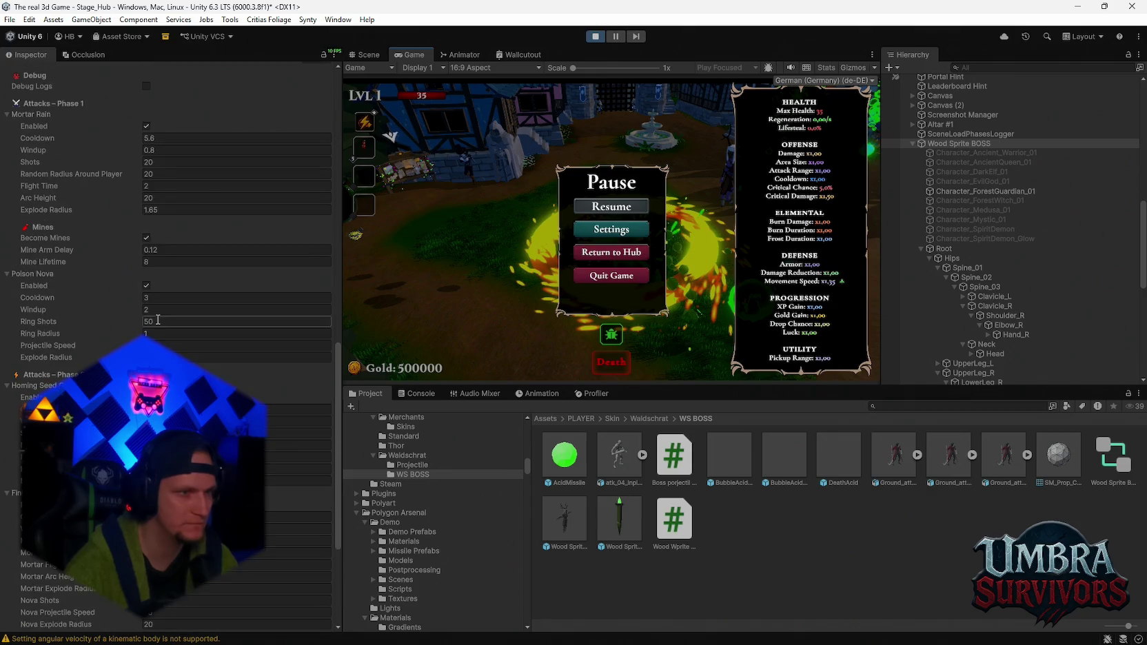
{"action": "left_click", "coordinate": [169, 150]}
{"action": "type", "text": "0.5"}
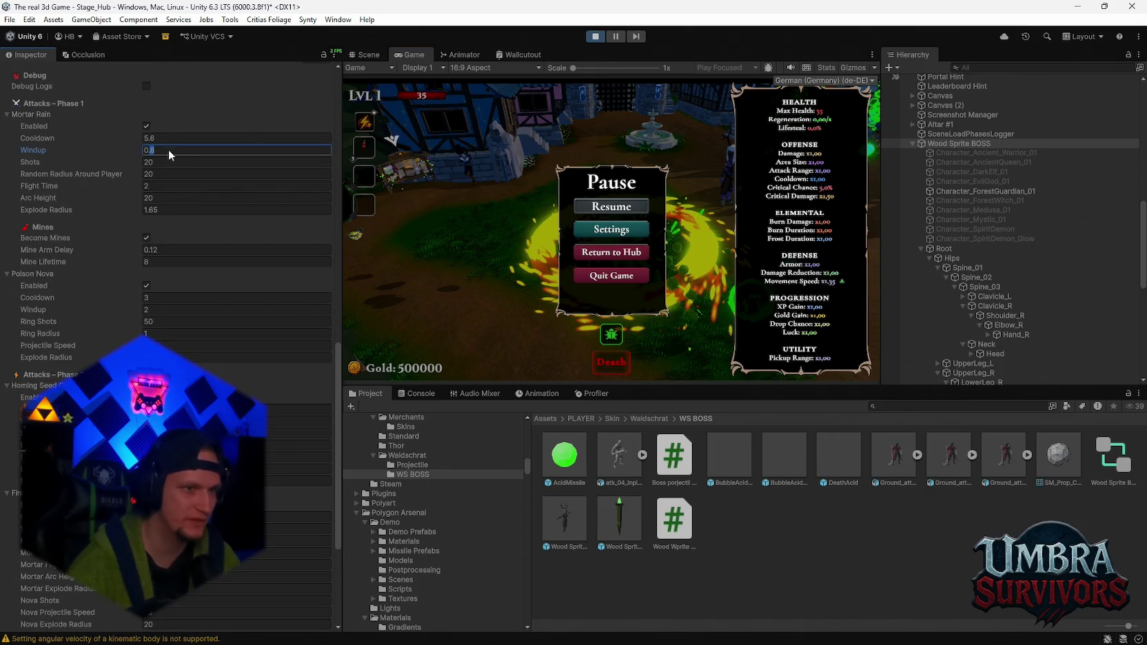
{"action": "left_click", "coordinate": [637, 210]}
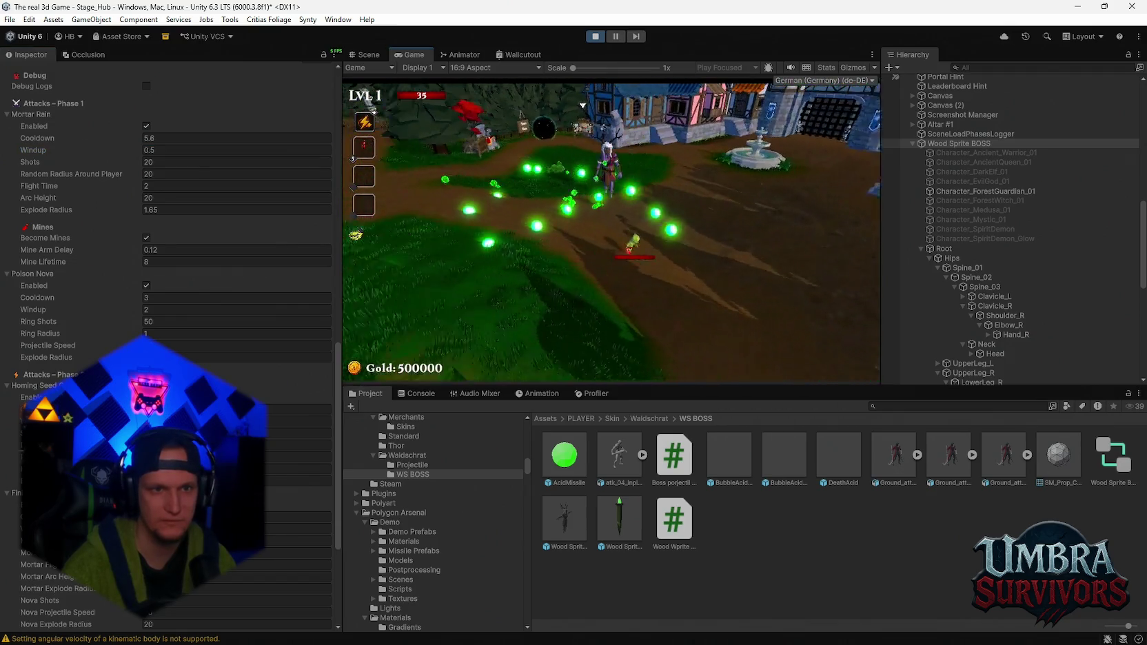
{"action": "key", "text": "a"}
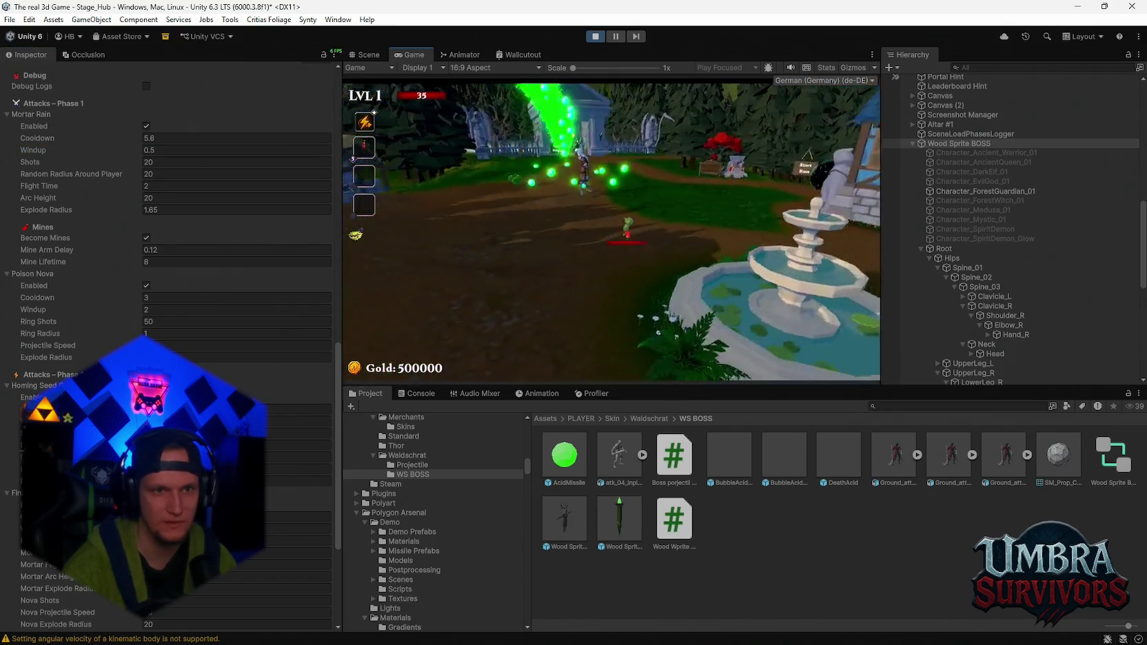
- Change Mortar Rain to Windup 0.4 and 17 Shots, then resume play
{"action": "key", "text": "Escape"}
{"action": "left_click", "coordinate": [171, 151]}
{"action": "type", "text": "0.4"}
{"action": "left_click", "coordinate": [174, 163]}
{"action": "type", "text": "17"}
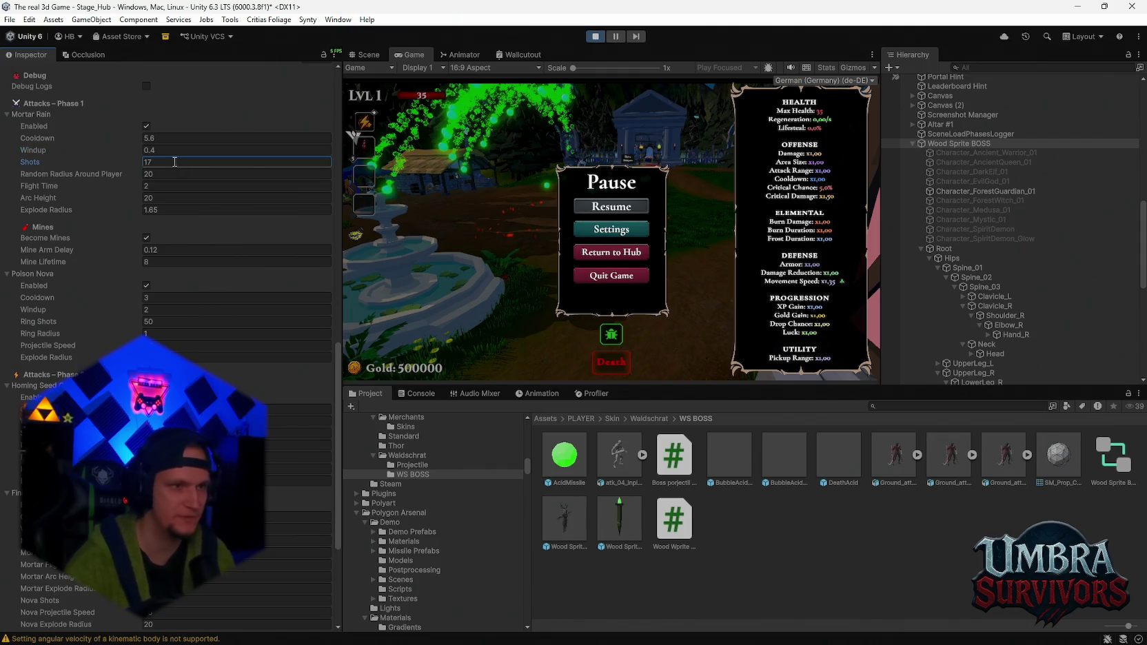
{"action": "left_click", "coordinate": [612, 207]}
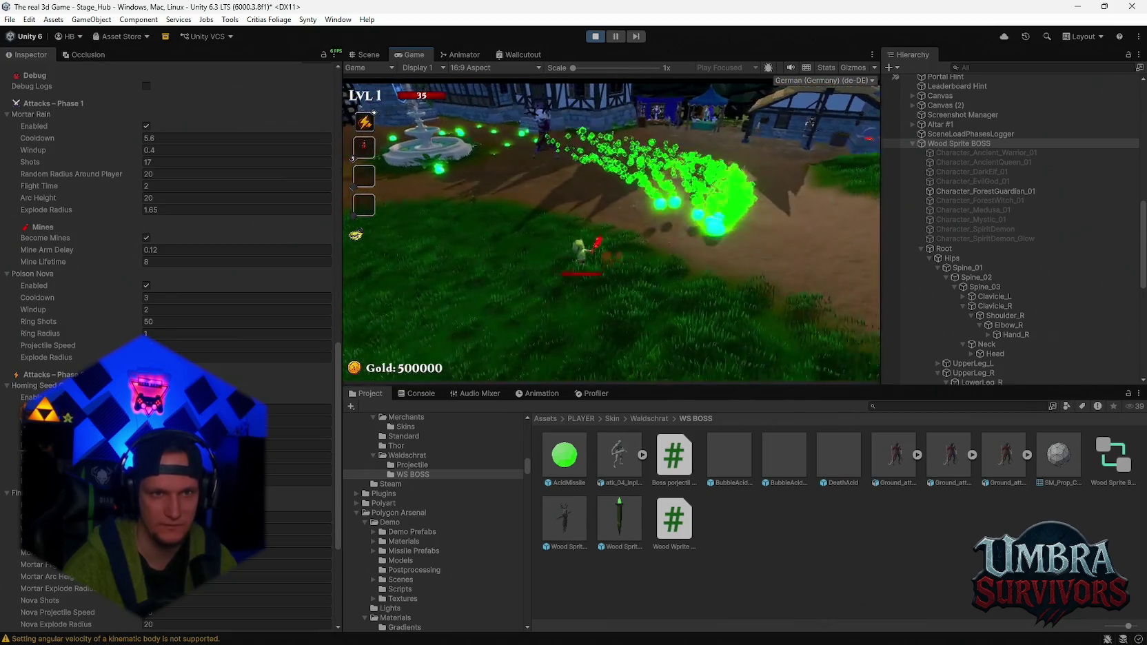
- Pause the game, screenshot the boss attack settings, stop play mode, and begin editing Mine Lifetime
{"action": "key", "text": "Escape"}
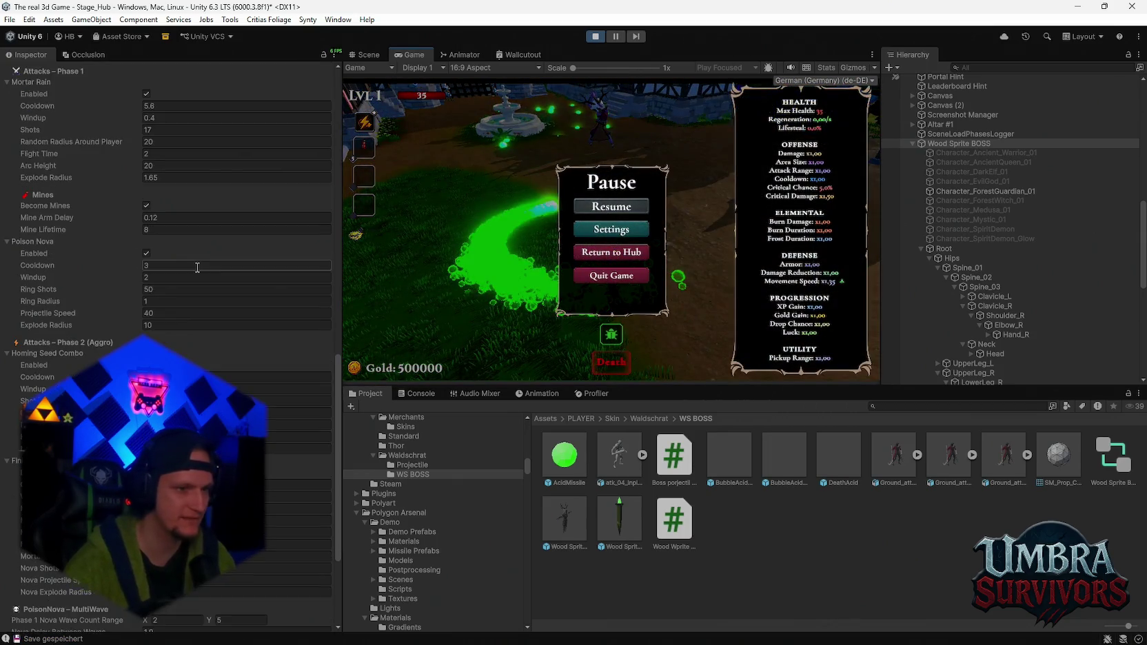
{"action": "key", "text": "shift+super+s"}
{"action": "left_click_drag", "start_coordinate": [347, 51], "coordinate": [7, 629]}
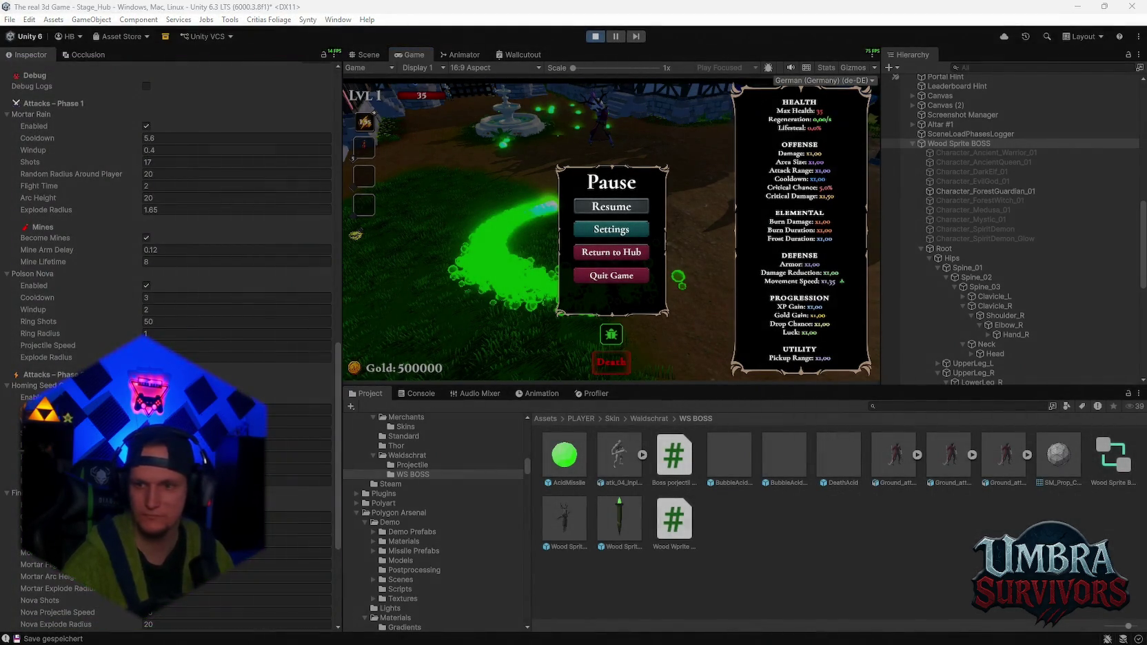
{"action": "left_click", "coordinate": [604, 37]}
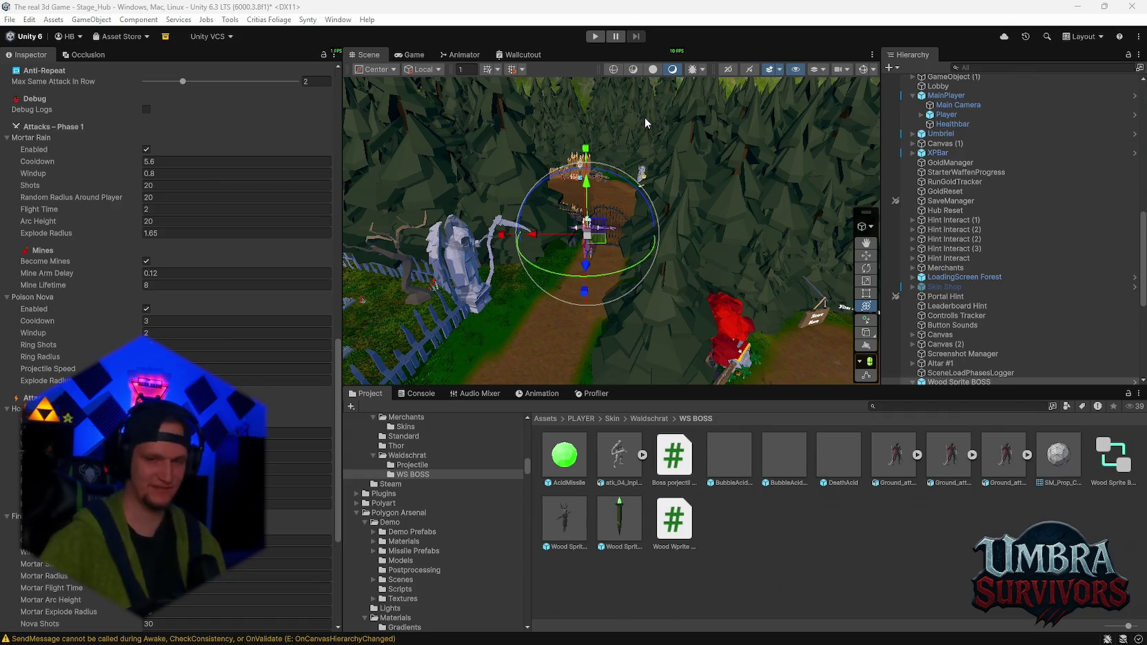
{"action": "left_click", "coordinate": [200, 283]}
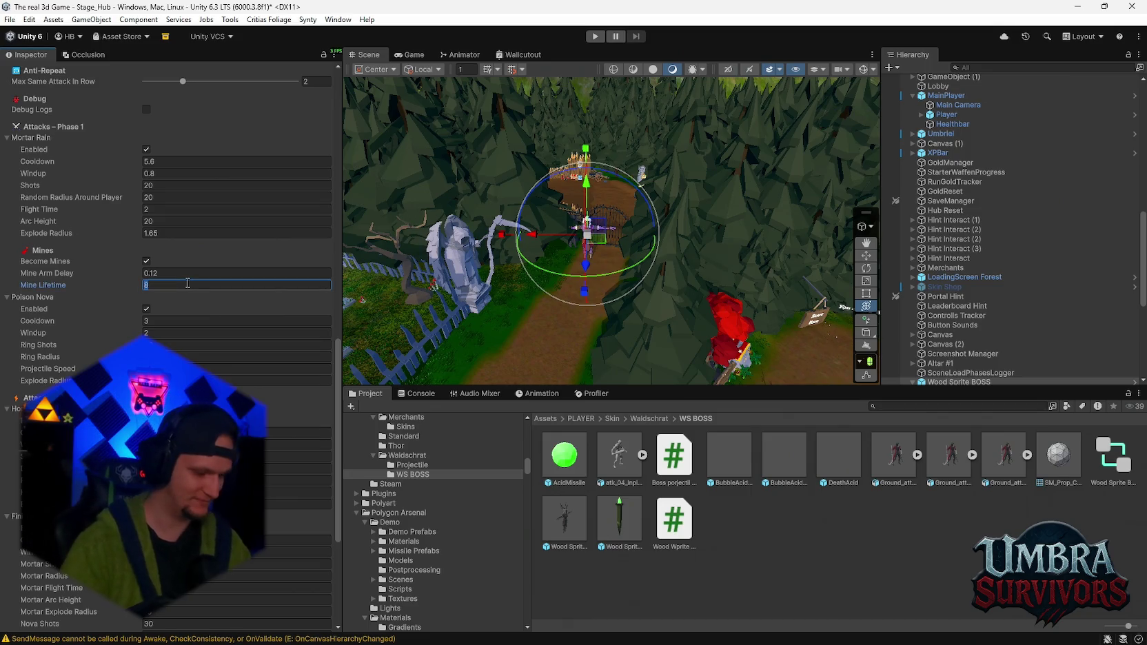
- Set Mine Lifetime to 6 and the Mortar Rain windup to 0.4
{"action": "type", "text": "60"}
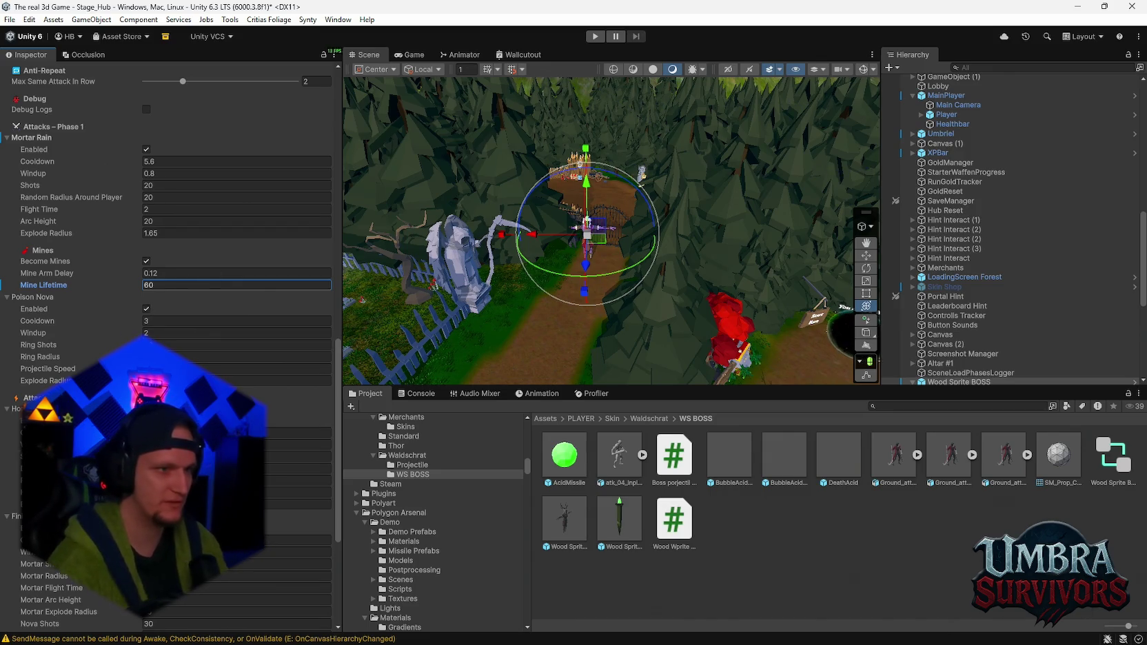
{"action": "scroll", "coordinate": [236, 276], "scroll_direction": "down", "scroll_amount": 5}
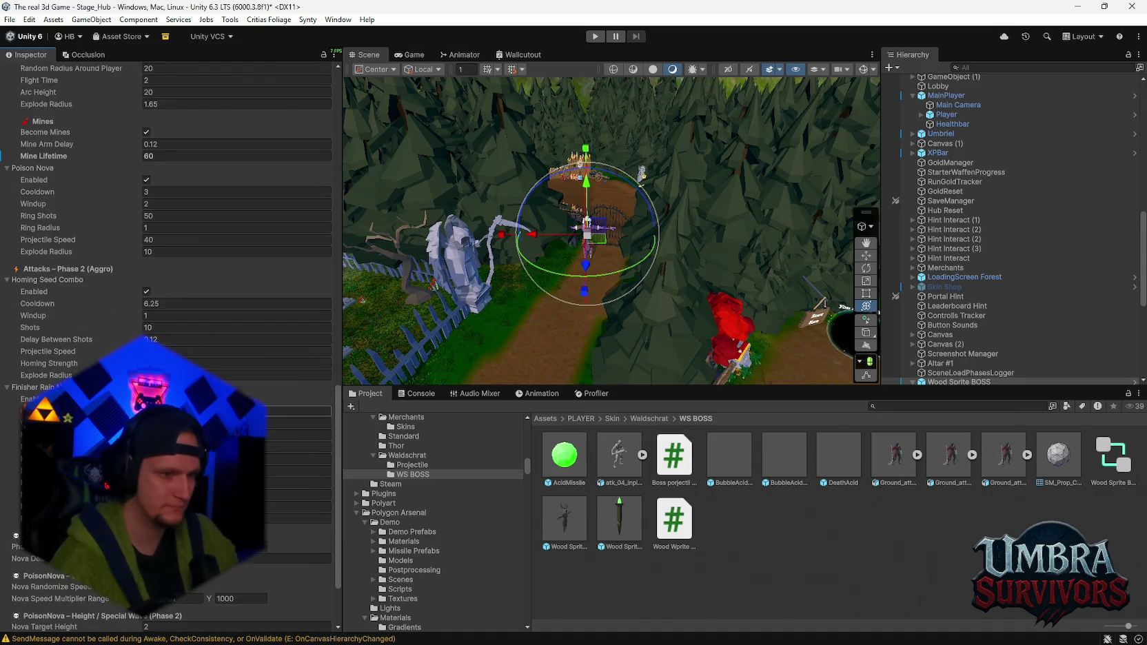
{"action": "scroll", "coordinate": [237, 276], "scroll_direction": "up", "scroll_amount": 5}
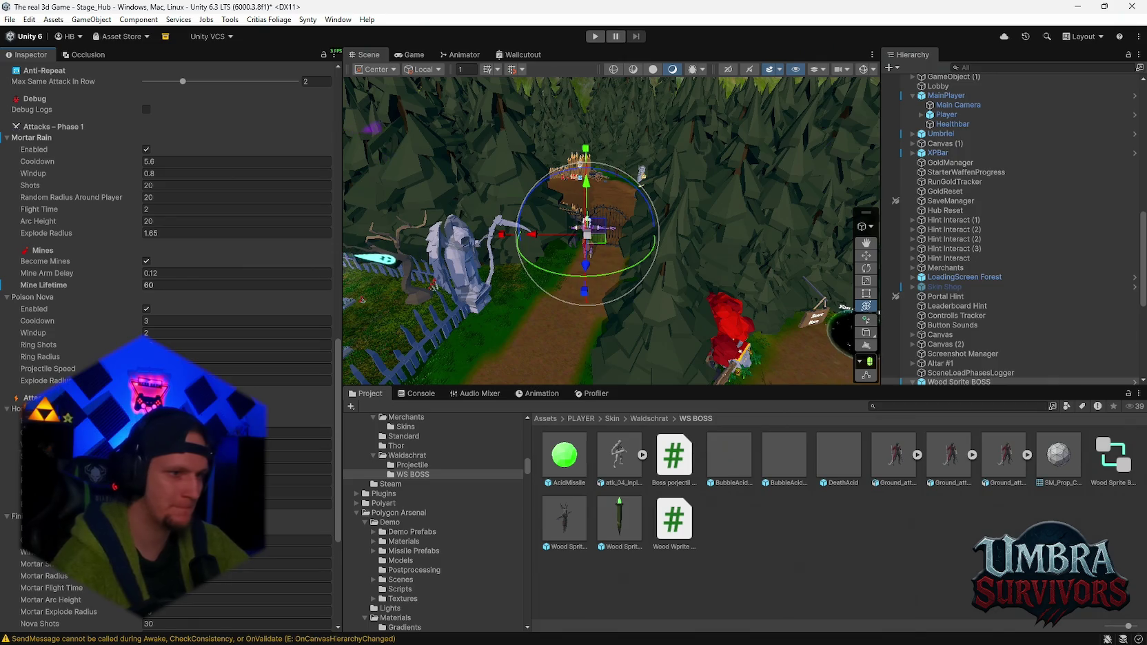
{"action": "left_click", "coordinate": [166, 173]}
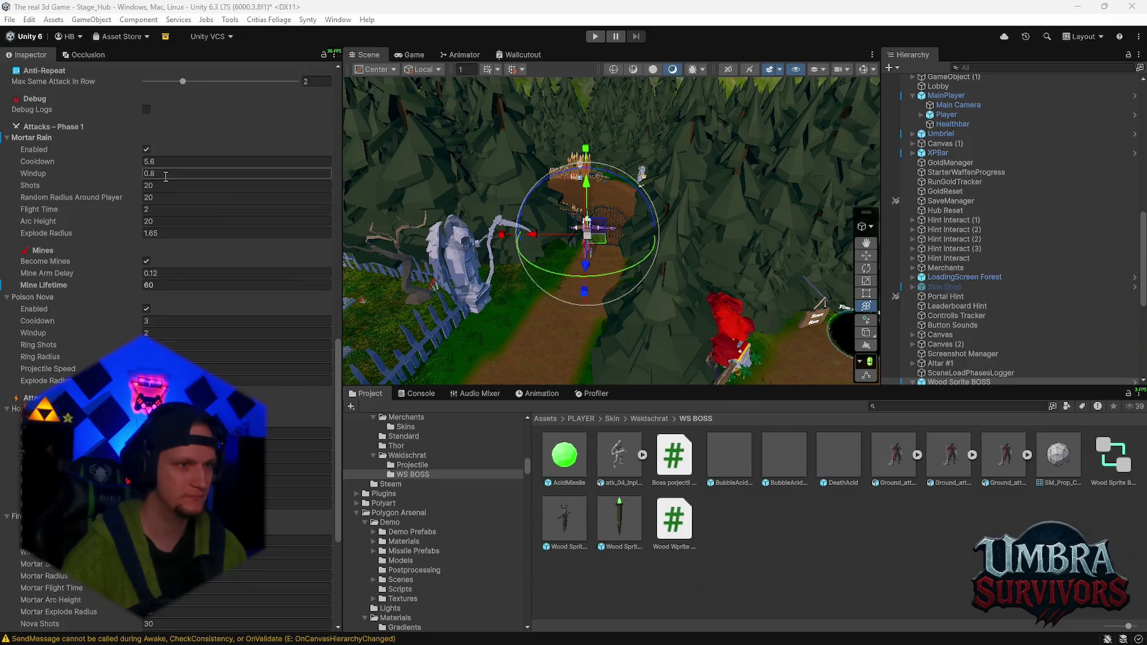
{"action": "type", "text": "0.4"}
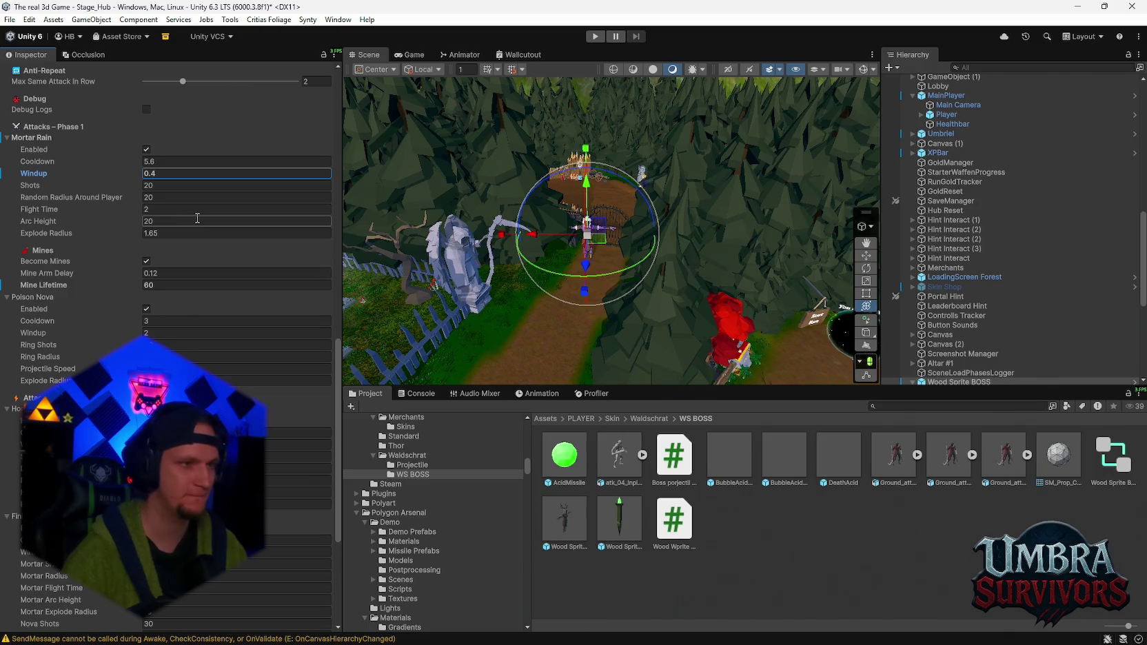
- Set the Homing Seed Combo windup to 0.2
{"action": "scroll", "coordinate": [211, 273], "scroll_direction": "down", "scroll_amount": 2}
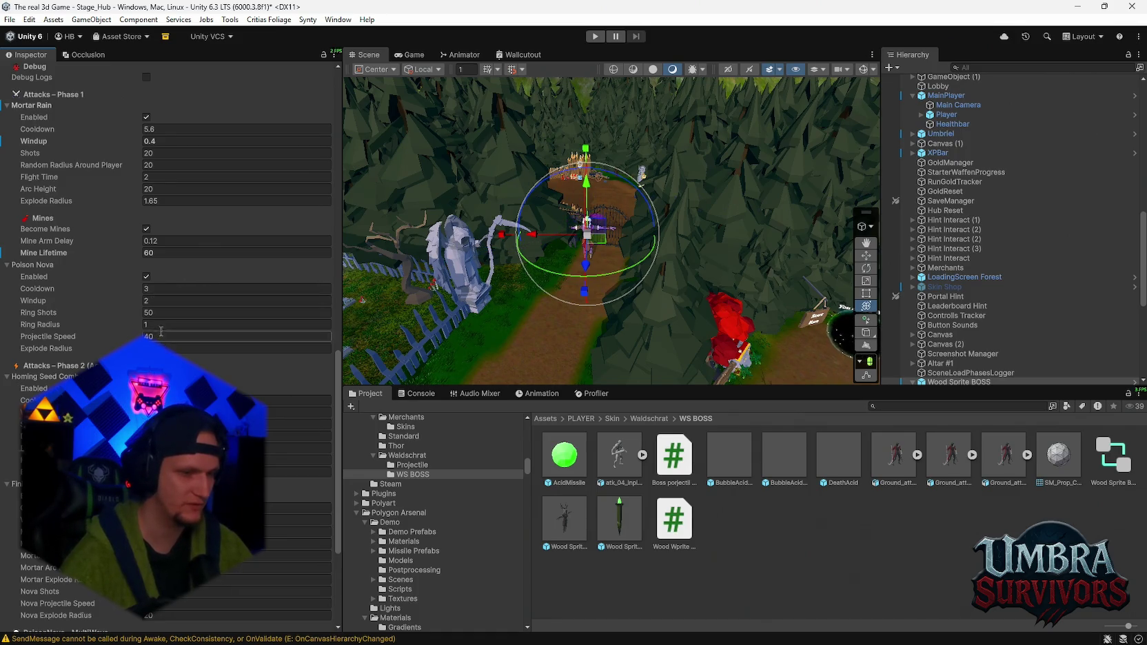
{"action": "scroll", "coordinate": [183, 338], "scroll_direction": "down", "scroll_amount": 4}
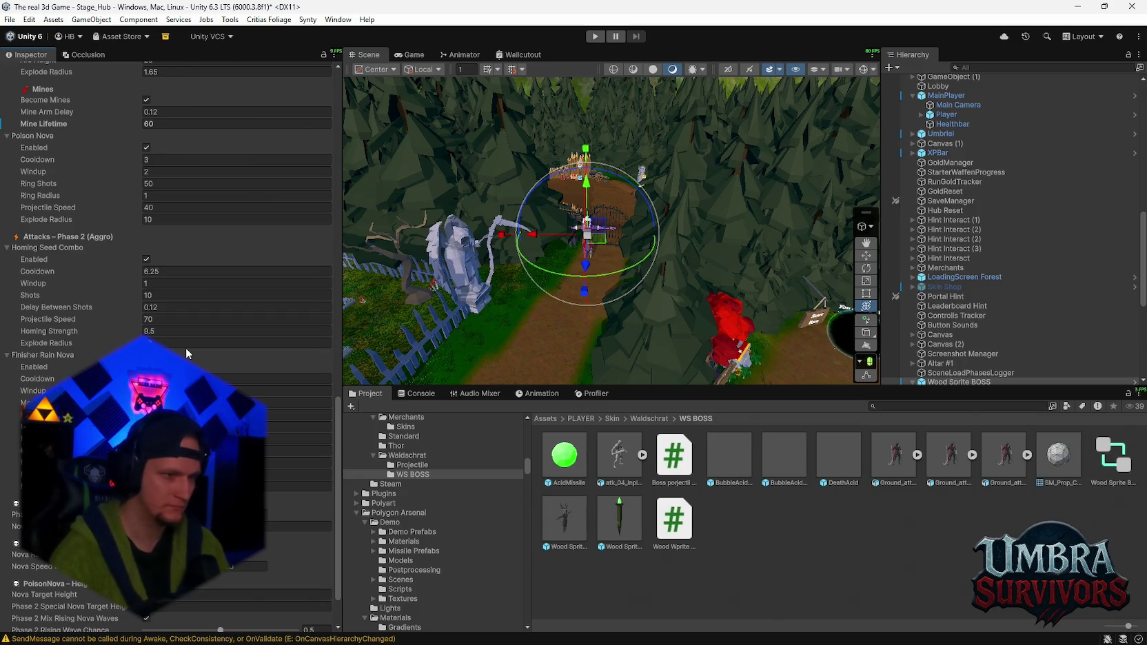
{"action": "scroll", "coordinate": [186, 348], "scroll_direction": "up", "scroll_amount": 1}
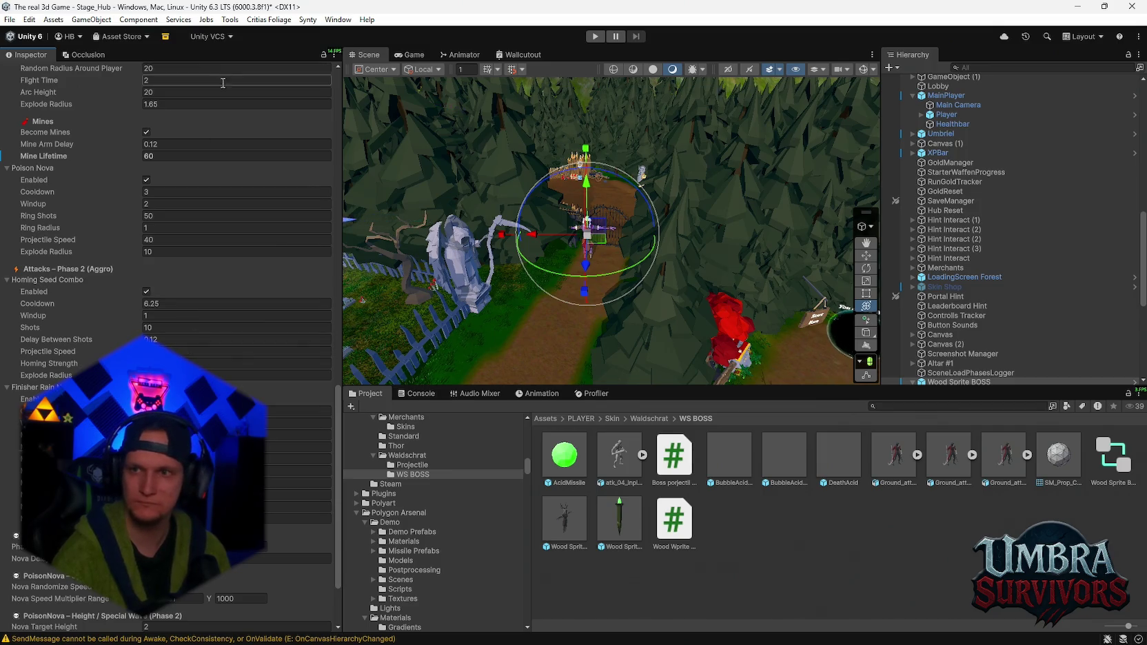
{"action": "scroll", "coordinate": [199, 215], "scroll_direction": "up", "scroll_amount": 2}
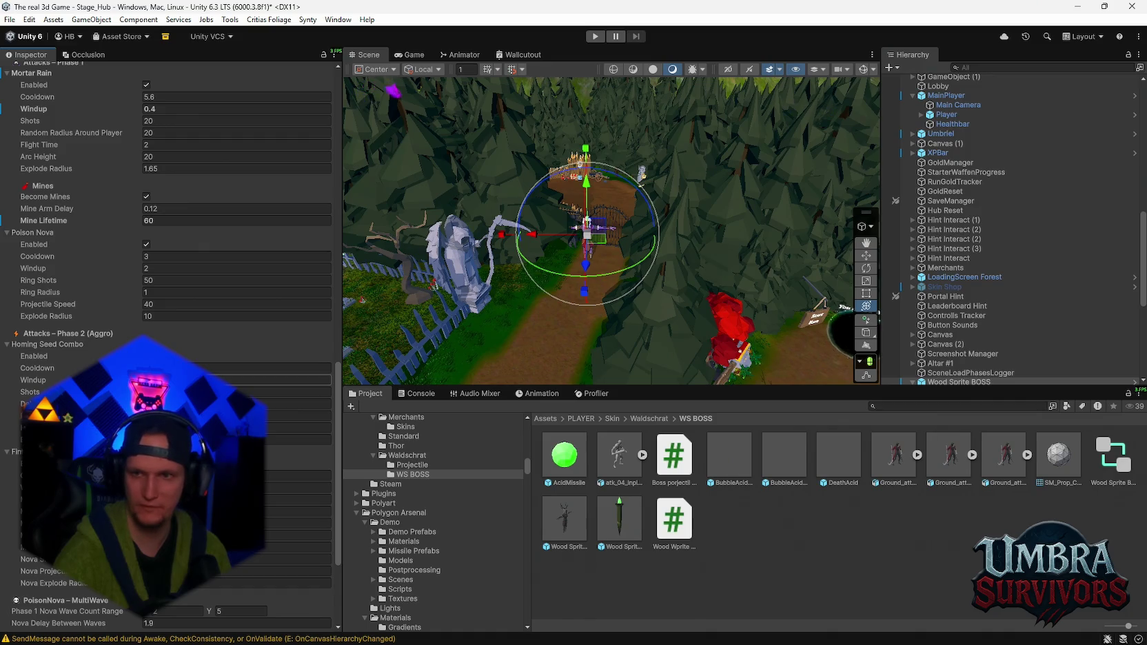
{"action": "left_click", "coordinate": [289, 380]}
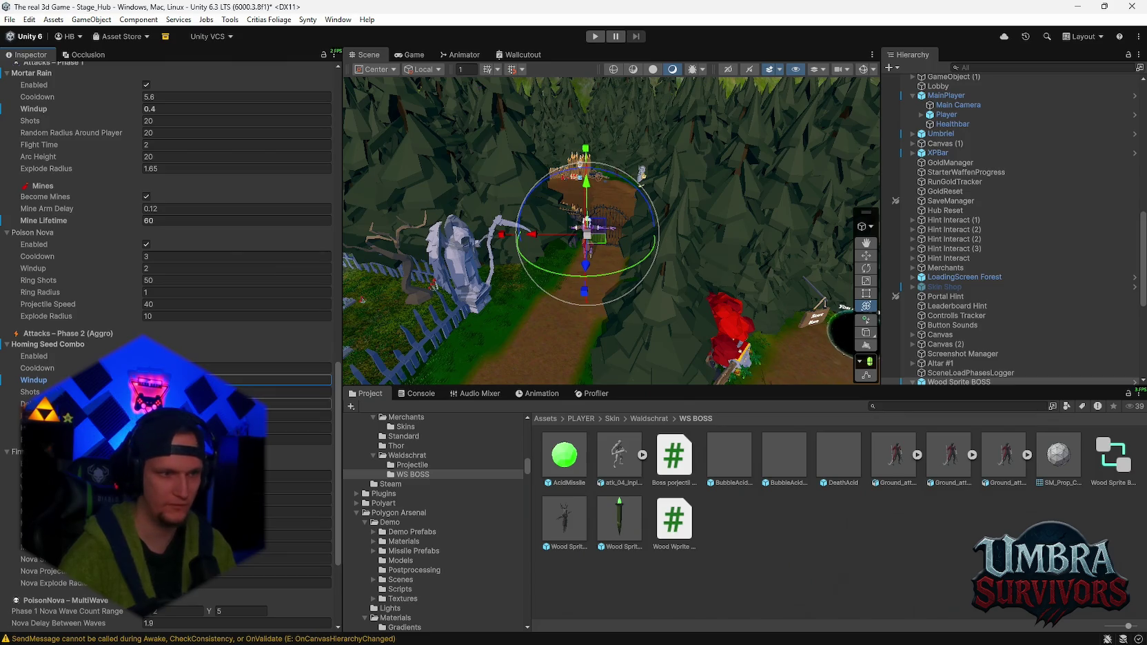
{"action": "left_click", "coordinate": [296, 416]}
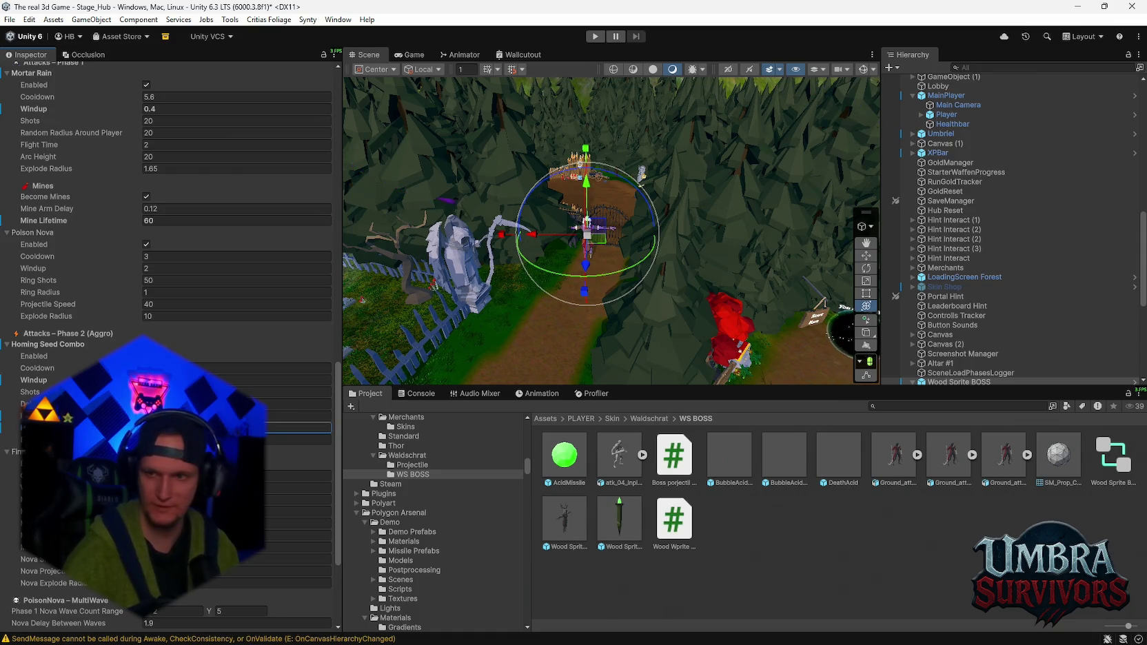
- Check the Wood Sprite BOSS prefab's overrides list, then close it
{"action": "scroll", "coordinate": [169, 345], "scroll_direction": "down", "scroll_amount": 3}
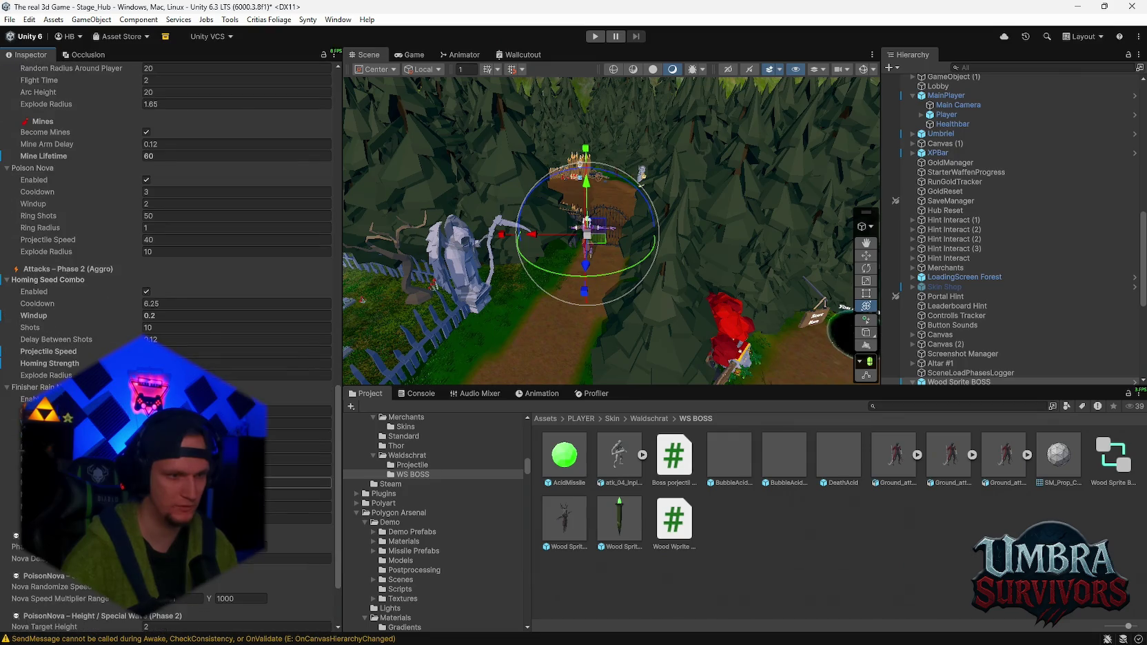
{"action": "scroll", "coordinate": [169, 345], "scroll_direction": "down", "scroll_amount": 4}
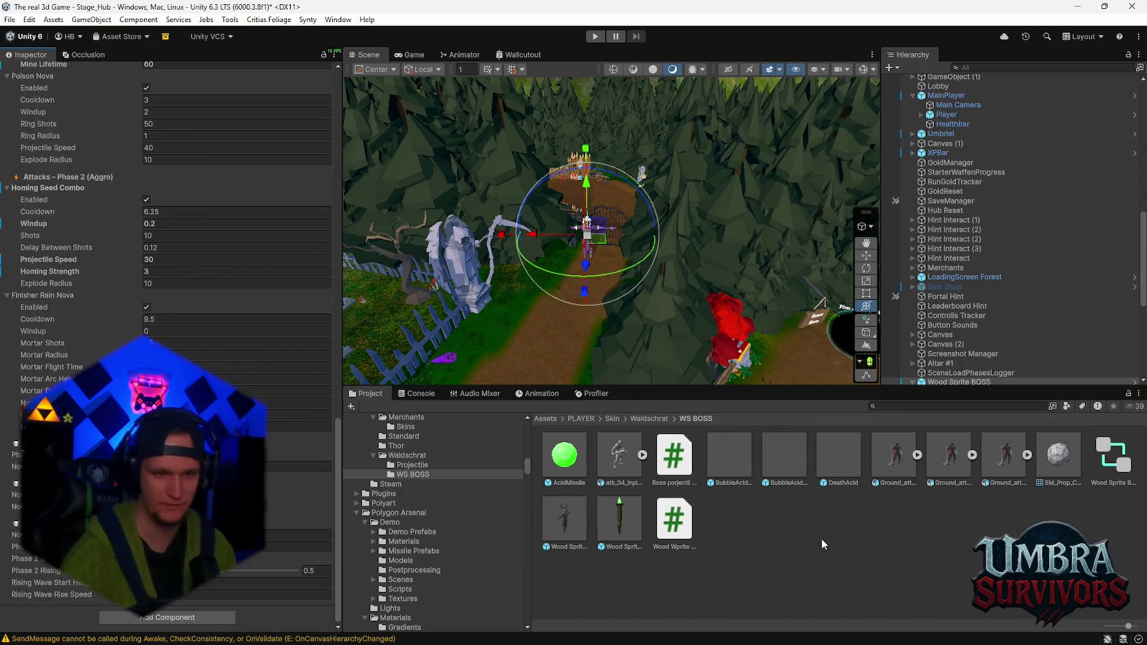
{"action": "scroll", "coordinate": [251, 357], "scroll_direction": "up", "scroll_amount": 20}
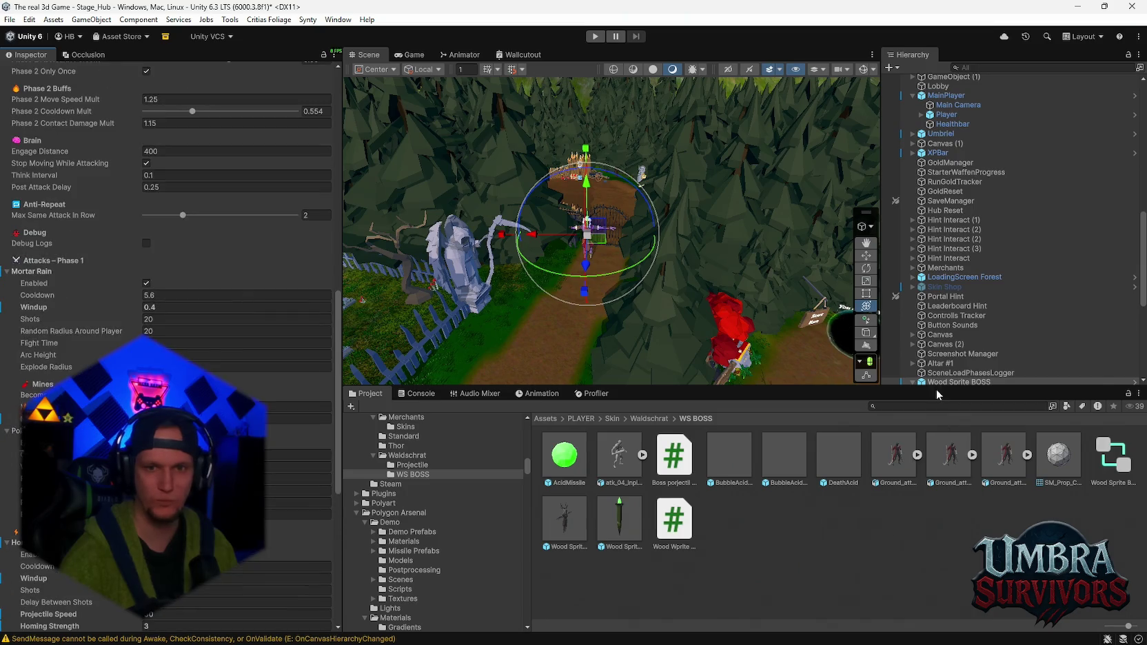
{"action": "scroll", "coordinate": [251, 357], "scroll_direction": "up", "scroll_amount": 20}
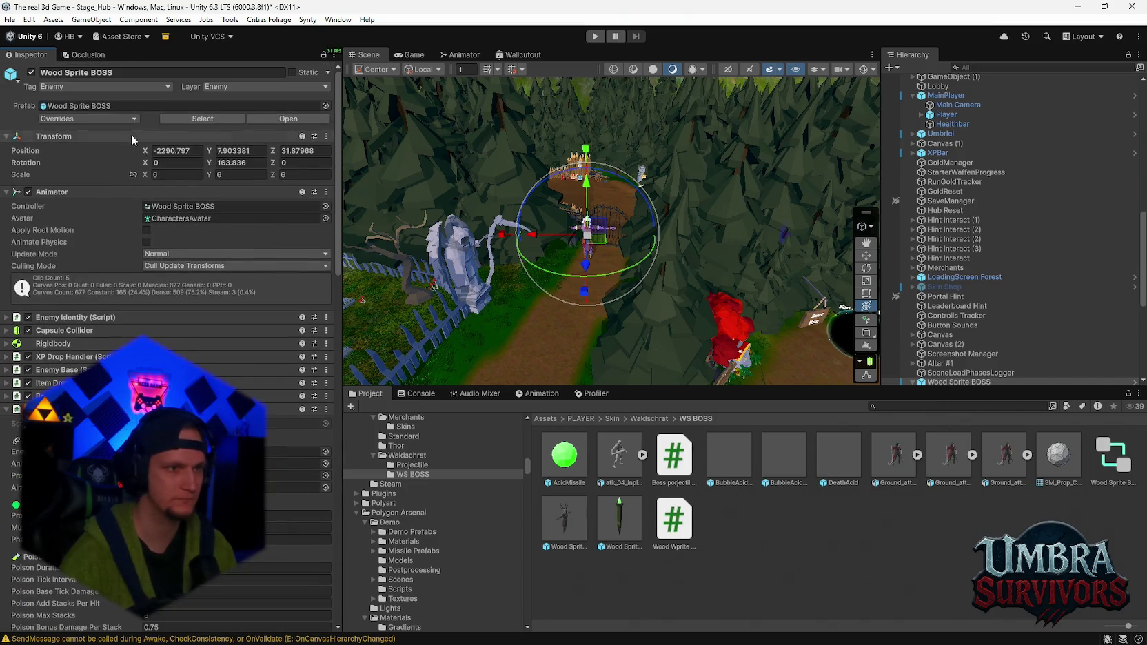
{"action": "left_click", "coordinate": [130, 121]}
{"action": "left_click", "coordinate": [197, 195]}
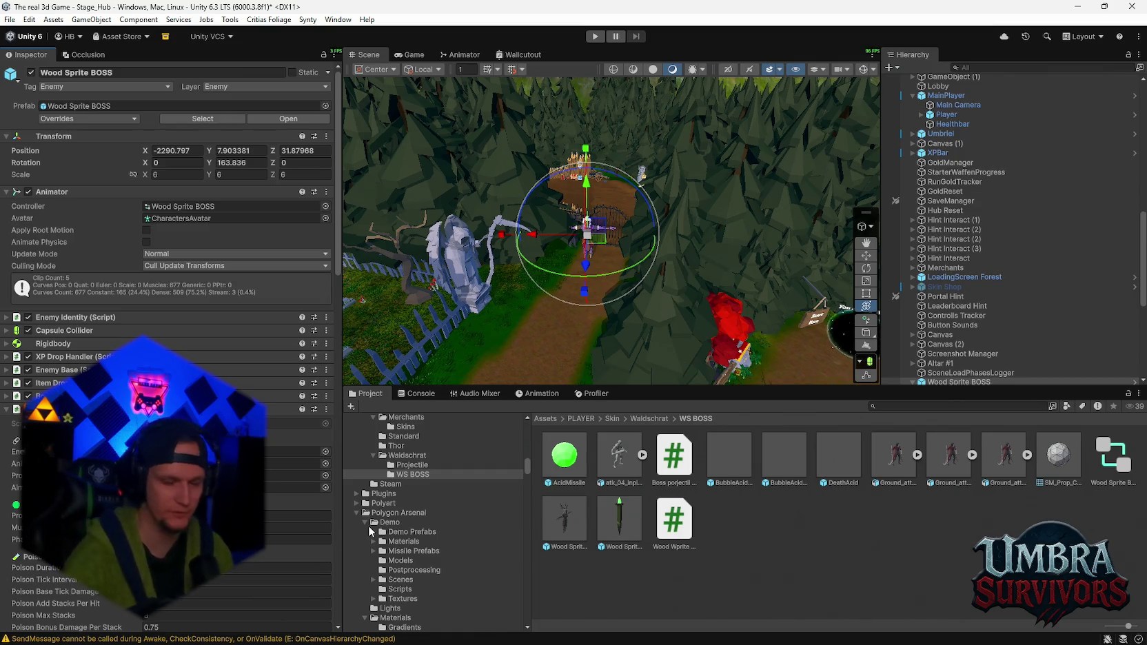
- Open the AcidMissile prefab for editing
{"action": "scroll", "coordinate": [168, 276], "scroll_direction": "down", "scroll_amount": 15}
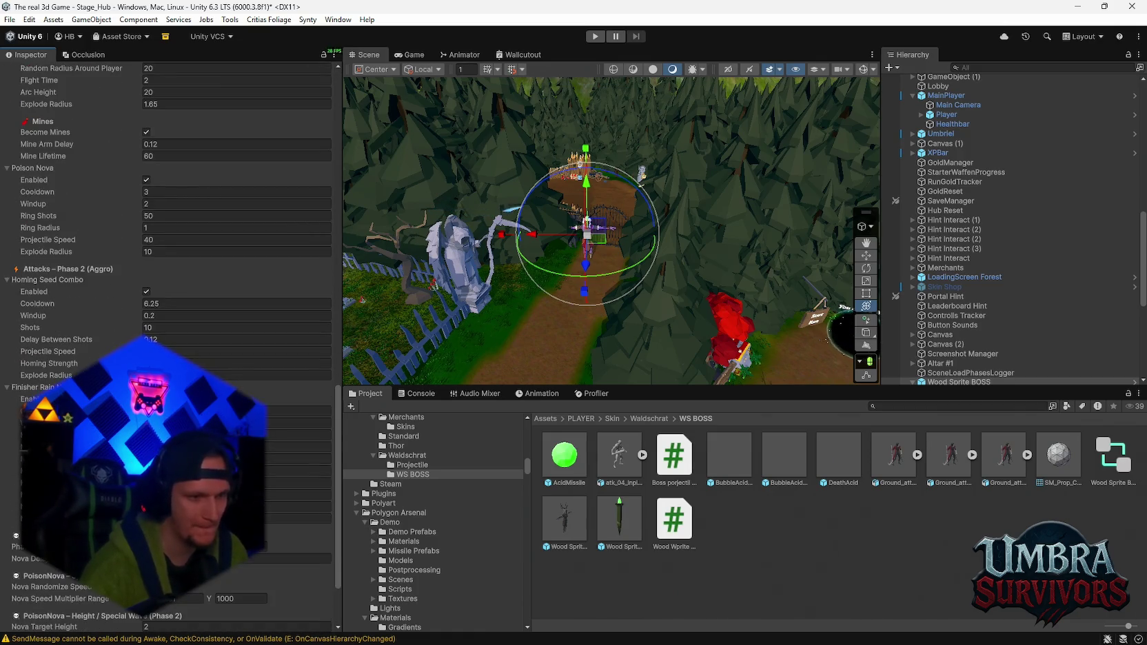
{"action": "scroll", "coordinate": [169, 275], "scroll_direction": "down", "scroll_amount": 3}
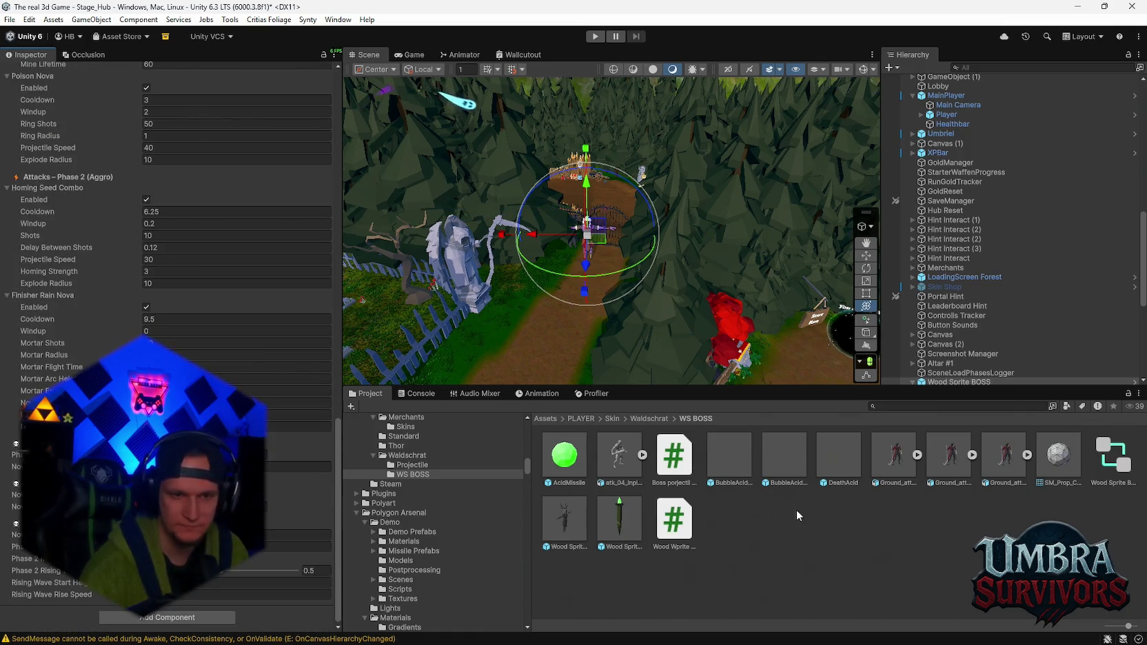
{"action": "double_click", "coordinate": [565, 455]}
- Try BubbleAcidTrail Max Particles values of 10 and 309, briefly checking the Cube's particles
{"action": "left_click", "coordinate": [971, 113]}
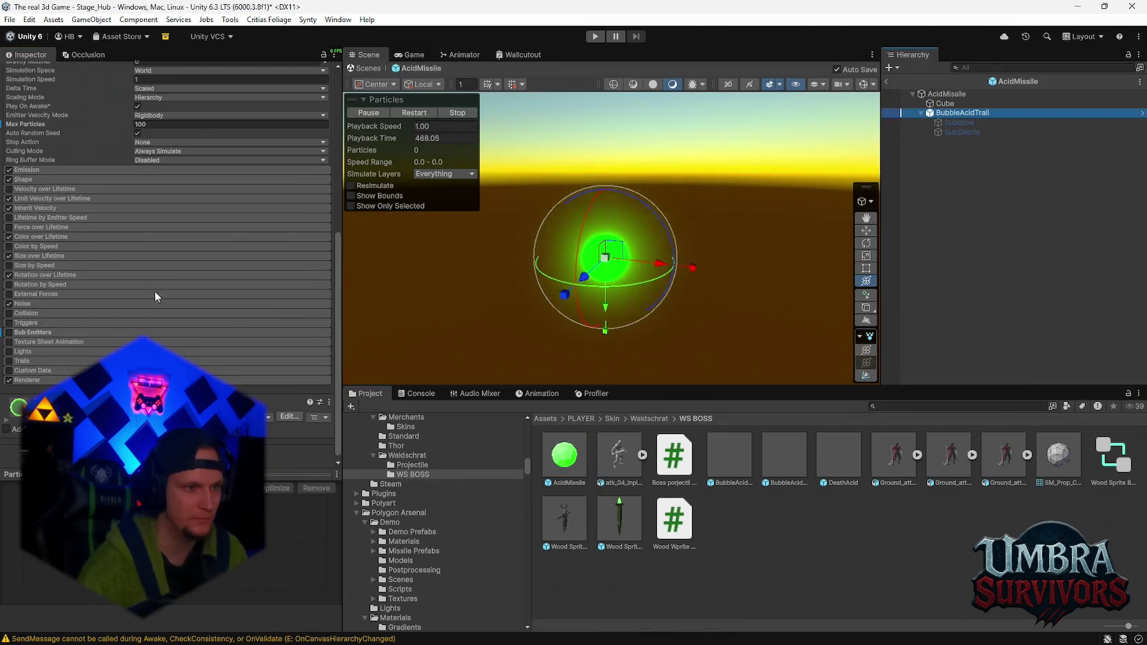
{"action": "scroll", "coordinate": [159, 290], "scroll_direction": "up", "scroll_amount": 4}
{"action": "left_click", "coordinate": [168, 250]}
{"action": "type", "text": "10"}
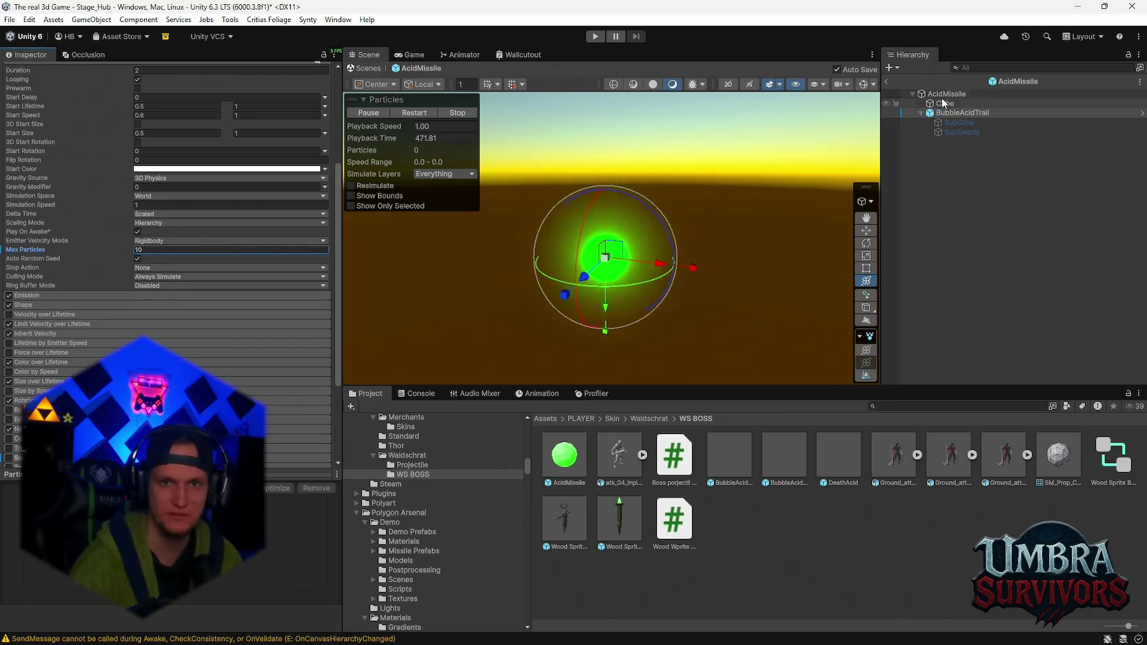
{"action": "left_click", "coordinate": [944, 104]}
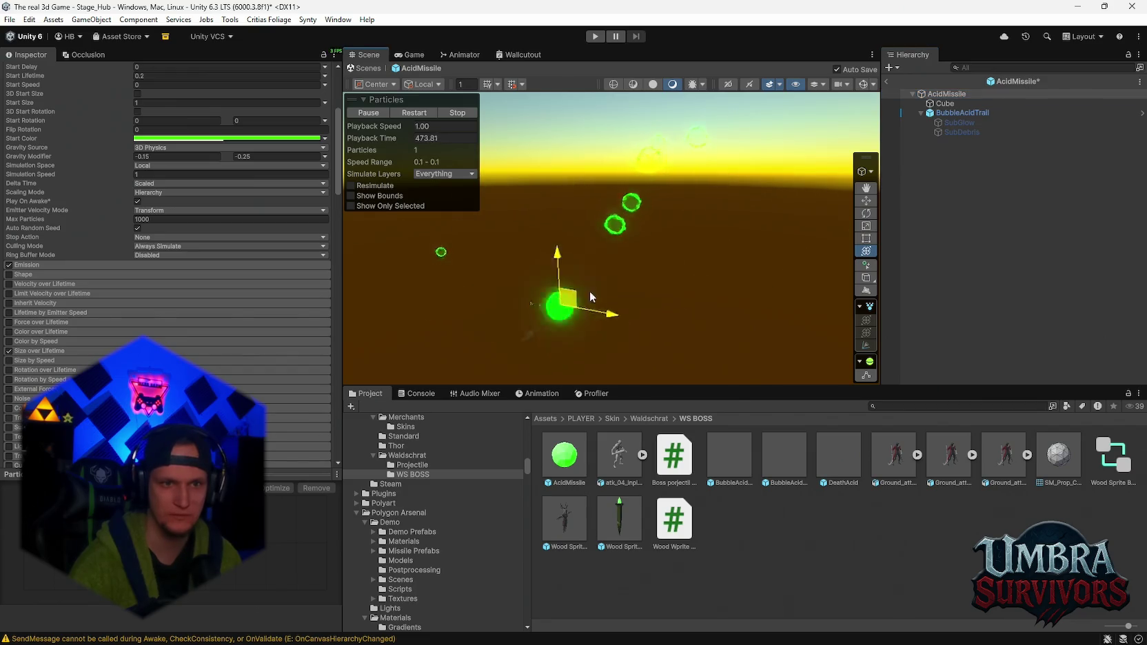
{"action": "left_click", "coordinate": [609, 265]}
{"action": "left_click", "coordinate": [149, 249]}
{"action": "type", "text": "309"}
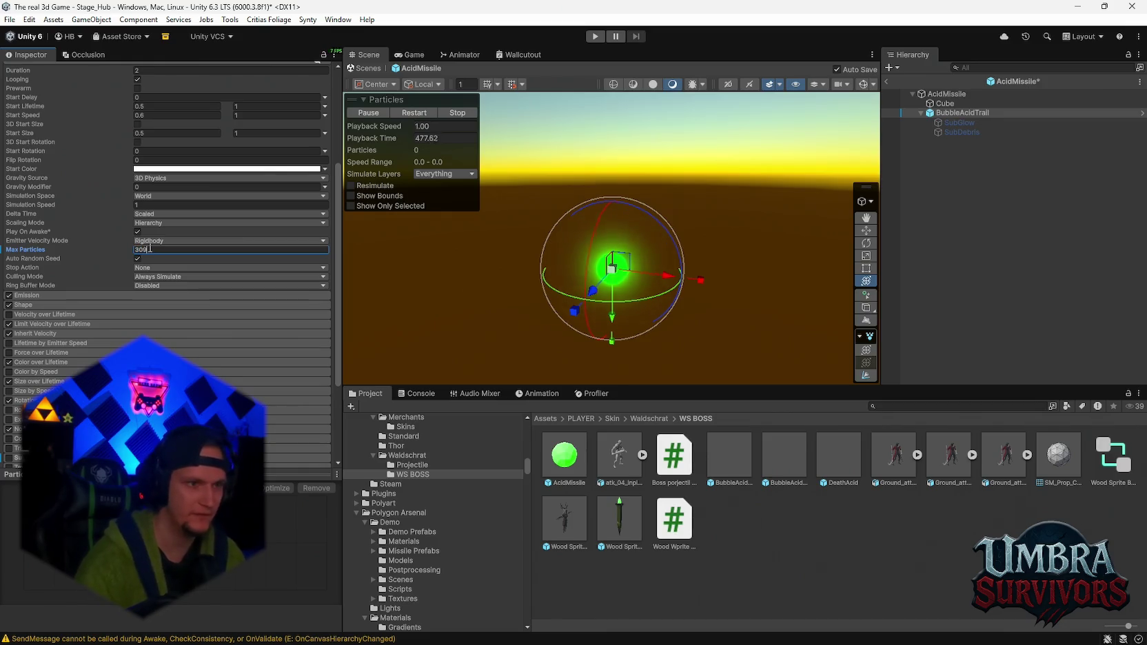
- Move the AcidMissile around the scene to preview its trail, undoing the first move
{"action": "left_click", "coordinate": [947, 94]}
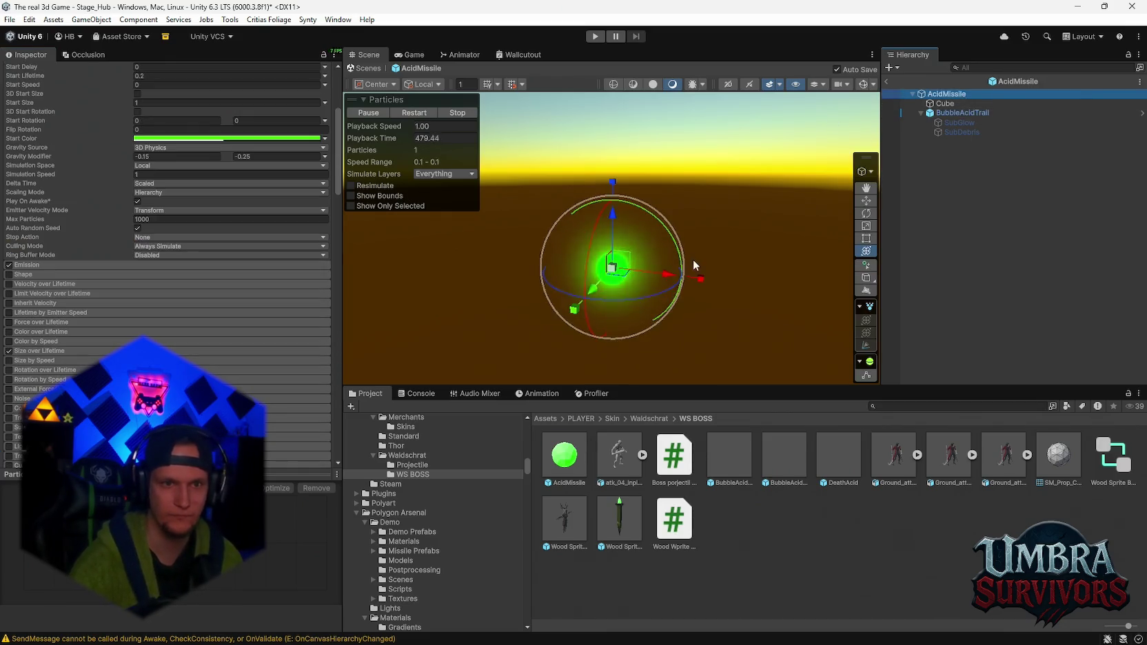
{"action": "mouse_move", "coordinate": [617, 264]}
{"action": "left_mouse_down"}
{"action": "mouse_move", "coordinate": [639, 280]}
{"action": "mouse_move", "coordinate": [486, 293]}
{"action": "mouse_move", "coordinate": [801, 186]}
{"action": "mouse_move", "coordinate": [552, 169]}
{"action": "mouse_move", "coordinate": [907, 183]}
{"action": "mouse_move", "coordinate": [745, 180]}
{"action": "mouse_move", "coordinate": [425, 147]}
{"action": "left_mouse_up"}
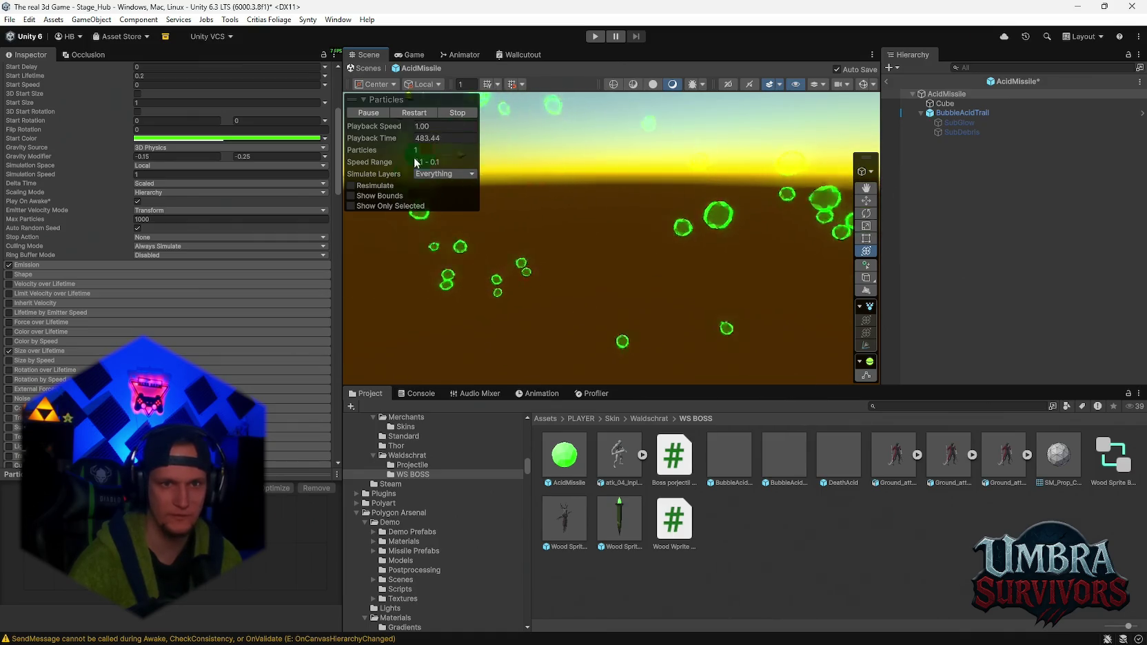
{"action": "key", "text": "ctrl+z"}
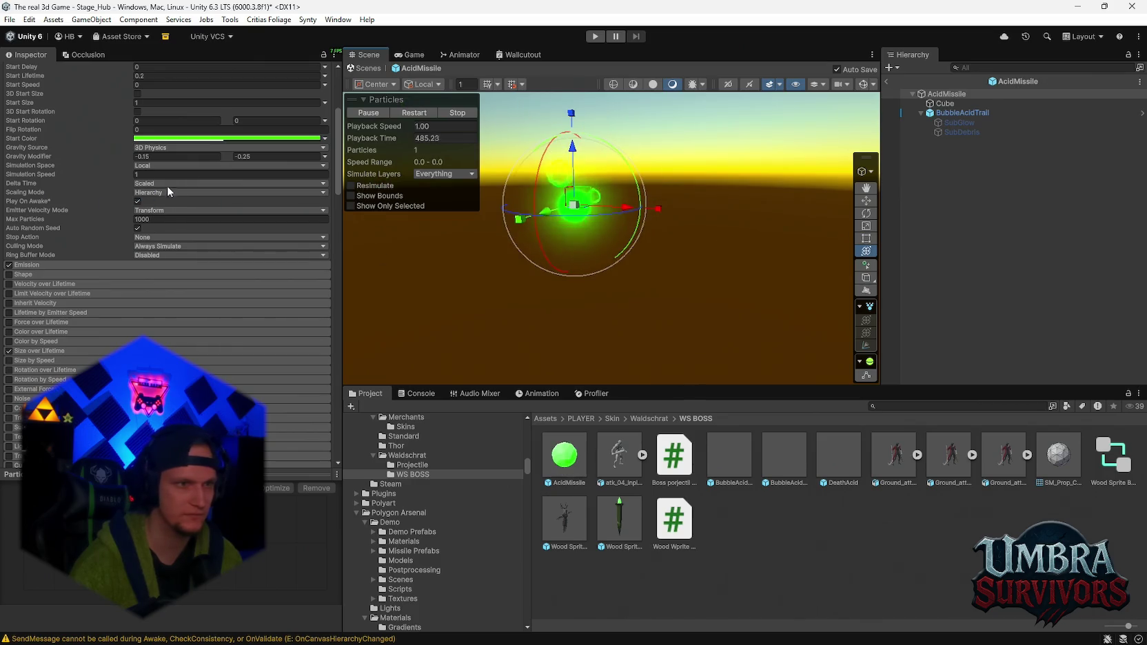
{"action": "key", "text": "f"}
{"action": "mouse_move", "coordinate": [642, 231]}
{"action": "left_mouse_down"}
{"action": "mouse_move", "coordinate": [775, 260]}
{"action": "mouse_move", "coordinate": [649, 239]}
{"action": "mouse_move", "coordinate": [789, 284]}
{"action": "mouse_move", "coordinate": [422, 241]}
{"action": "mouse_move", "coordinate": [803, 301]}
{"action": "mouse_move", "coordinate": [654, 295]}
{"action": "left_mouse_up"}
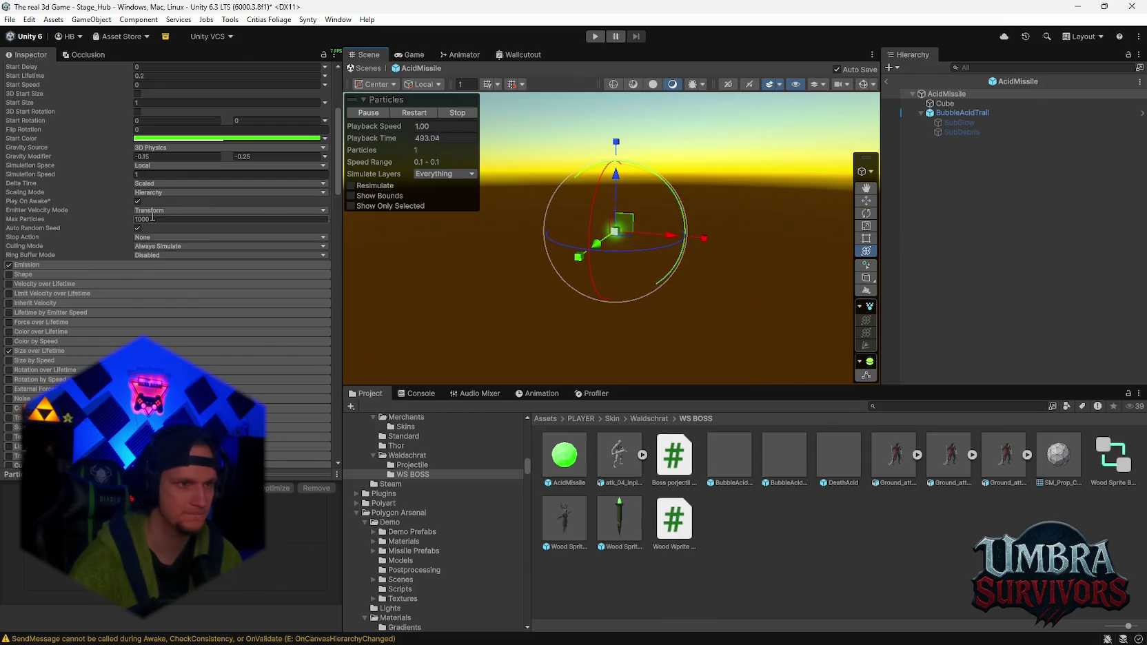
- Set BubbleAcidTrail Max Particles to 50 and sweep the missile sideways to preview it
{"action": "left_click", "coordinate": [963, 113]}
{"action": "left_click", "coordinate": [157, 249]}
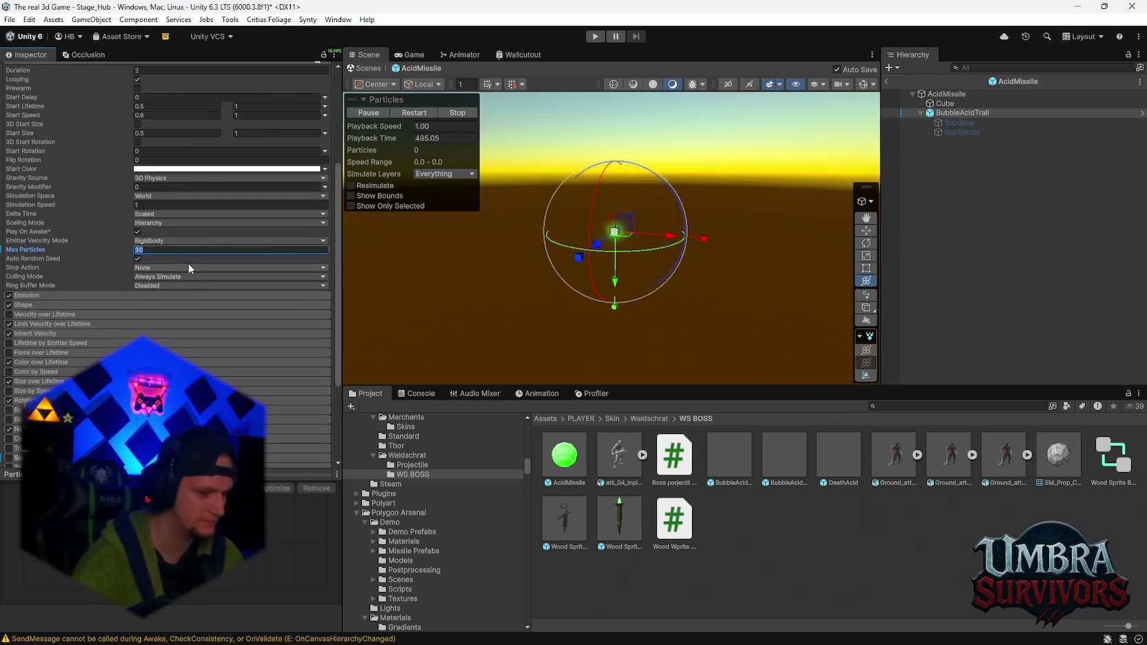
{"action": "type", "text": "50"}
{"action": "left_click", "coordinate": [946, 94]}
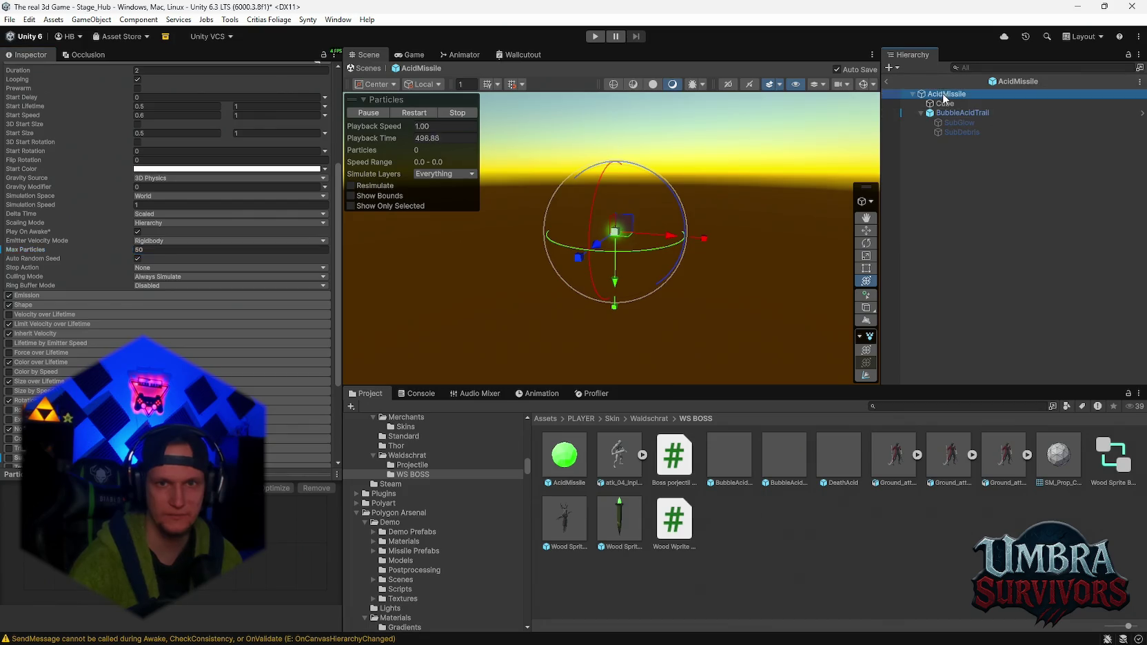
{"action": "mouse_move", "coordinate": [570, 252]}
{"action": "left_mouse_down"}
{"action": "mouse_move", "coordinate": [789, 283]}
{"action": "mouse_move", "coordinate": [832, 302]}
{"action": "mouse_move", "coordinate": [301, 236]}
{"action": "mouse_move", "coordinate": [932, 330]}
{"action": "left_mouse_up"}
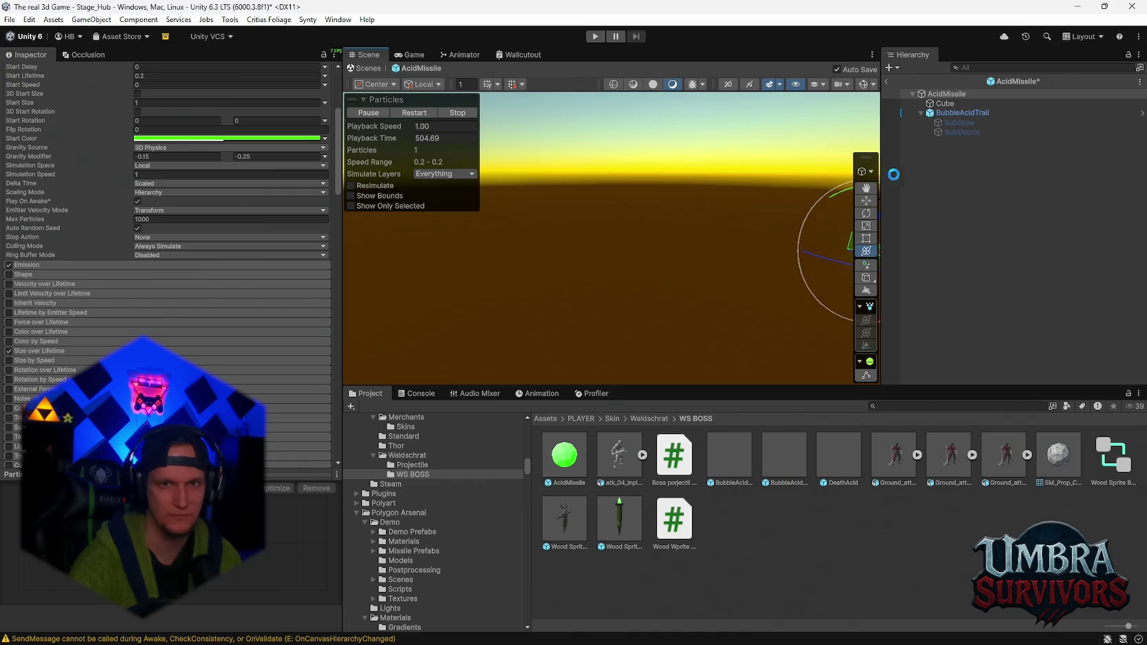
- Reset the AcidMissile position to 0, 0, 0 and return to the Stage_Hub scene
{"action": "scroll", "coordinate": [194, 137], "scroll_direction": "up", "scroll_amount": 5}
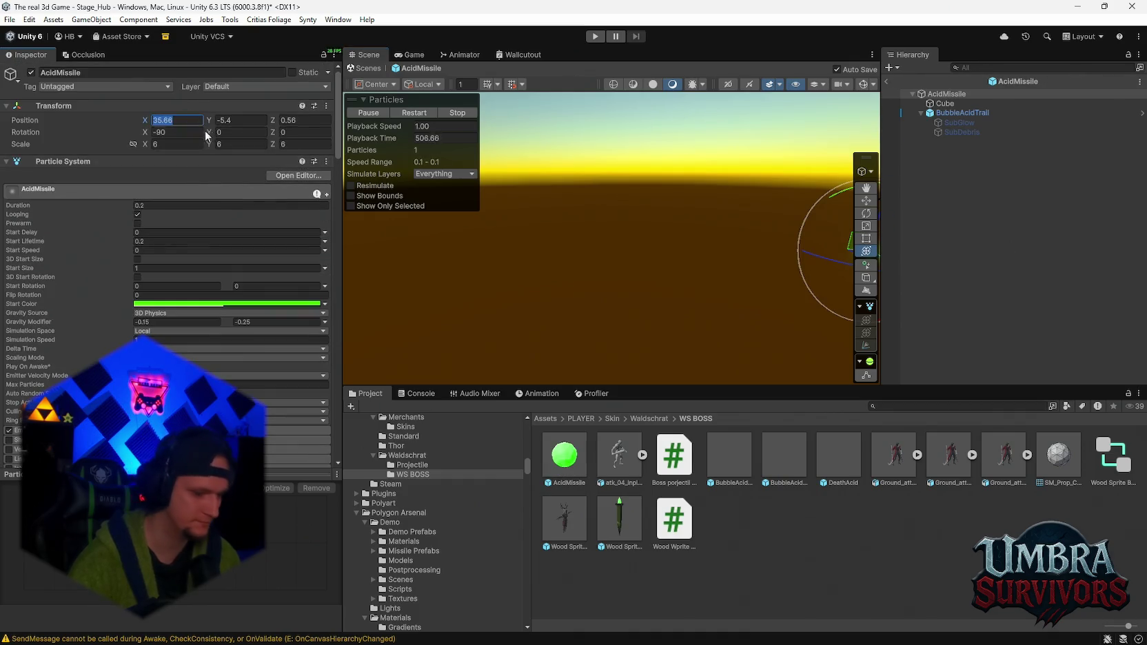
{"action": "type", "text": "0"}
{"action": "left_click", "coordinate": [240, 119]}
{"action": "type", "text": "0"}
{"action": "key", "text": "Tab"}
{"action": "type", "text": "0"}
{"action": "key", "text": "Return"}
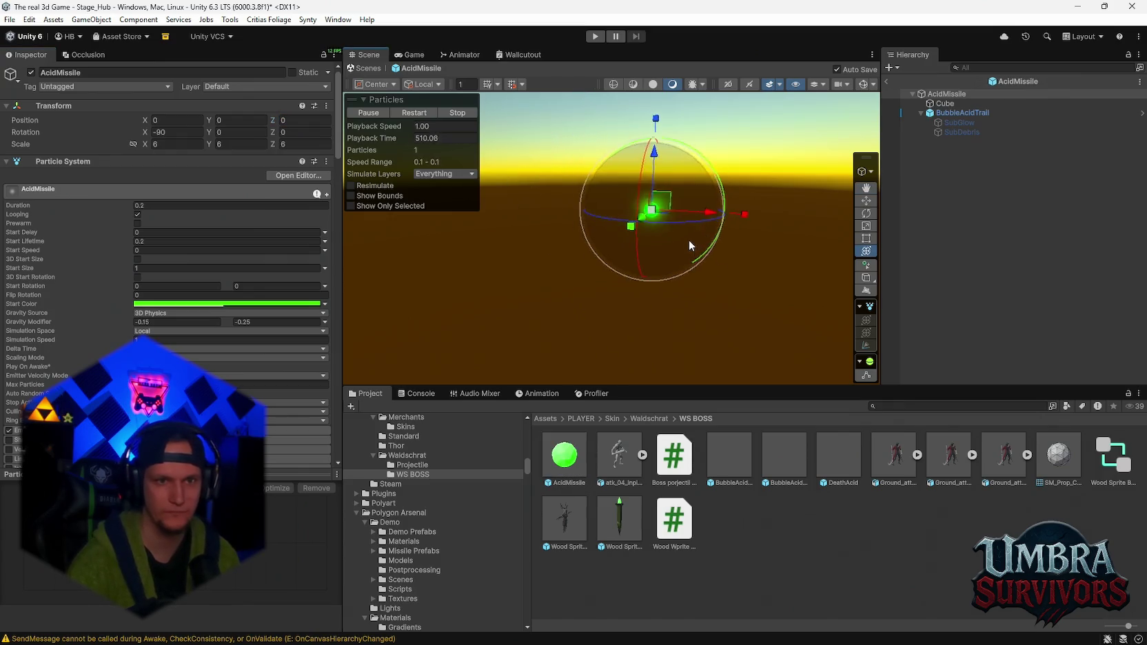
{"action": "left_click", "coordinate": [887, 81]}
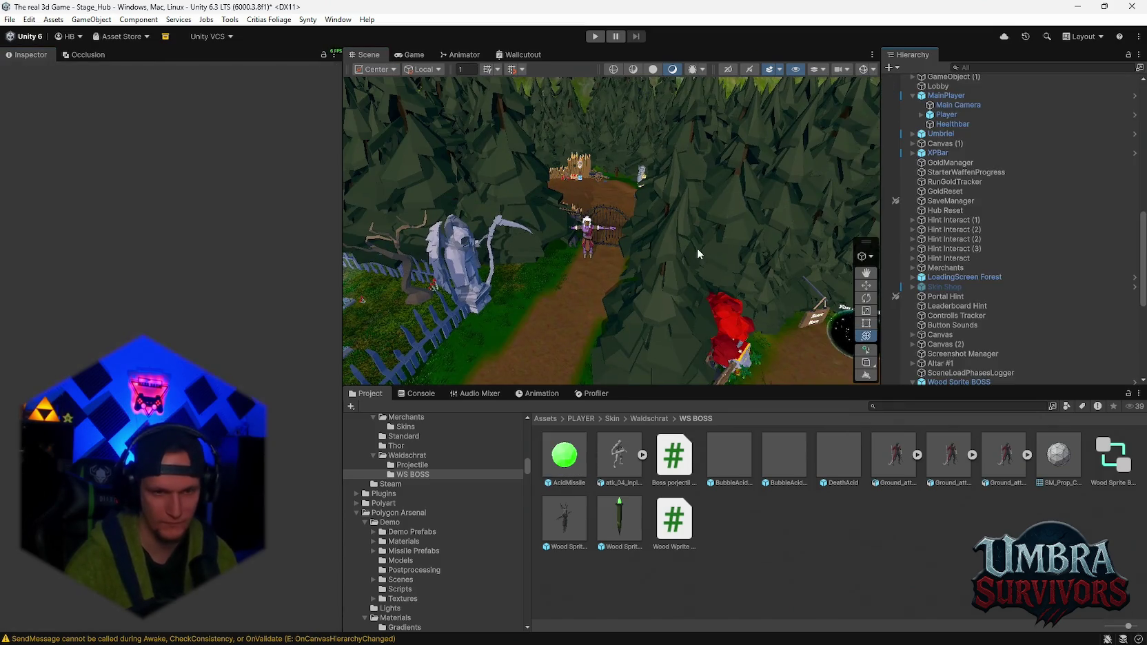
- Start the game in play mode for a new playtest
{"action": "left_click", "coordinate": [594, 37]}
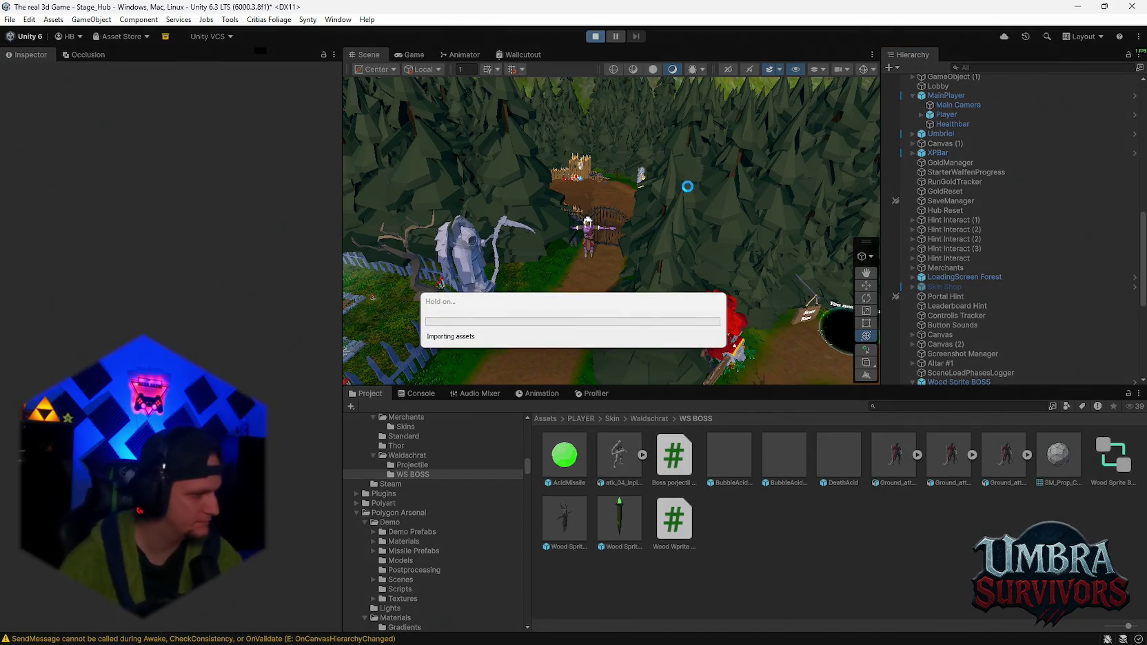
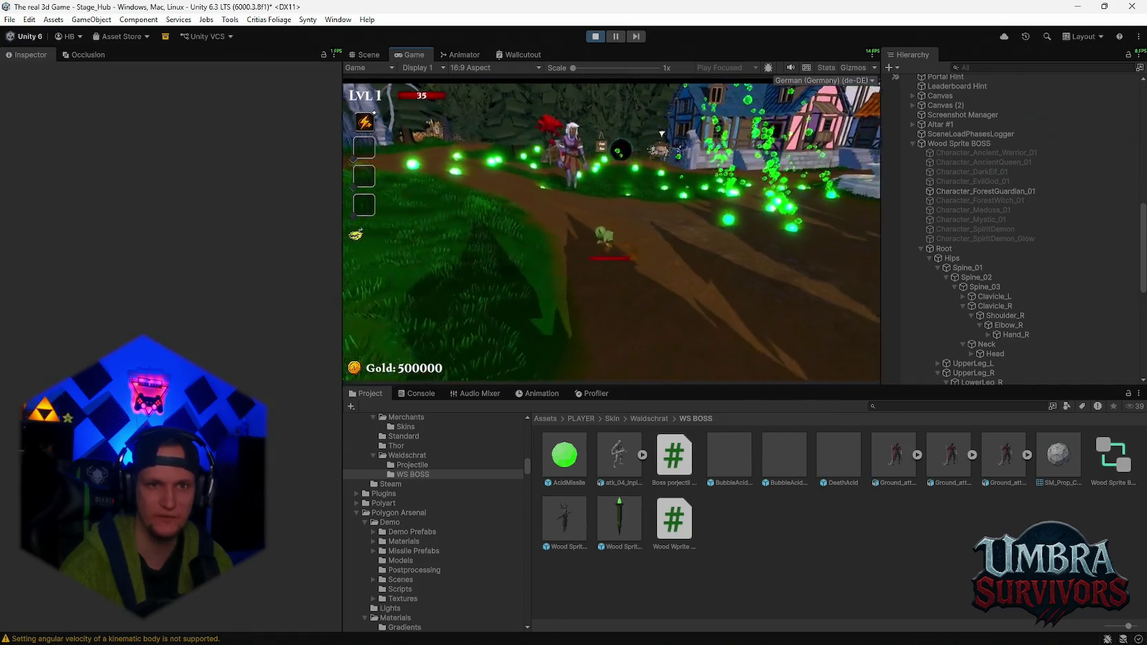
- Pause and stop the running game, then open the AcidMissile prefab from the Project window
{"action": "key", "text": "Escape"}
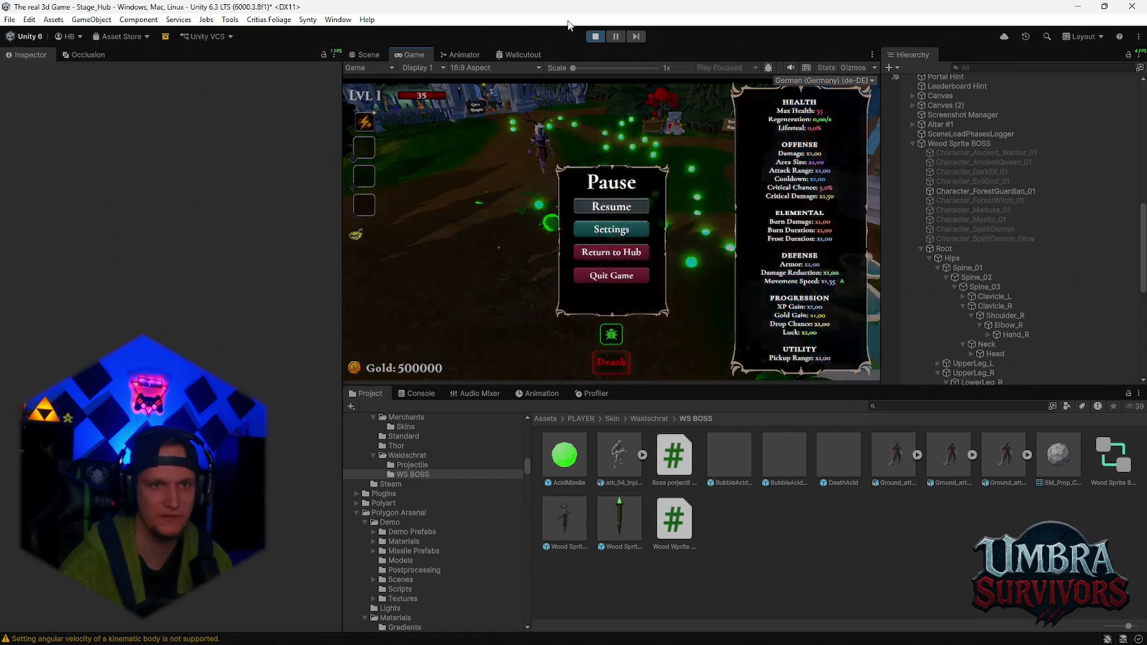
{"action": "left_click", "coordinate": [595, 35]}
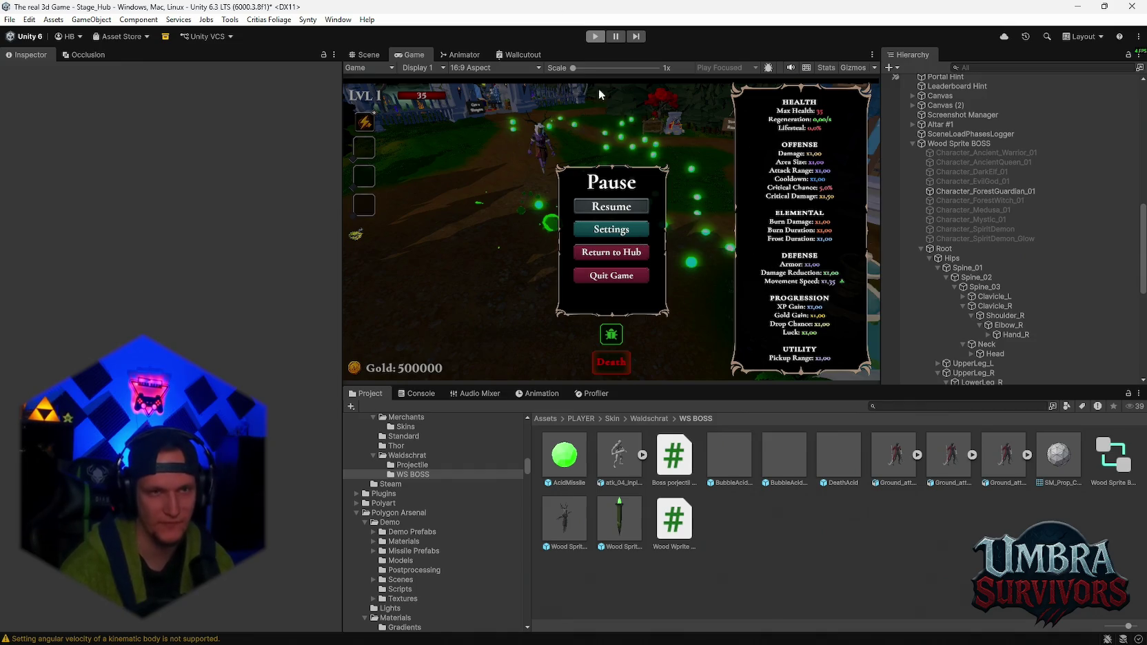
{"action": "double_click", "coordinate": [561, 468]}
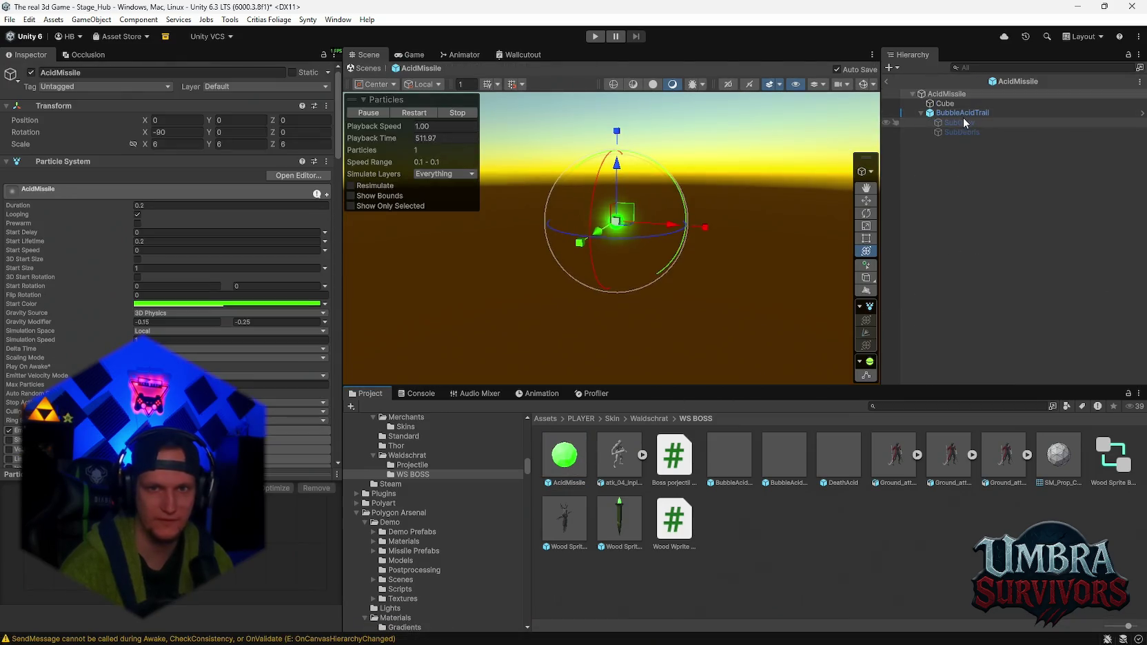
- Set BubbleAcidTrail's Max Particles to 100 in the main module
{"action": "left_click", "coordinate": [963, 113]}
{"action": "scroll", "coordinate": [166, 276], "scroll_direction": "down", "scroll_amount": 3}
{"action": "left_click", "coordinate": [161, 319]}
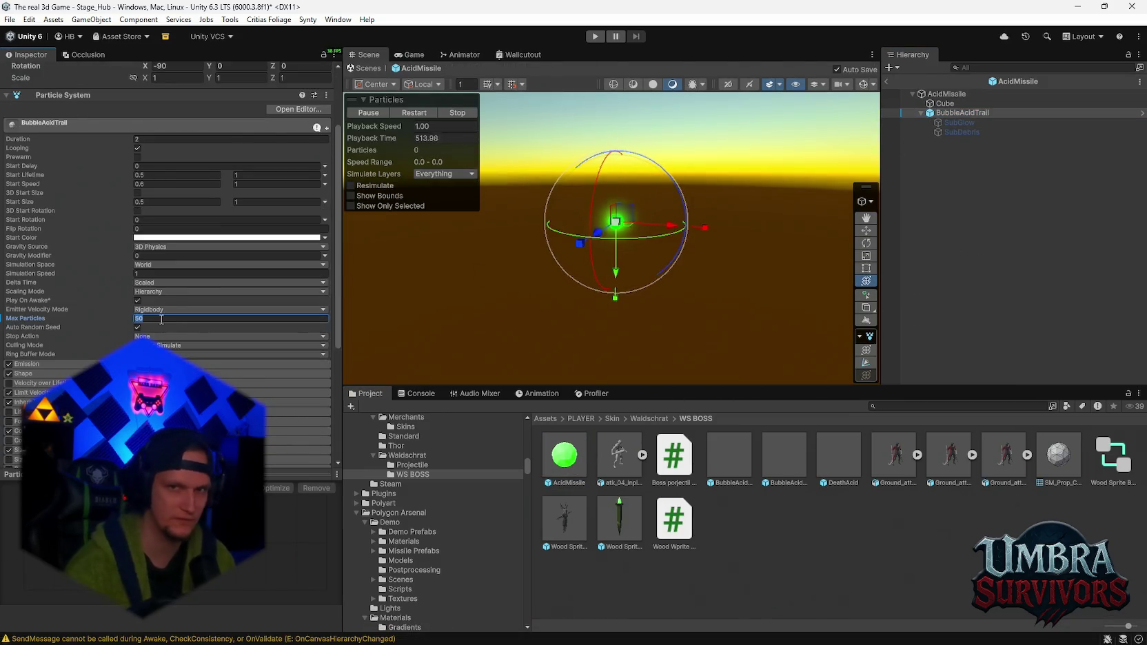
{"action": "type", "text": "100"}
{"action": "left_click", "coordinate": [50, 362]}
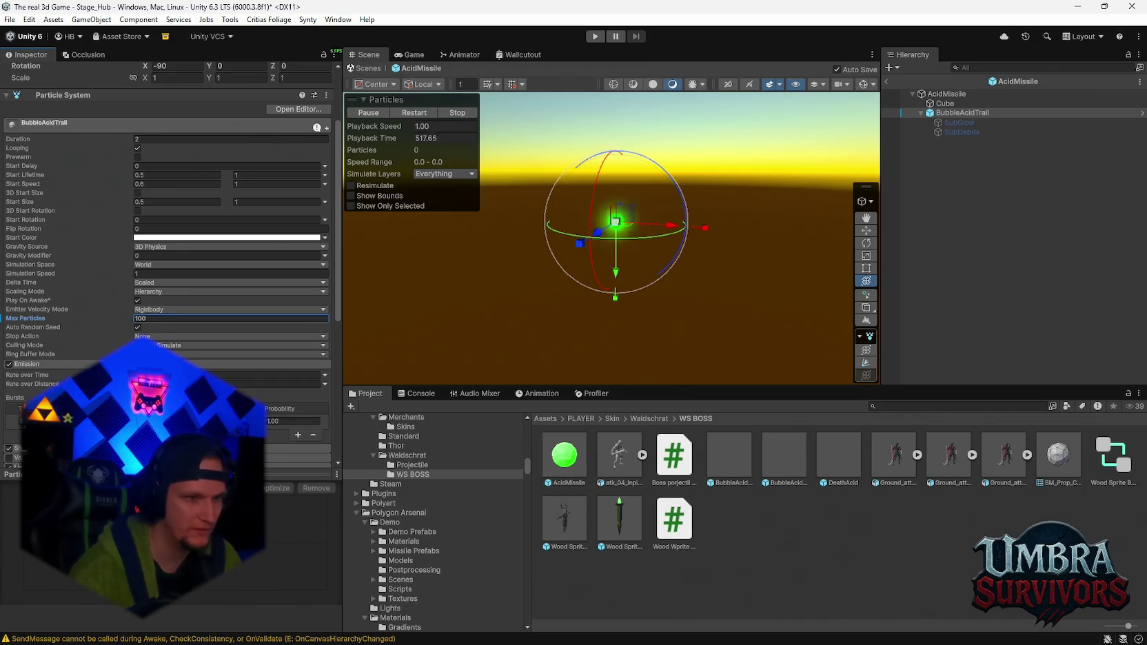
{"action": "left_click", "coordinate": [276, 384]}
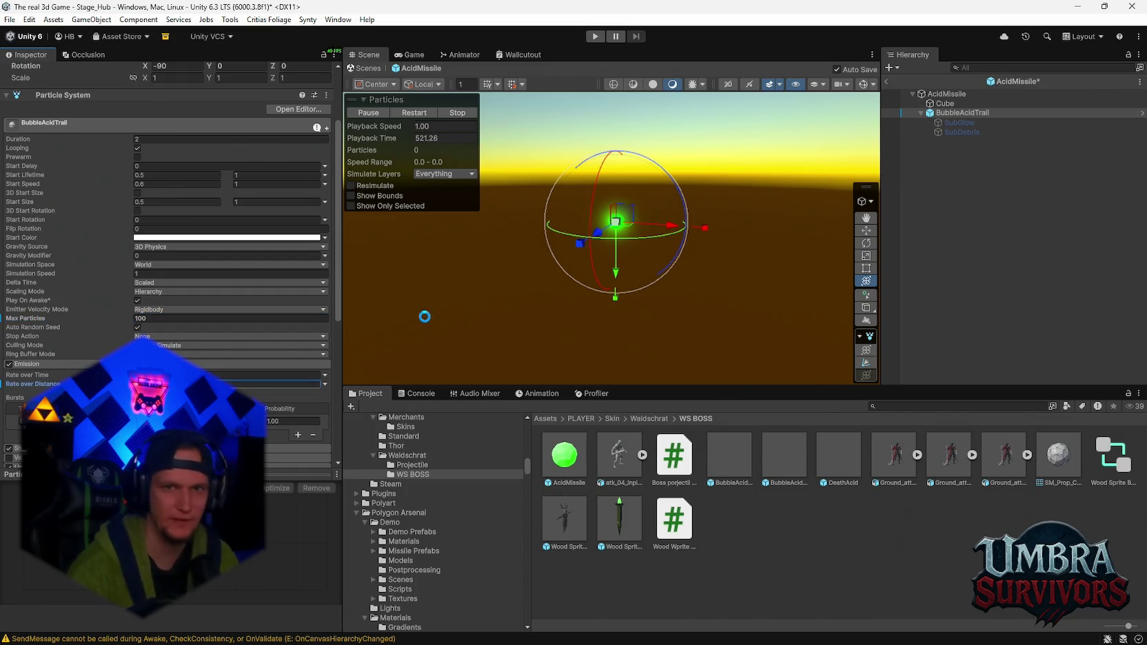
- Move and rotate the AcidMissile and trail emitters in the Scene view to preview the bubble trail
{"action": "left_click", "coordinate": [616, 221]}
{"action": "mouse_move", "coordinate": [806, 253]}
{"action": "left_mouse_down"}
{"action": "mouse_move", "coordinate": [550, 240]}
{"action": "mouse_move", "coordinate": [731, 258]}
{"action": "mouse_move", "coordinate": [750, 278]}
{"action": "mouse_move", "coordinate": [563, 266]}
{"action": "mouse_move", "coordinate": [627, 267]}
{"action": "left_mouse_up"}
{"action": "left_click", "coordinate": [69, 333]}
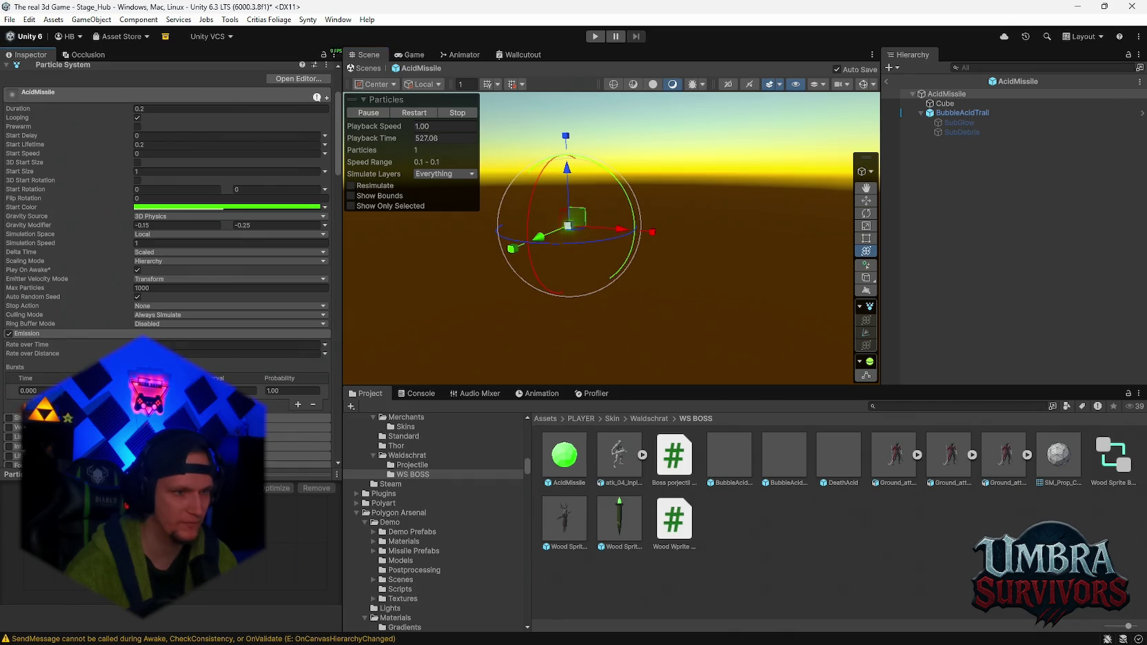
{"action": "left_click", "coordinate": [963, 113]}
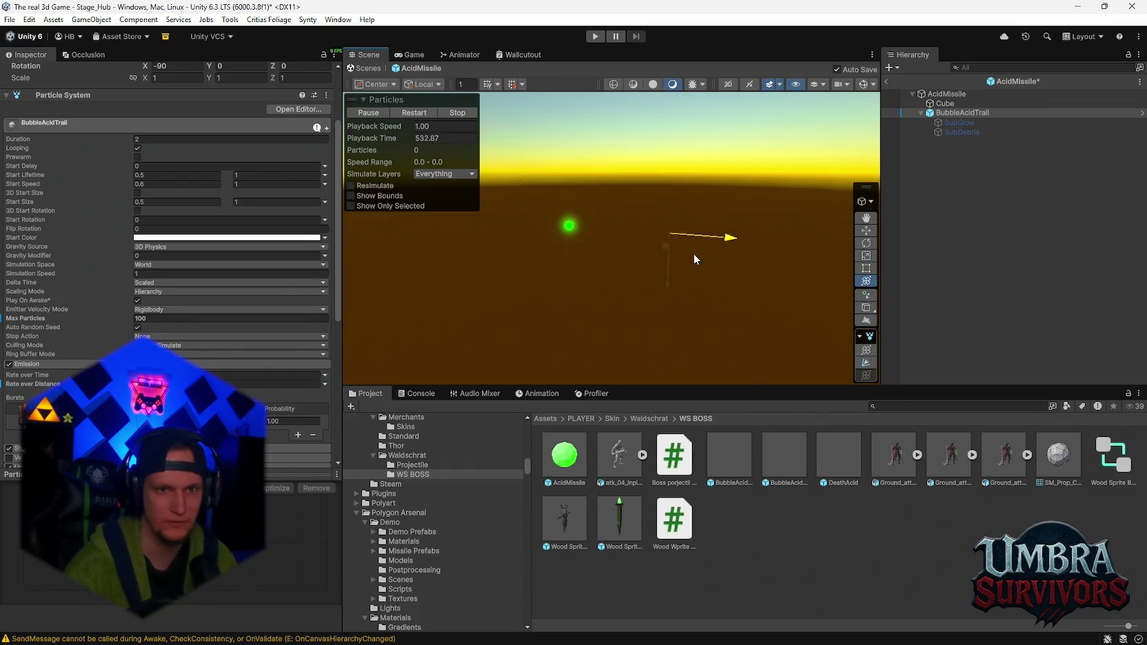
{"action": "left_click", "coordinate": [227, 384]}
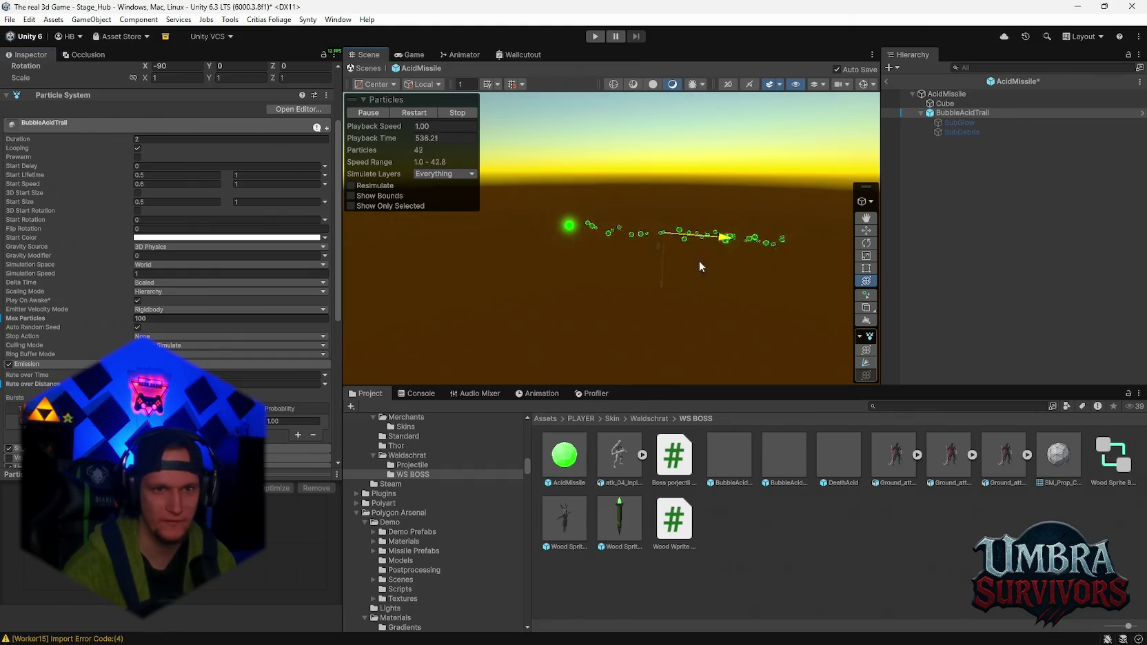
{"action": "left_click", "coordinate": [524, 276]}
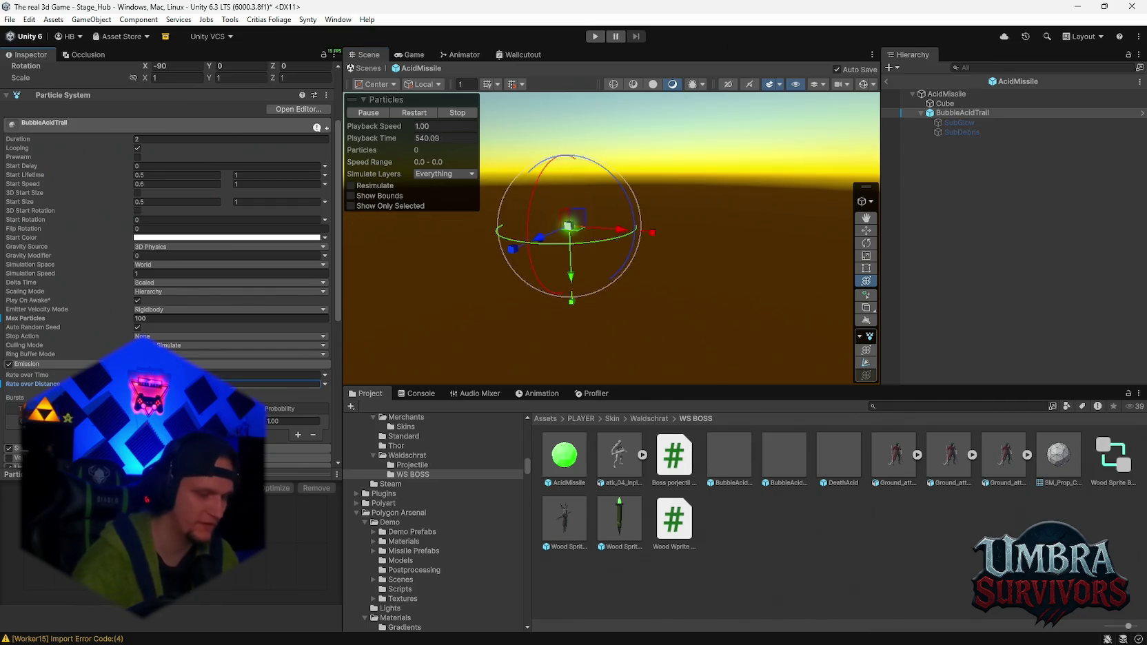
{"action": "mouse_move", "coordinate": [603, 243]}
{"action": "left_mouse_down"}
{"action": "mouse_move", "coordinate": [672, 238]}
{"action": "mouse_move", "coordinate": [713, 247]}
{"action": "mouse_move", "coordinate": [719, 277]}
{"action": "mouse_move", "coordinate": [811, 280]}
{"action": "mouse_move", "coordinate": [619, 271]}
{"action": "mouse_move", "coordinate": [672, 278]}
{"action": "mouse_move", "coordinate": [646, 289]}
{"action": "left_mouse_up"}
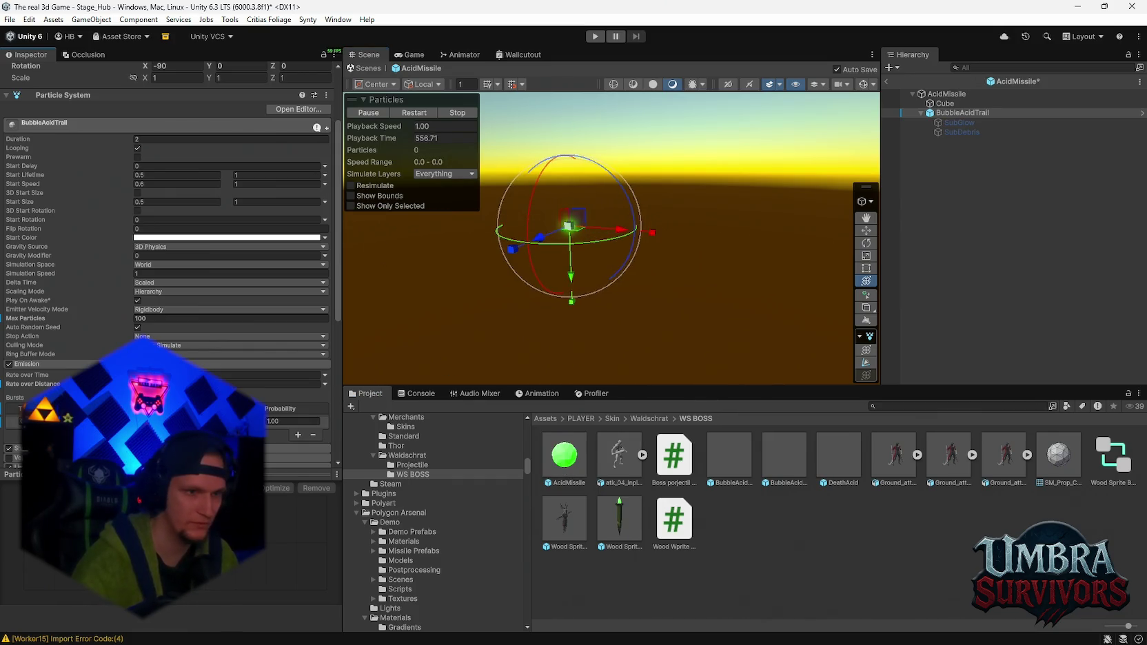
- Turn off Limit Velocity over Lifetime on BubbleAcidTrail and drag its emitter sideways to test the trail
{"action": "mouse_move", "coordinate": [619, 229]}
{"action": "left_mouse_down"}
{"action": "mouse_move", "coordinate": [763, 254]}
{"action": "mouse_move", "coordinate": [757, 267]}
{"action": "mouse_move", "coordinate": [619, 258]}
{"action": "mouse_move", "coordinate": [446, 231]}
{"action": "mouse_move", "coordinate": [925, 308]}
{"action": "mouse_move", "coordinate": [514, 252]}
{"action": "left_mouse_up"}
{"action": "key", "text": "ctrl+z"}
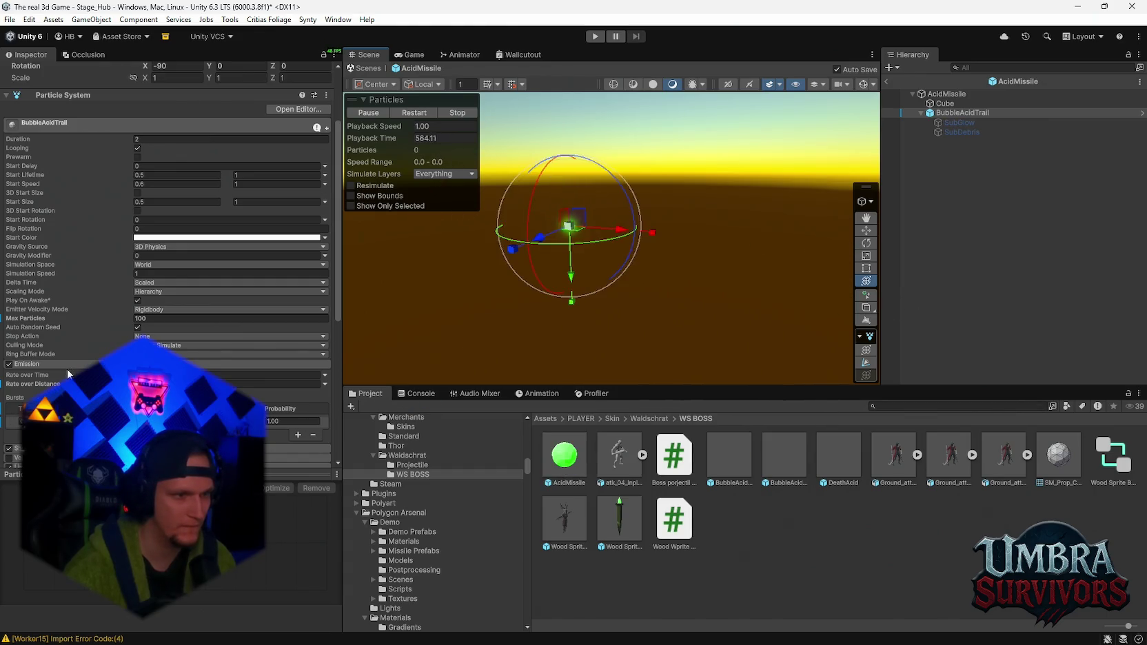
{"action": "scroll", "coordinate": [68, 370], "scroll_direction": "down", "scroll_amount": 3}
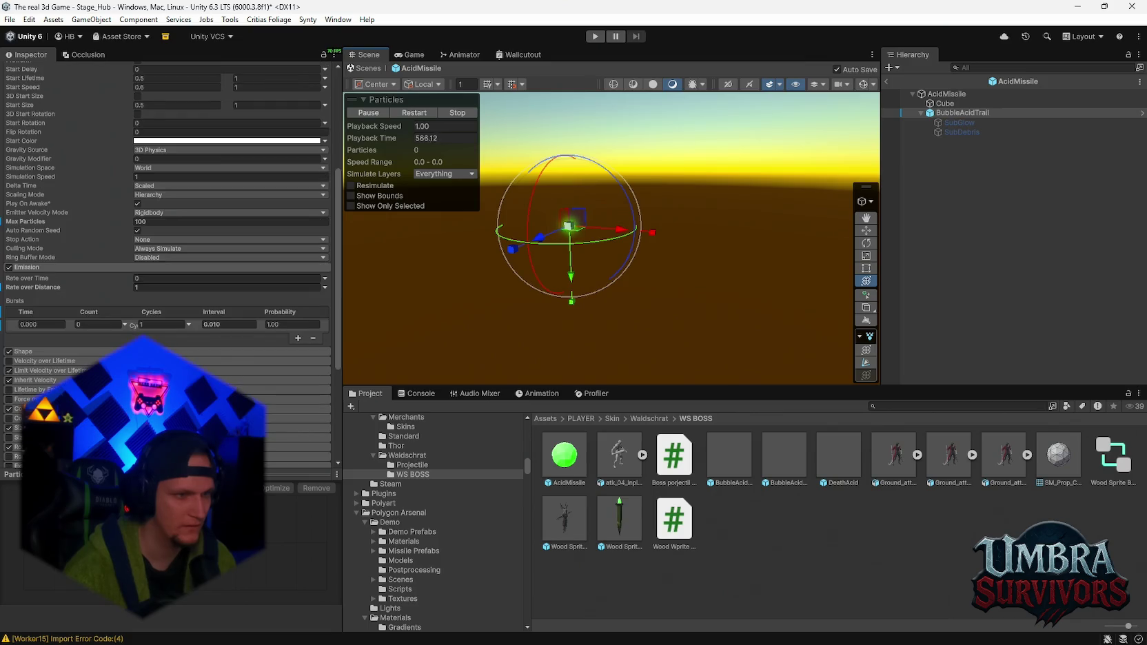
{"action": "left_click", "coordinate": [72, 372]}
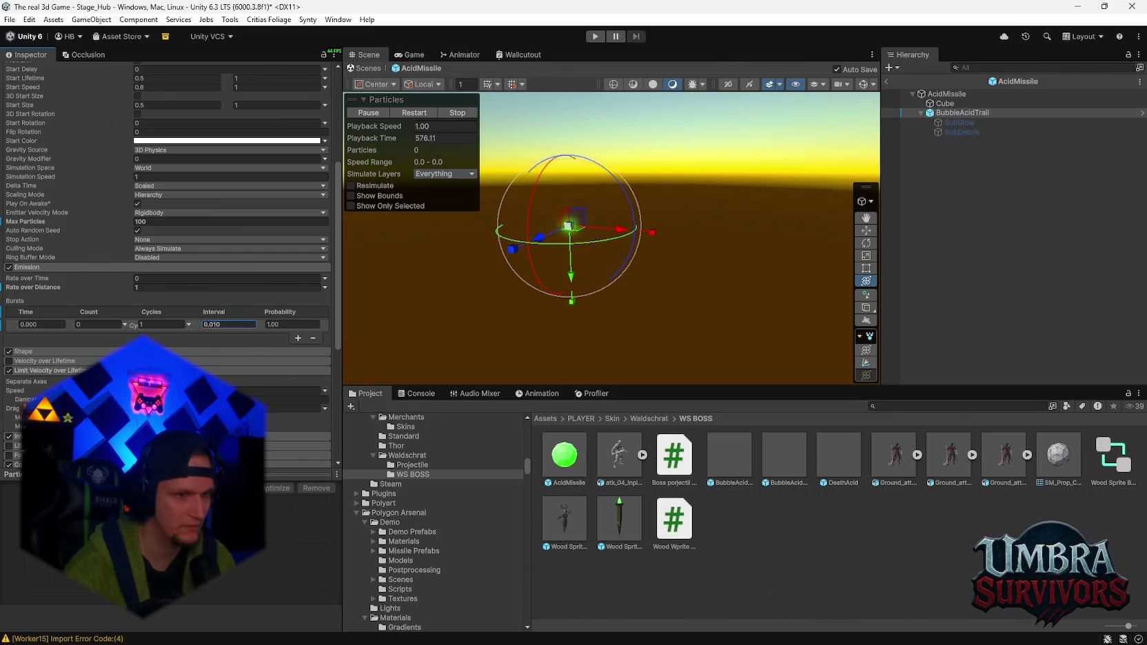
{"action": "left_click", "coordinate": [45, 370]}
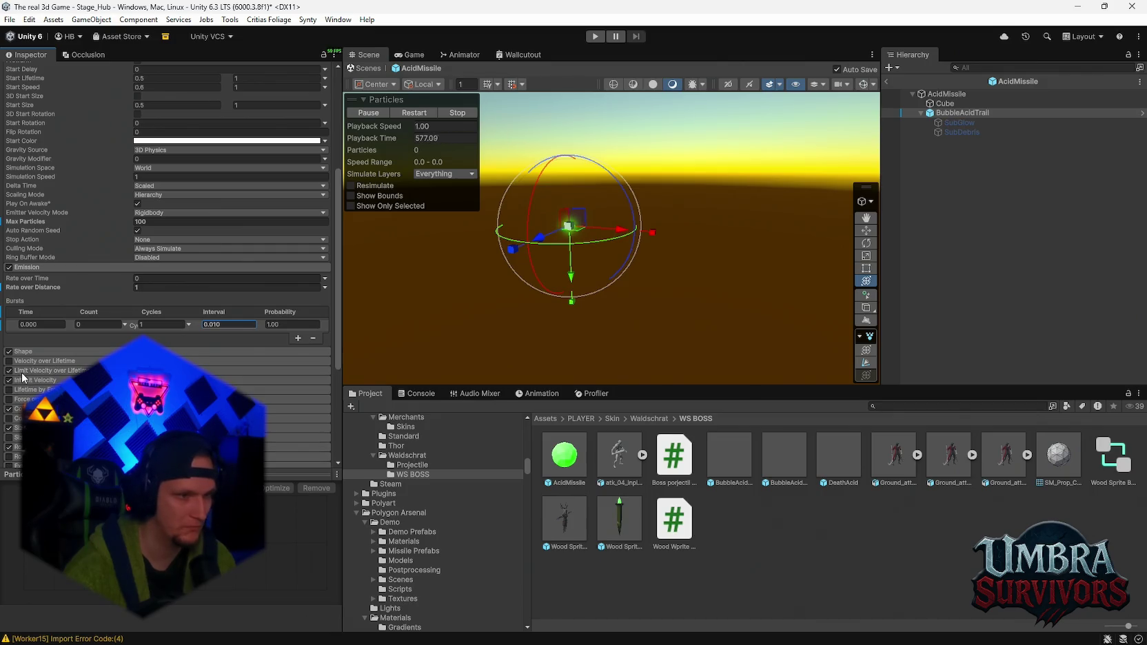
{"action": "left_click", "coordinate": [620, 230]}
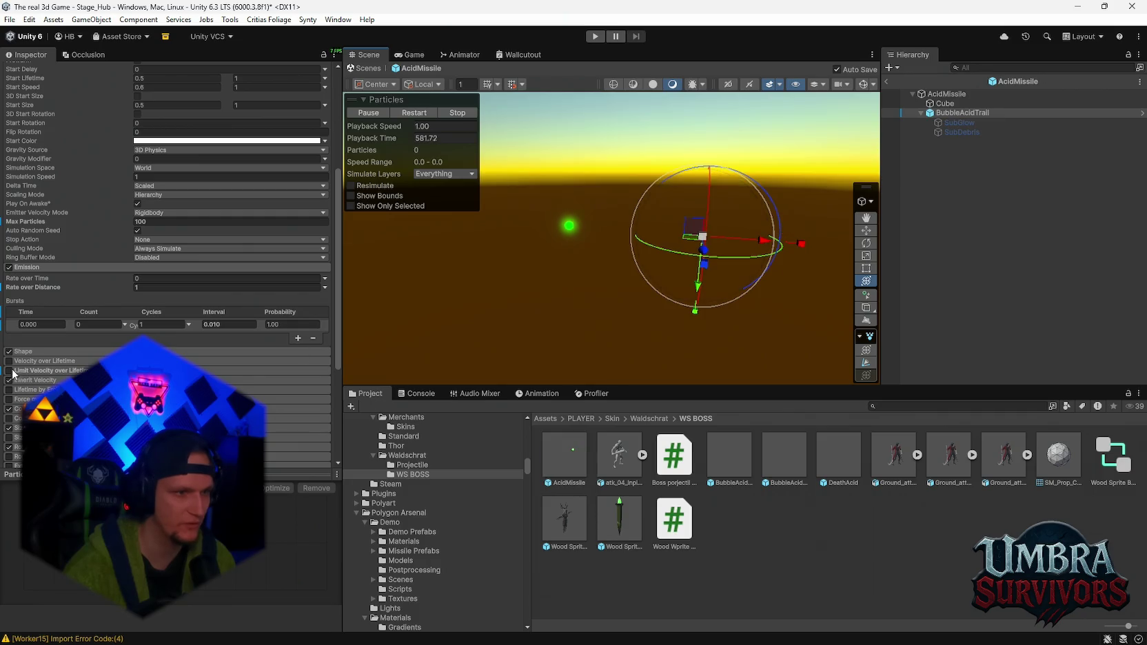
{"action": "left_click_drag", "start_coordinate": [798, 245], "coordinate": [648, 249]}
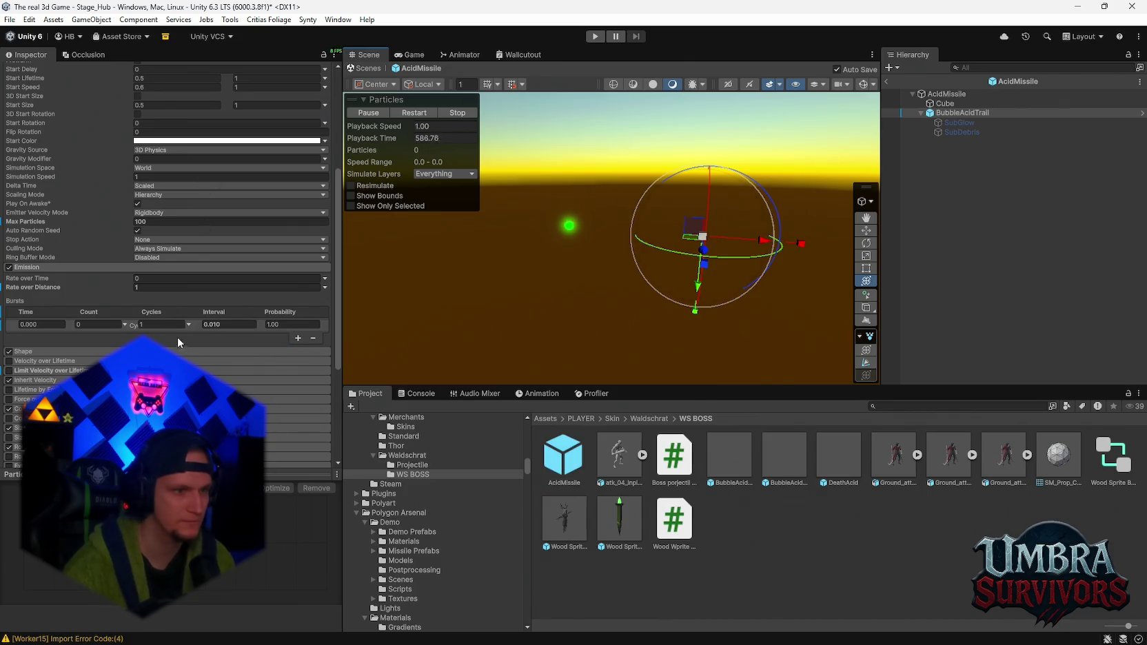
- Glance at Inherit Velocity, expand the Shape module to check the sphere emitter, and scroll back to the top
{"action": "scroll", "coordinate": [172, 339], "scroll_direction": "down", "scroll_amount": 3}
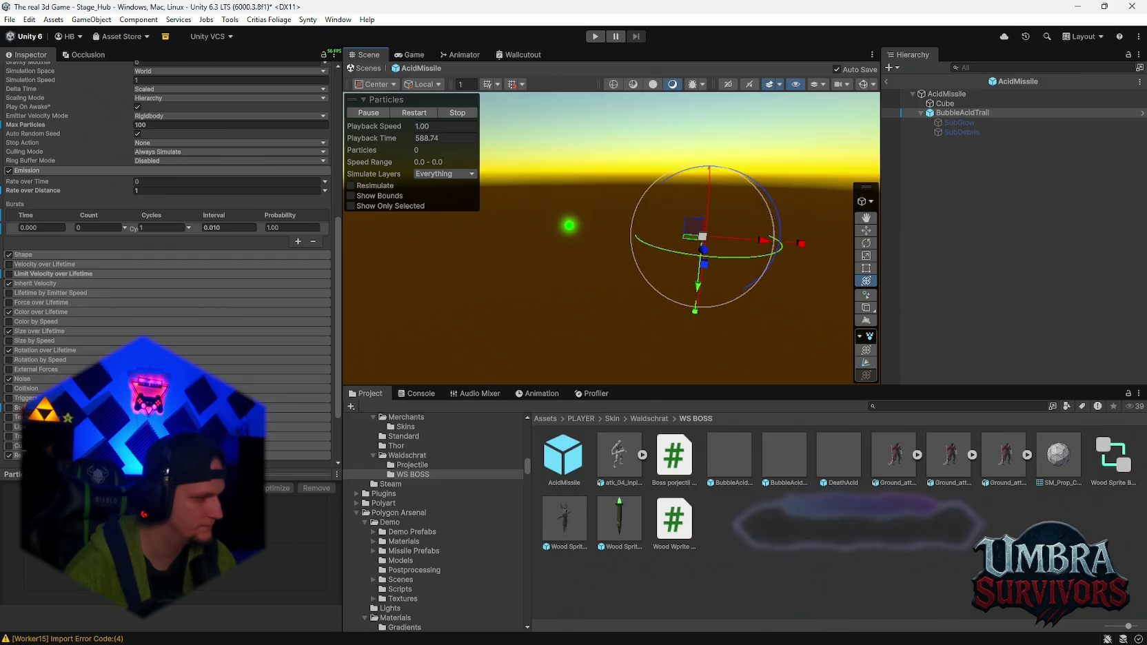
{"action": "scroll", "coordinate": [167, 262], "scroll_direction": "down", "scroll_amount": 1}
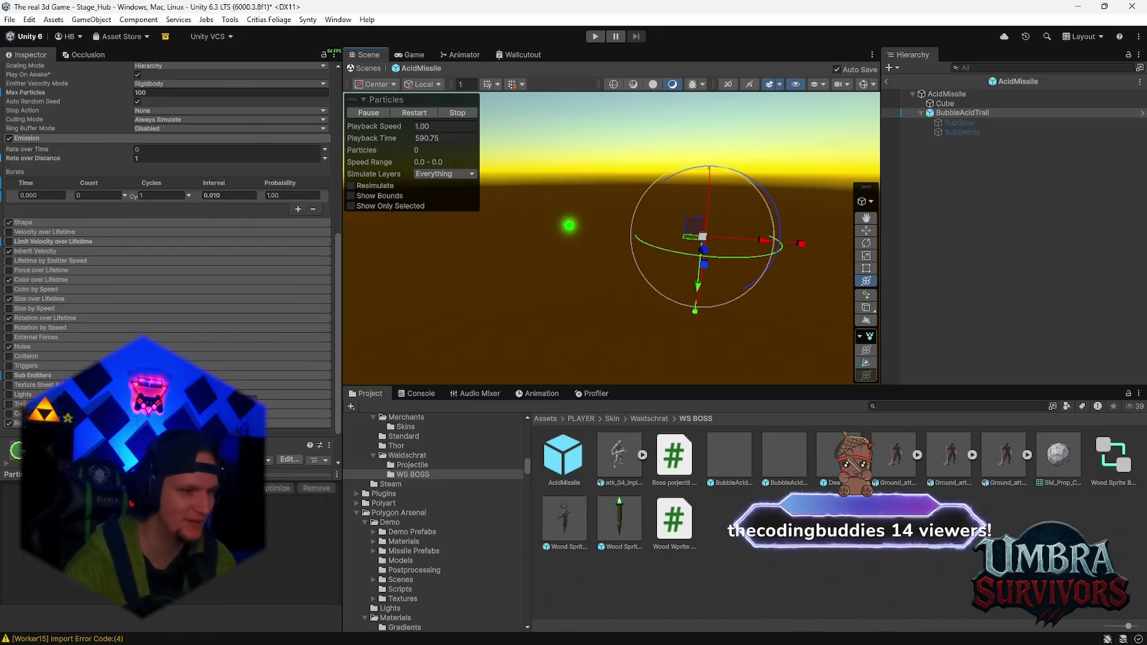
{"action": "scroll", "coordinate": [167, 262], "scroll_direction": "up", "scroll_amount": 3}
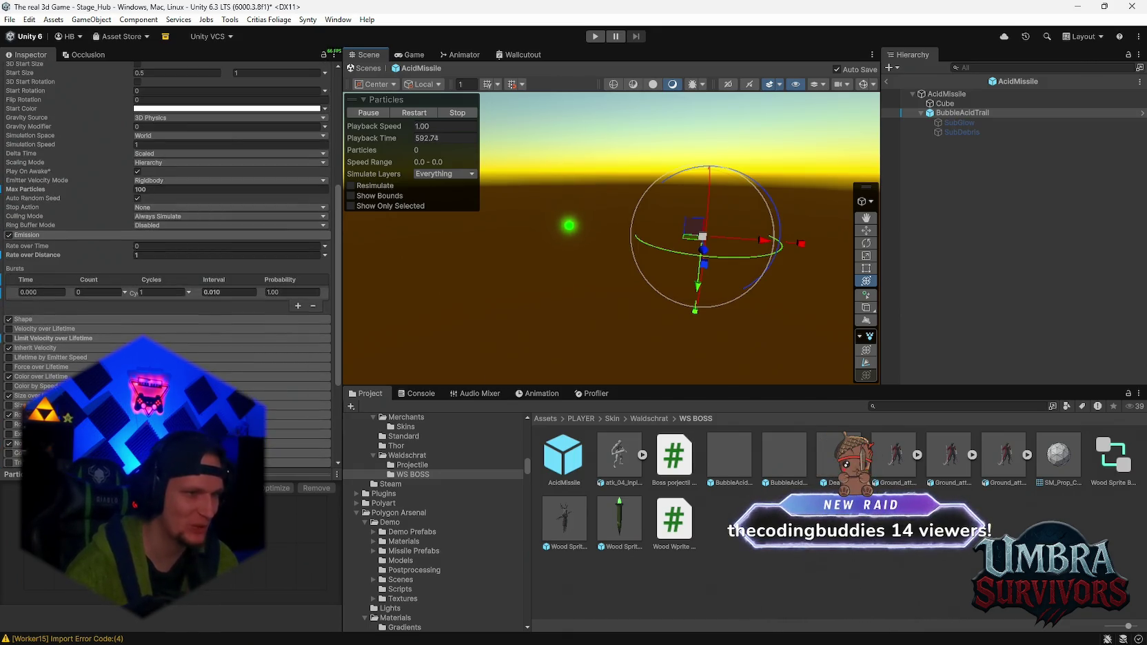
{"action": "left_click", "coordinate": [50, 346]}
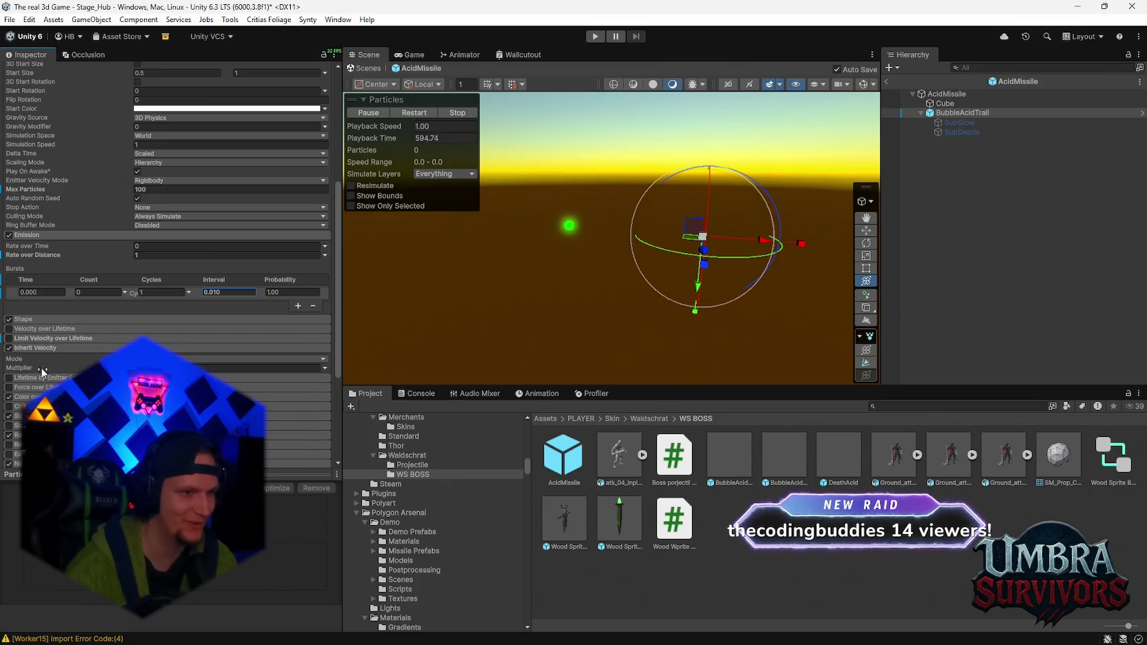
{"action": "left_click", "coordinate": [35, 350]}
{"action": "left_click", "coordinate": [28, 320]}
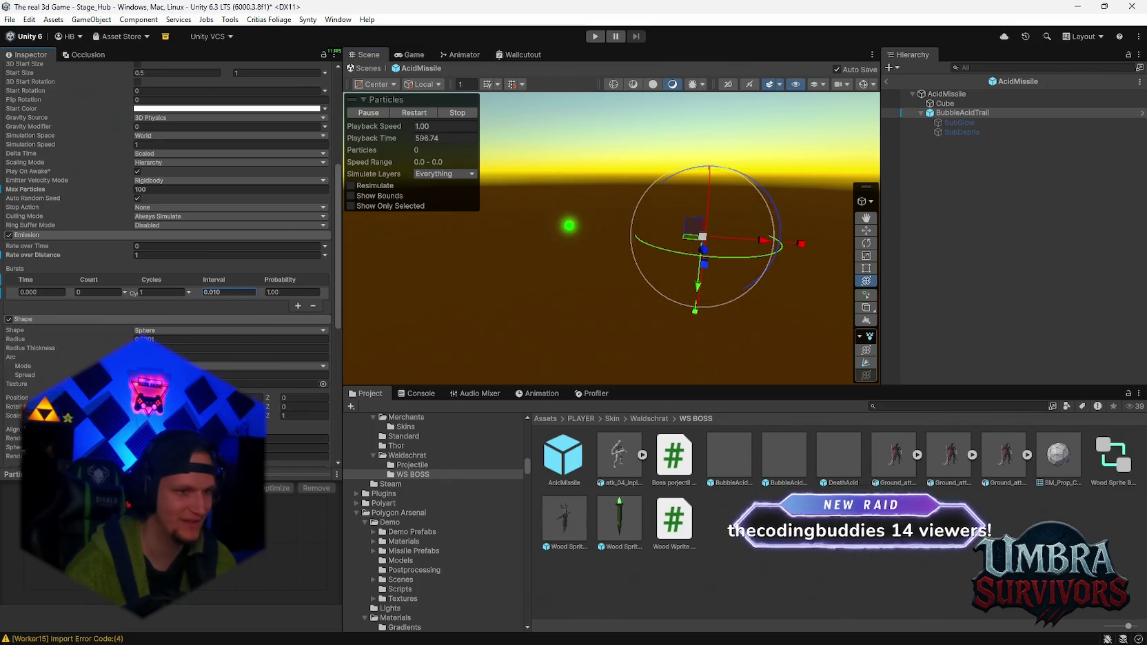
{"action": "scroll", "coordinate": [167, 262], "scroll_direction": "down", "scroll_amount": 3}
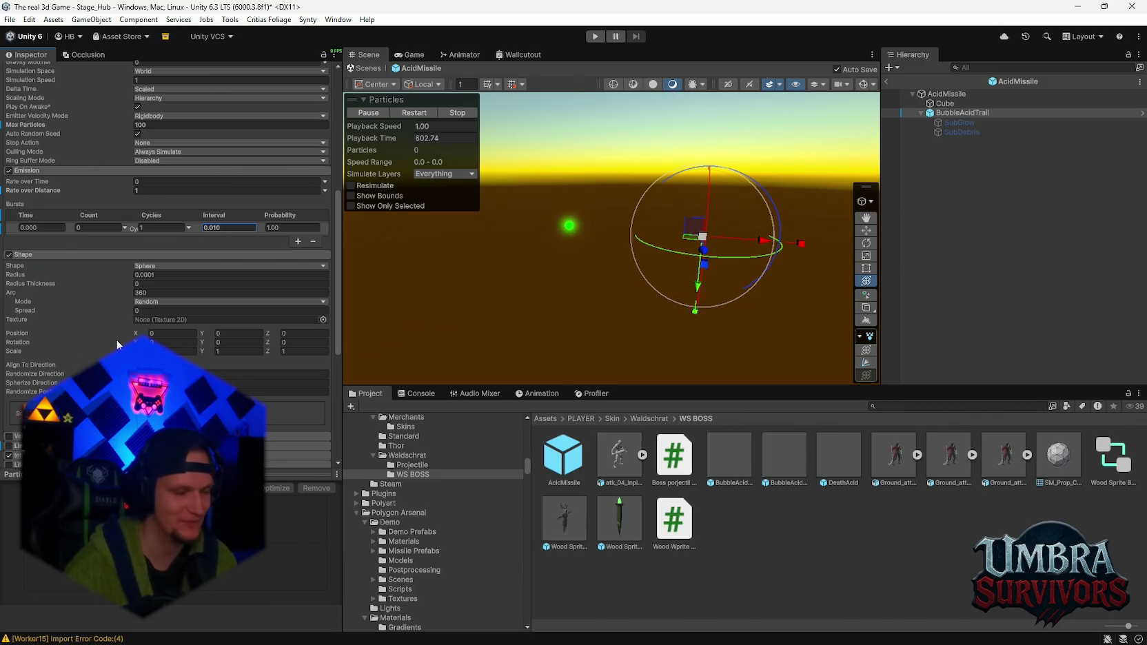
{"action": "scroll", "coordinate": [116, 345], "scroll_direction": "up", "scroll_amount": 2}
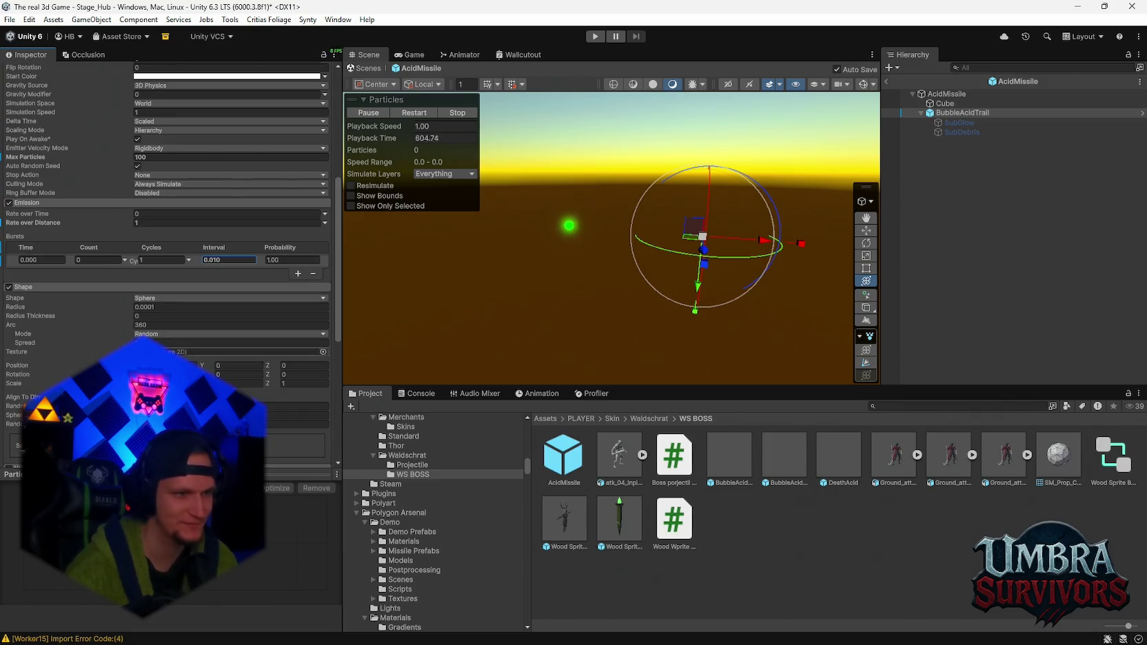
{"action": "scroll", "coordinate": [220, 297], "scroll_direction": "up", "scroll_amount": 3}
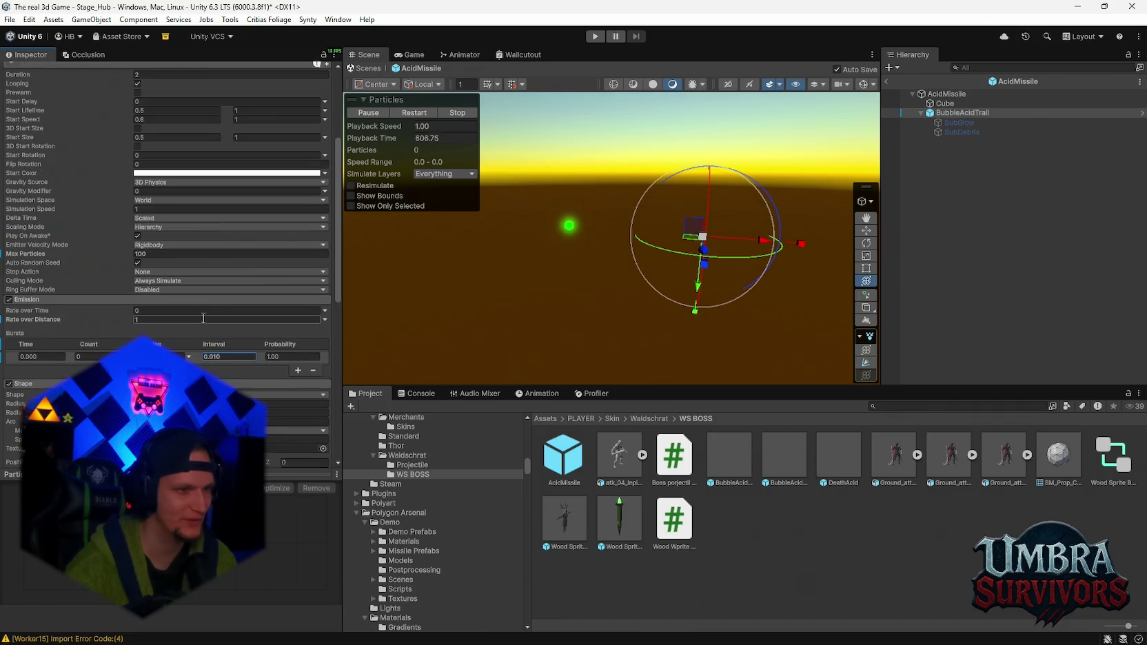
{"action": "scroll", "coordinate": [186, 327], "scroll_direction": "up", "scroll_amount": 2}
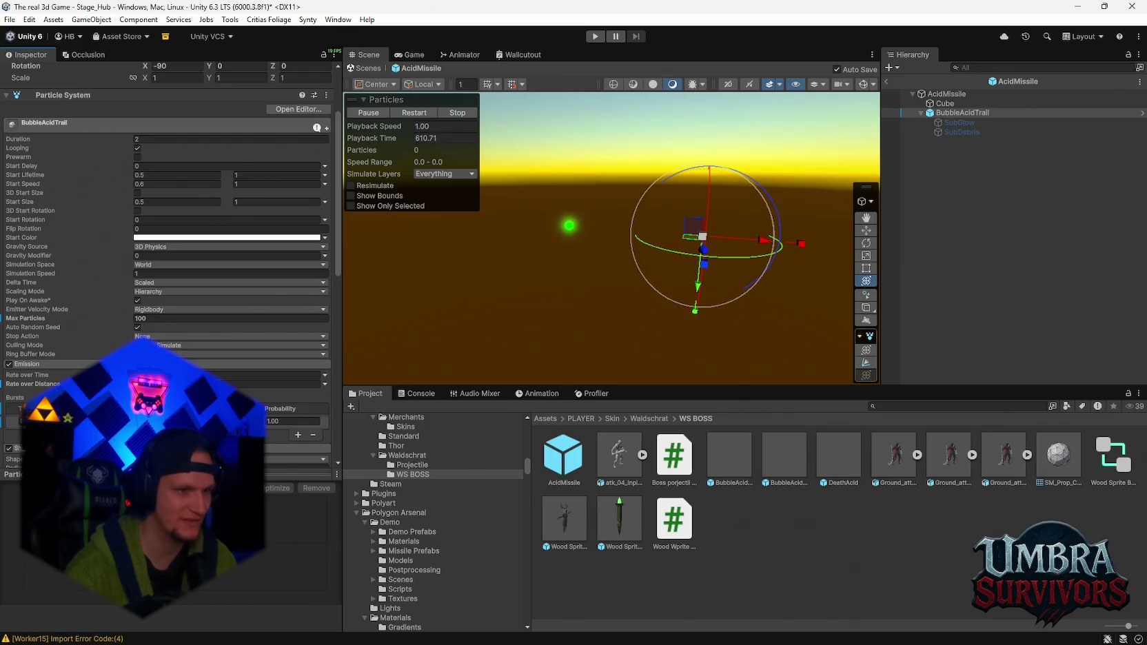
{"action": "scroll", "coordinate": [114, 237], "scroll_direction": "up", "scroll_amount": 3}
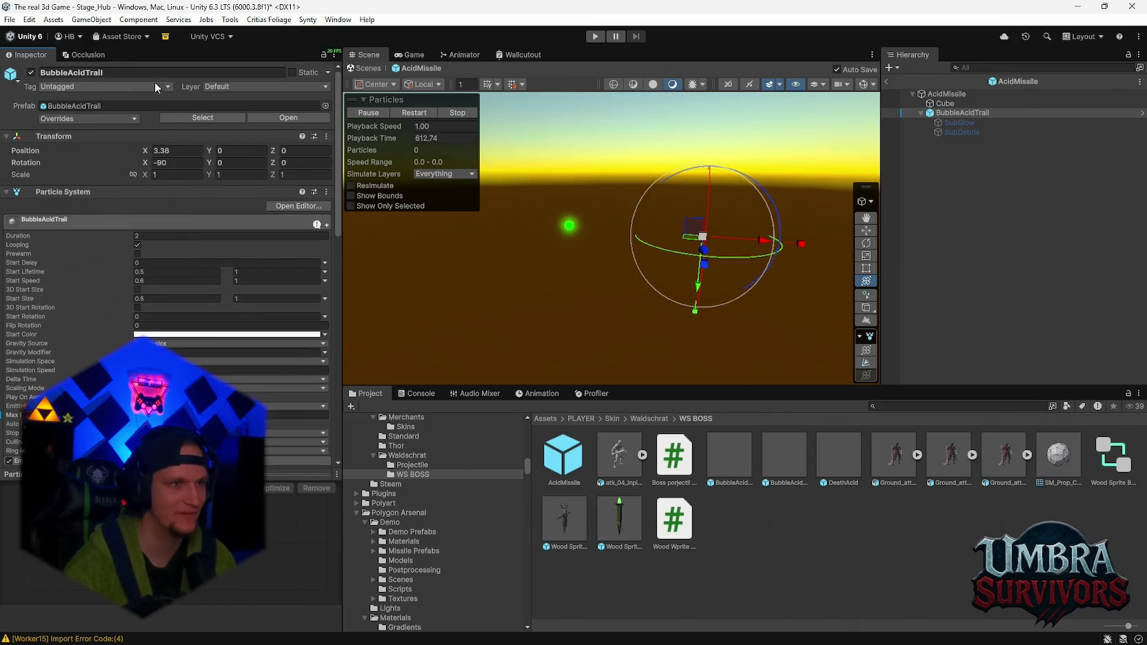
- Set BubbleAcidTrail's Transform Position X from 3.38 back to 0
{"action": "left_click", "coordinate": [194, 152]}
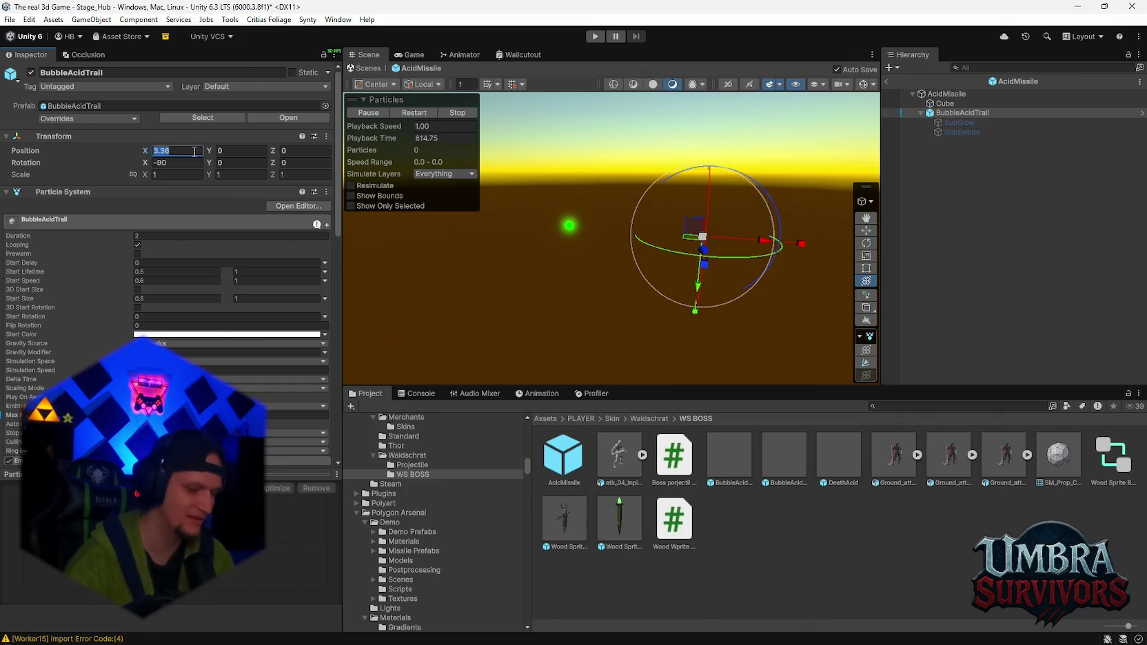
{"action": "type", "text": "0"}
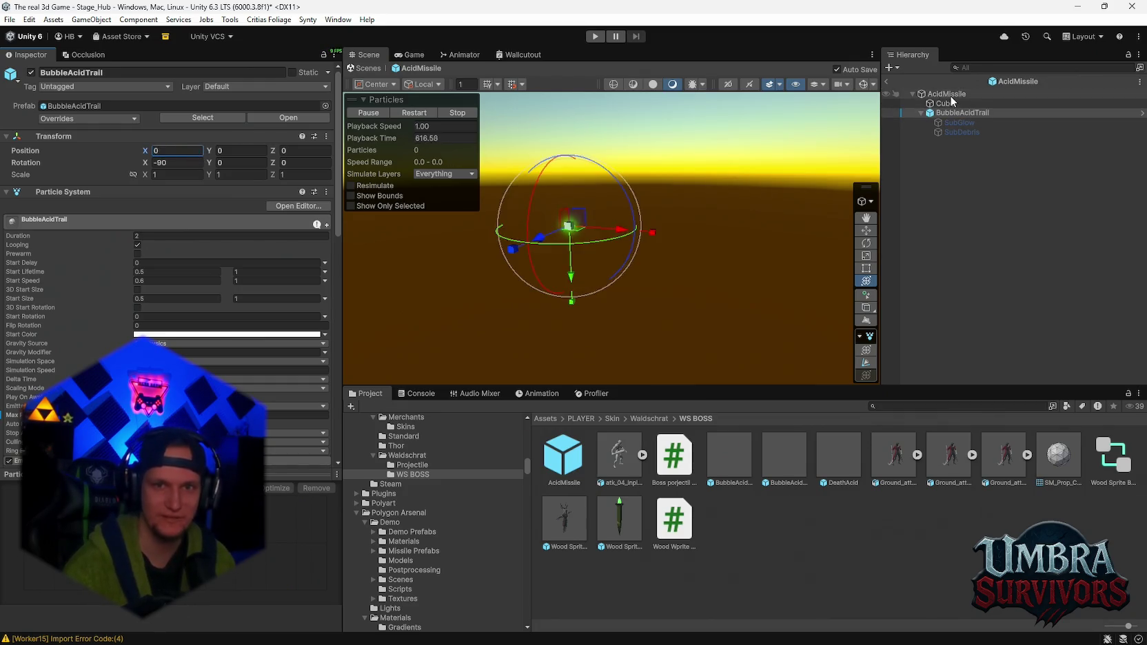
{"action": "left_click", "coordinate": [951, 95]}
{"action": "left_click", "coordinate": [962, 113]}
{"action": "scroll", "coordinate": [189, 309], "scroll_direction": "down", "scroll_amount": 8}
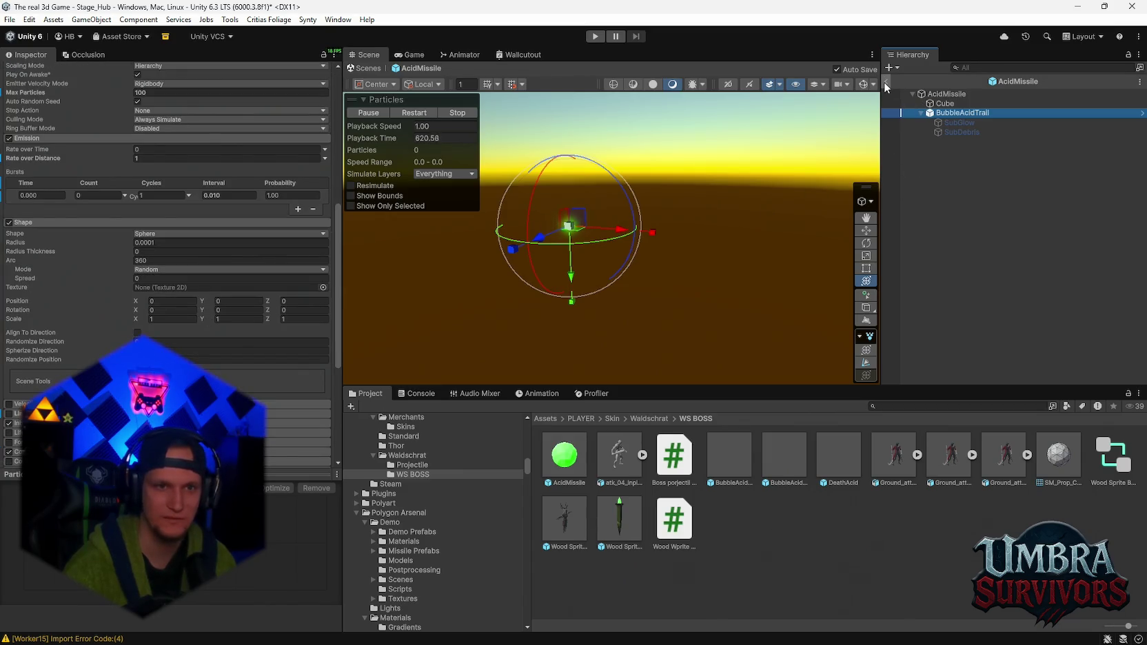
{"action": "scroll", "coordinate": [41, 360], "scroll_direction": "down", "scroll_amount": 2}
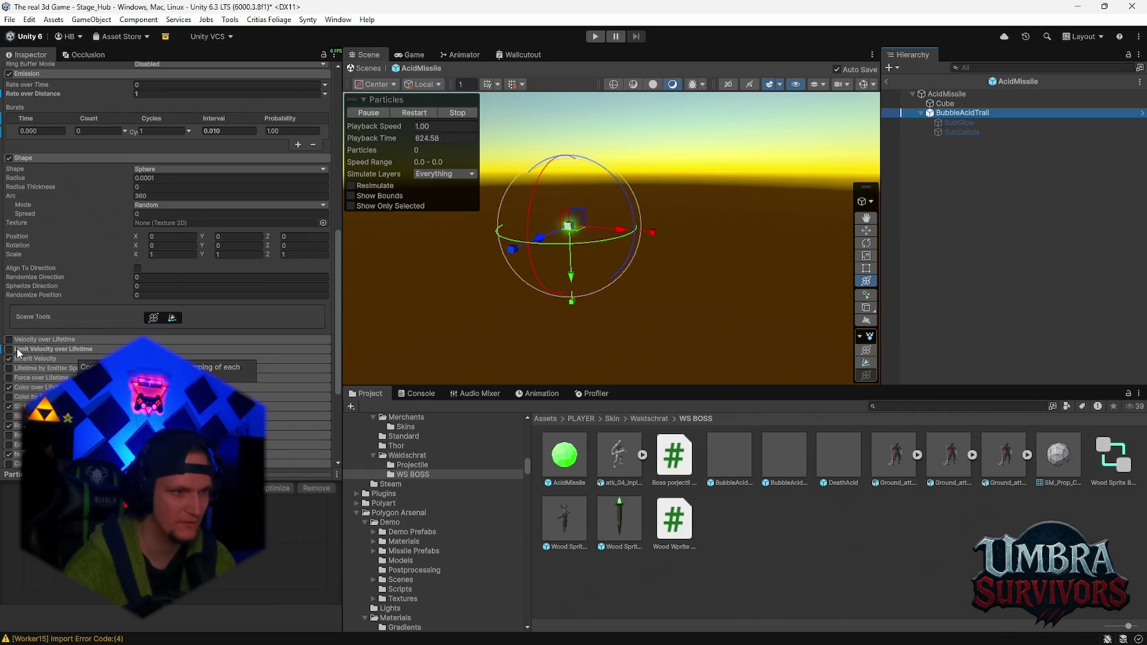
- Re-enable Limit Velocity over Lifetime on the BubbleAcidTrail
{"action": "left_click", "coordinate": [30, 349]}
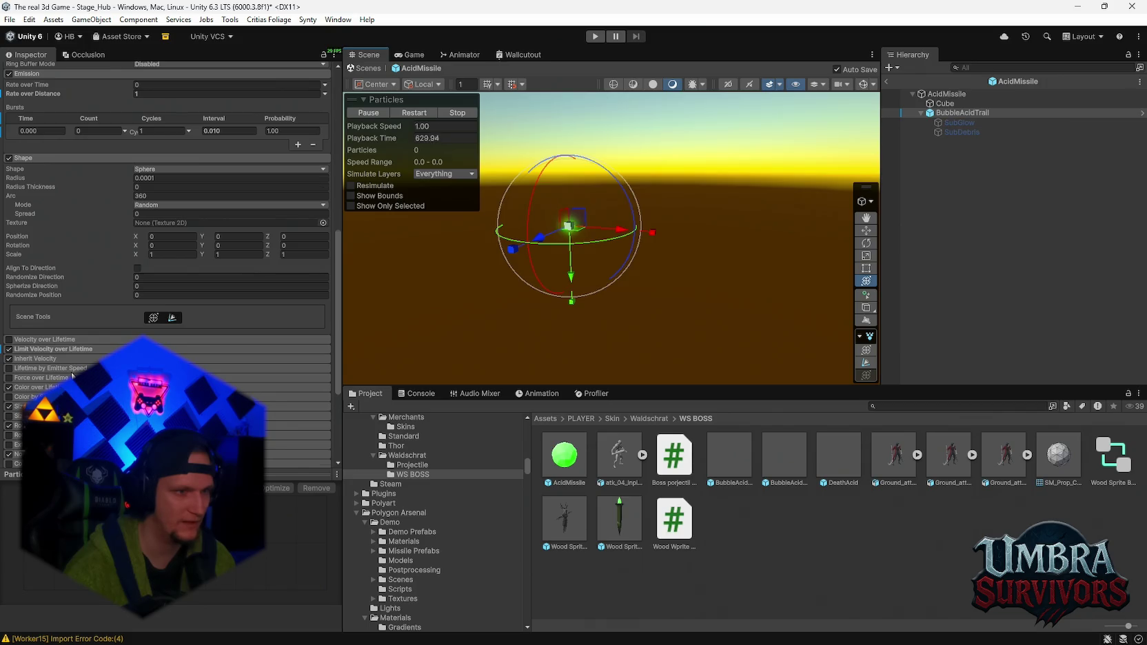
{"action": "scroll", "coordinate": [87, 314], "scroll_direction": "up", "scroll_amount": 3}
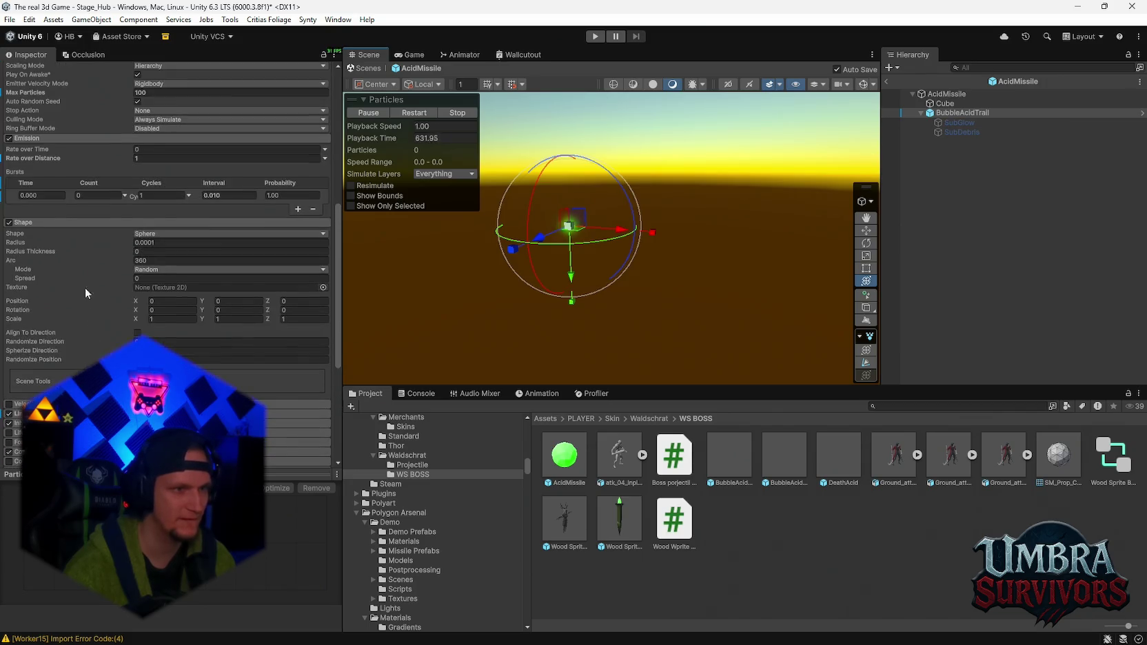
{"action": "scroll", "coordinate": [88, 307], "scroll_direction": "up", "scroll_amount": 2}
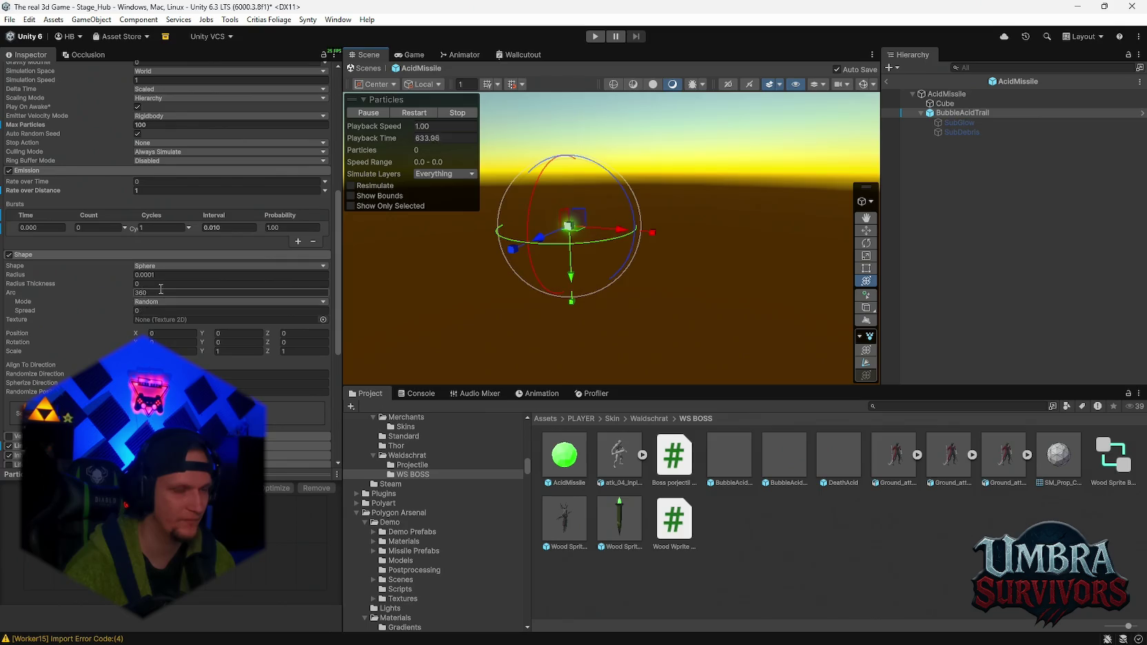
{"action": "scroll", "coordinate": [140, 304], "scroll_direction": "up", "scroll_amount": 2}
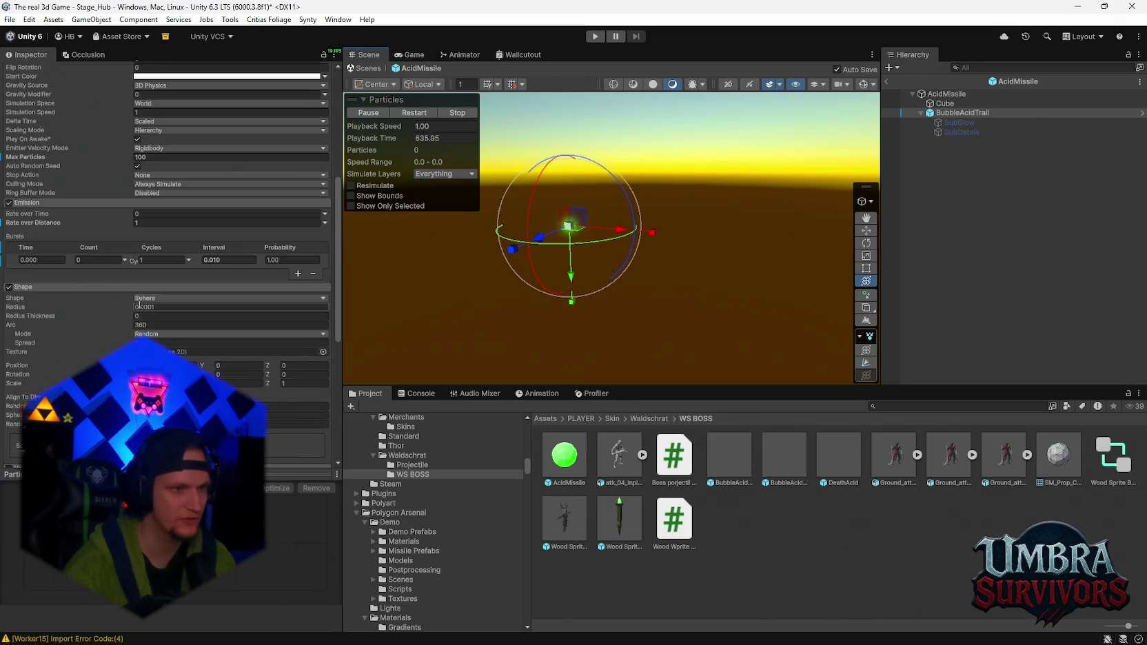
{"action": "scroll", "coordinate": [140, 304], "scroll_direction": "up", "scroll_amount": 2}
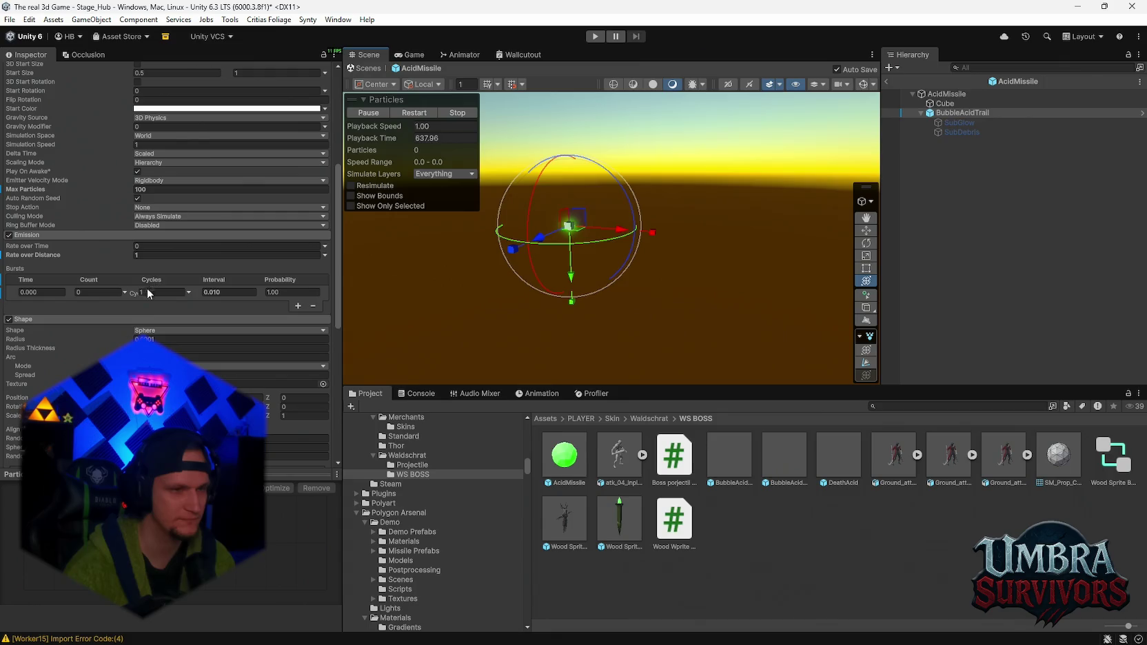
- Try burst intervals of 0.8 and 2, previewing each, then settle on 1
{"action": "left_click", "coordinate": [226, 294]}
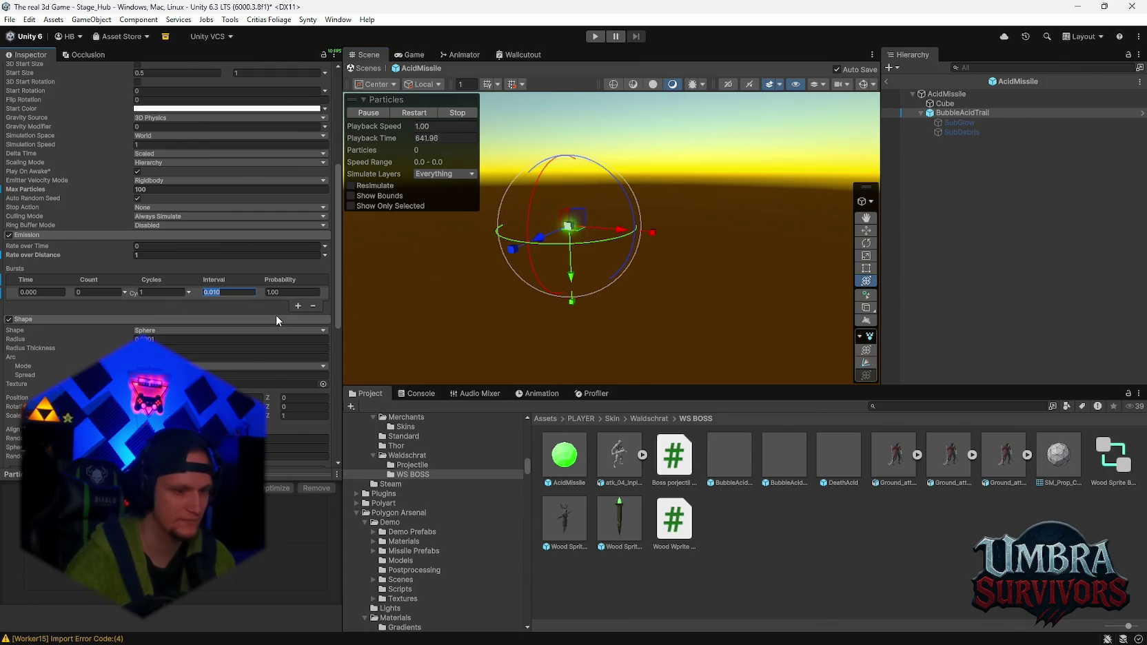
{"action": "type", "text": "0.8"}
{"action": "key", "text": "Return"}
{"action": "mouse_move", "coordinate": [629, 235]}
{"action": "left_mouse_down"}
{"action": "mouse_move", "coordinate": [821, 266]}
{"action": "mouse_move", "coordinate": [573, 244]}
{"action": "mouse_move", "coordinate": [805, 283]}
{"action": "mouse_move", "coordinate": [437, 240]}
{"action": "mouse_move", "coordinate": [799, 306]}
{"action": "mouse_move", "coordinate": [500, 273]}
{"action": "mouse_move", "coordinate": [659, 301]}
{"action": "mouse_move", "coordinate": [635, 313]}
{"action": "left_mouse_up"}
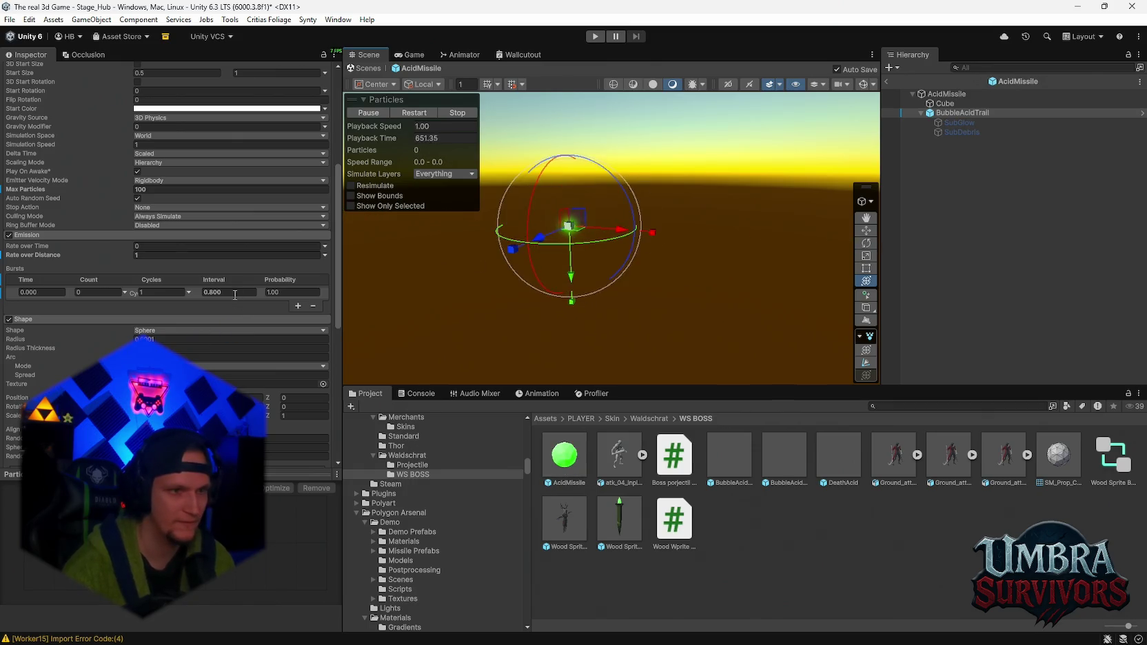
{"action": "key", "text": "BackSpace"}
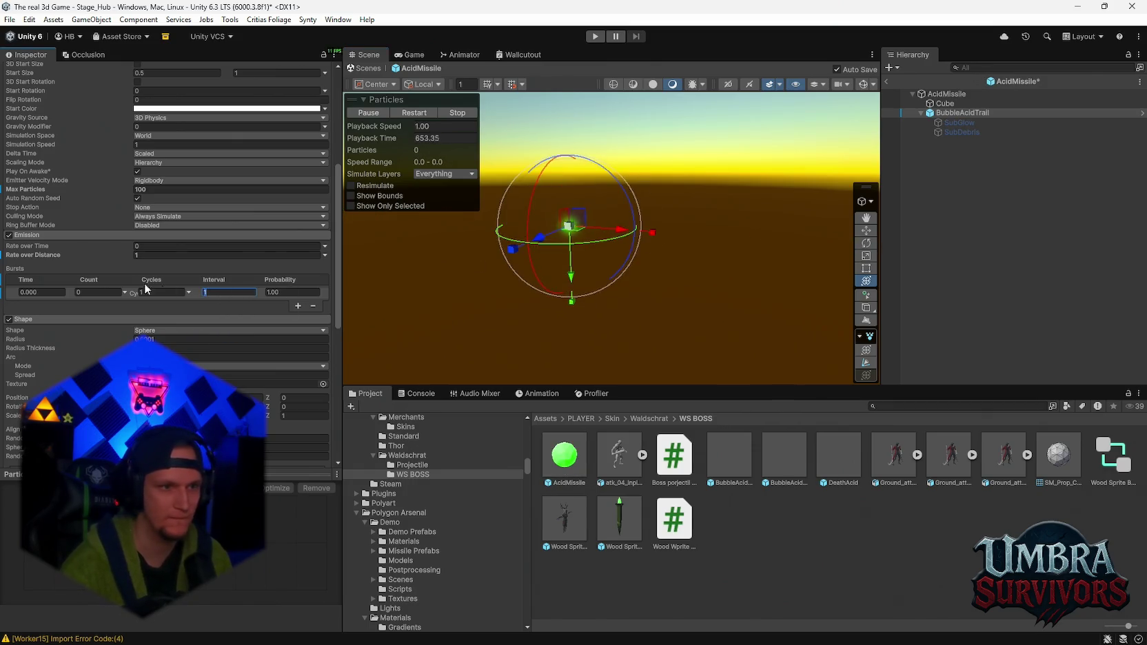
{"action": "type", "text": "2"}
{"action": "key", "text": "Return"}
{"action": "mouse_move", "coordinate": [570, 228]}
{"action": "left_mouse_down"}
{"action": "mouse_move", "coordinate": [761, 257]}
{"action": "mouse_move", "coordinate": [674, 274]}
{"action": "mouse_move", "coordinate": [710, 277]}
{"action": "left_mouse_up"}
{"action": "type", "text": "1"}
{"action": "key", "text": "Return"}
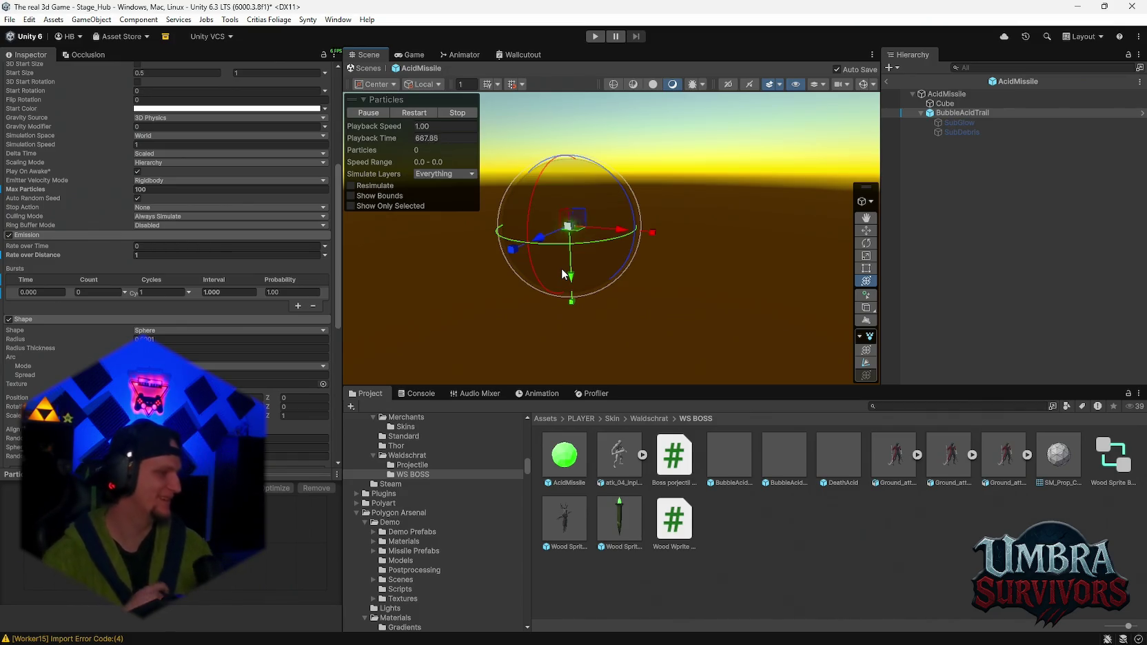
- Exit the AcidMissile prefab back to the Stage_Hub scene and face the portal area
{"action": "left_click", "coordinate": [938, 92]}
{"action": "scroll", "coordinate": [231, 267], "scroll_direction": "up", "scroll_amount": 5}
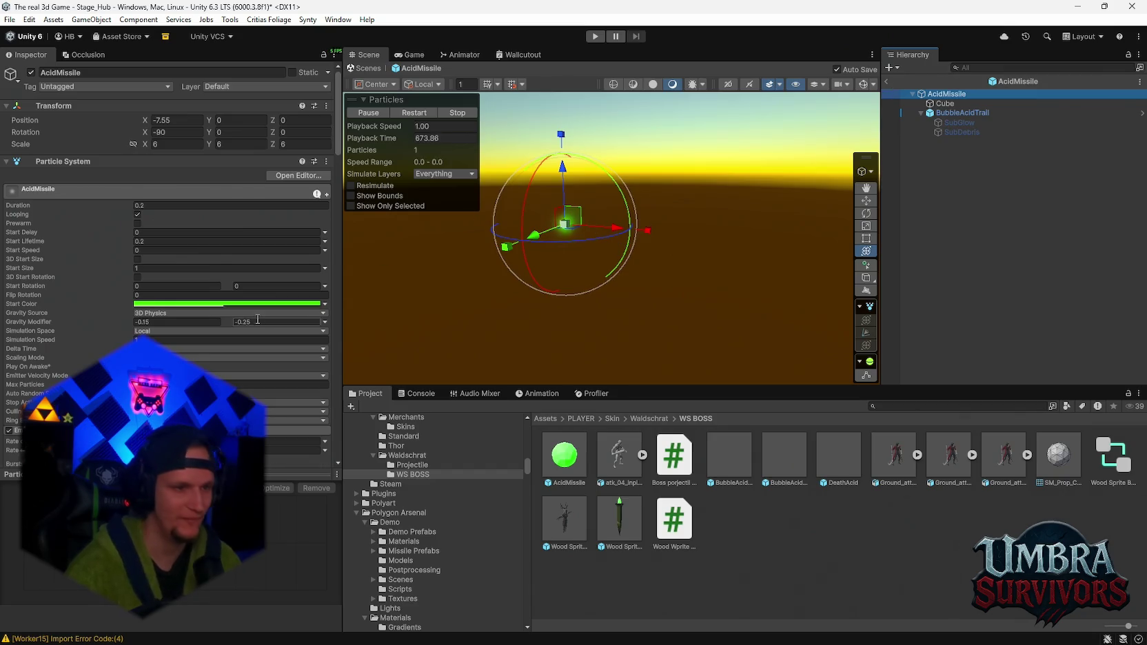
{"action": "scroll", "coordinate": [247, 341], "scroll_direction": "down", "scroll_amount": 10}
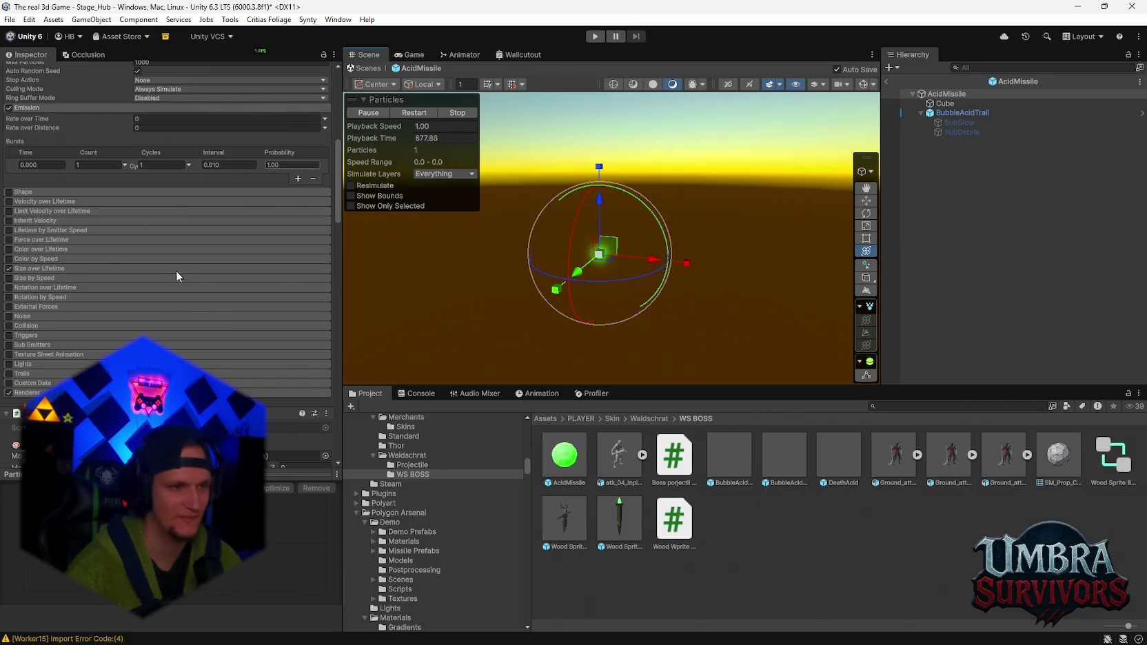
{"action": "scroll", "coordinate": [172, 269], "scroll_direction": "up", "scroll_amount": 10}
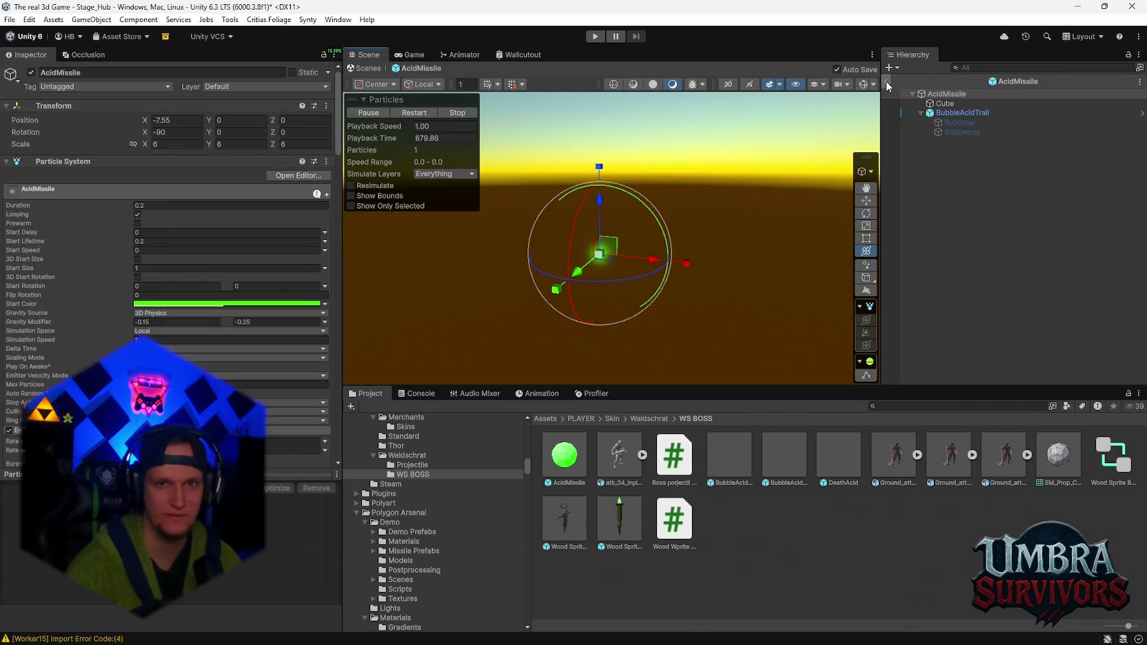
{"action": "left_click", "coordinate": [888, 82]}
{"action": "scroll", "coordinate": [592, 216], "scroll_direction": "up", "scroll_amount": 5}
{"action": "scroll", "coordinate": [592, 216], "scroll_direction": "up", "scroll_amount": 5}
{"action": "mouse_move", "coordinate": [619, 296]}
{"action": "left_mouse_down"}
{"action": "mouse_move", "coordinate": [598, 309]}
{"action": "mouse_move", "coordinate": [827, 324]}
{"action": "mouse_move", "coordinate": [345, 81]}
{"action": "left_mouse_up"}
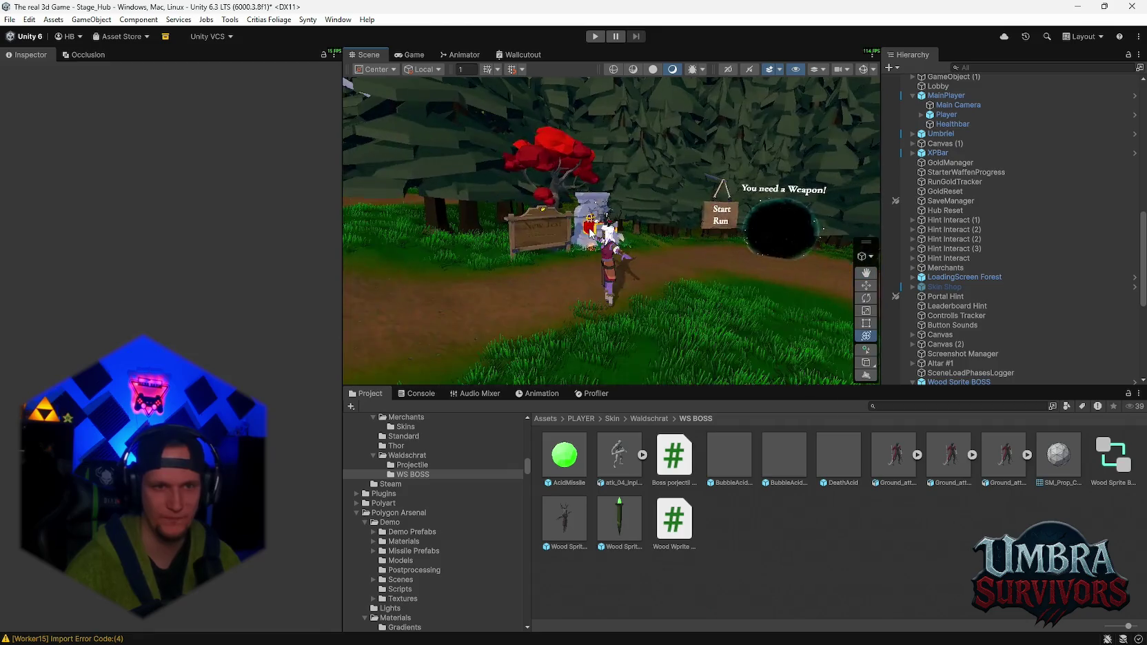
- Look around the hub's portal and leaderboard, then enter Play mode
{"action": "scroll", "coordinate": [589, 235], "scroll_direction": "up", "scroll_amount": 5}
{"action": "scroll", "coordinate": [589, 235], "scroll_direction": "down", "scroll_amount": 6}
{"action": "mouse_move", "coordinate": [589, 235]}
{"action": "left_mouse_down"}
{"action": "mouse_move", "coordinate": [699, 271]}
{"action": "mouse_move", "coordinate": [592, 279]}
{"action": "mouse_move", "coordinate": [624, 231]}
{"action": "left_mouse_up"}
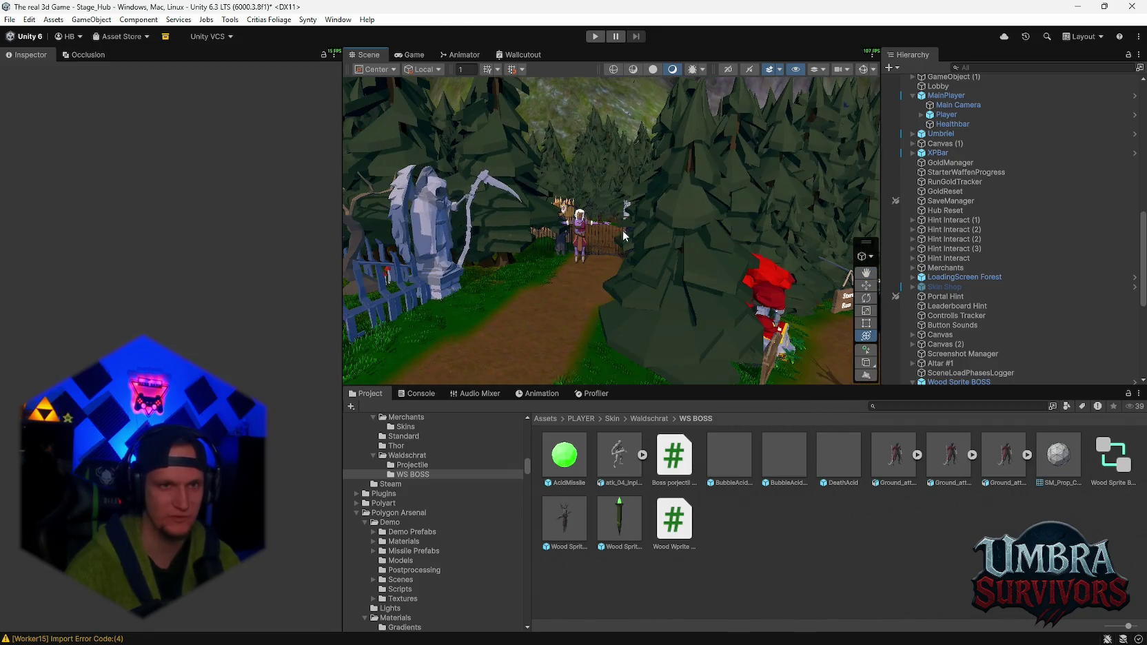
{"action": "left_click", "coordinate": [595, 38]}
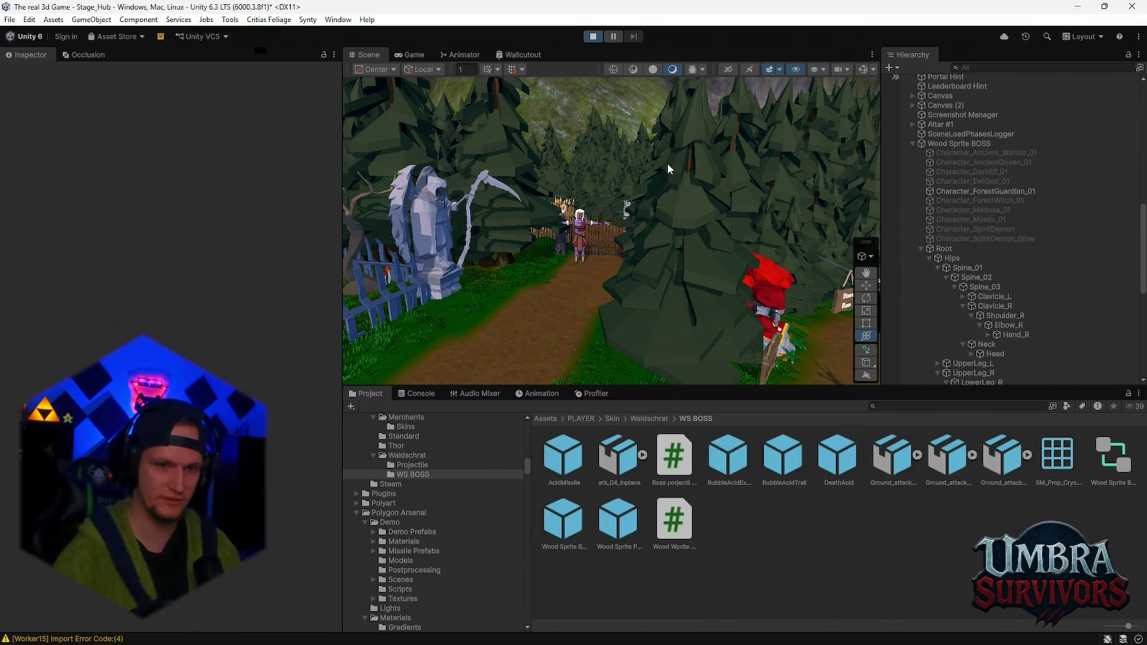
- Walk the character along the path, equip the Infernal Torch, and pause the game
{"action": "left_click", "coordinate": [561, 280]}
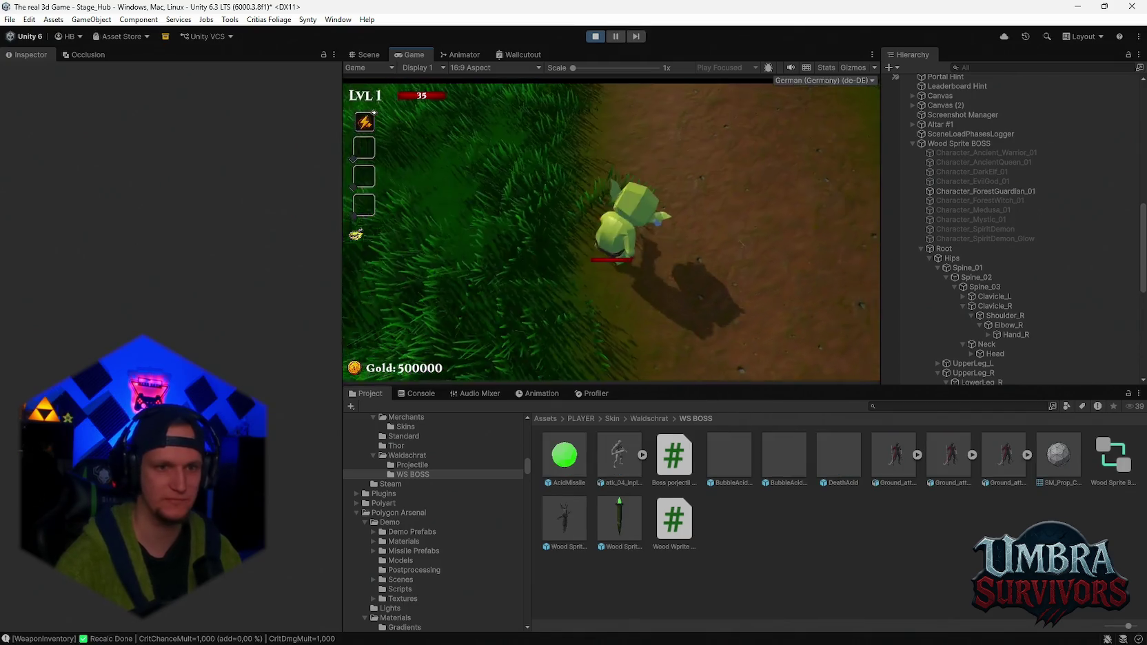
{"action": "key", "text": "s"}
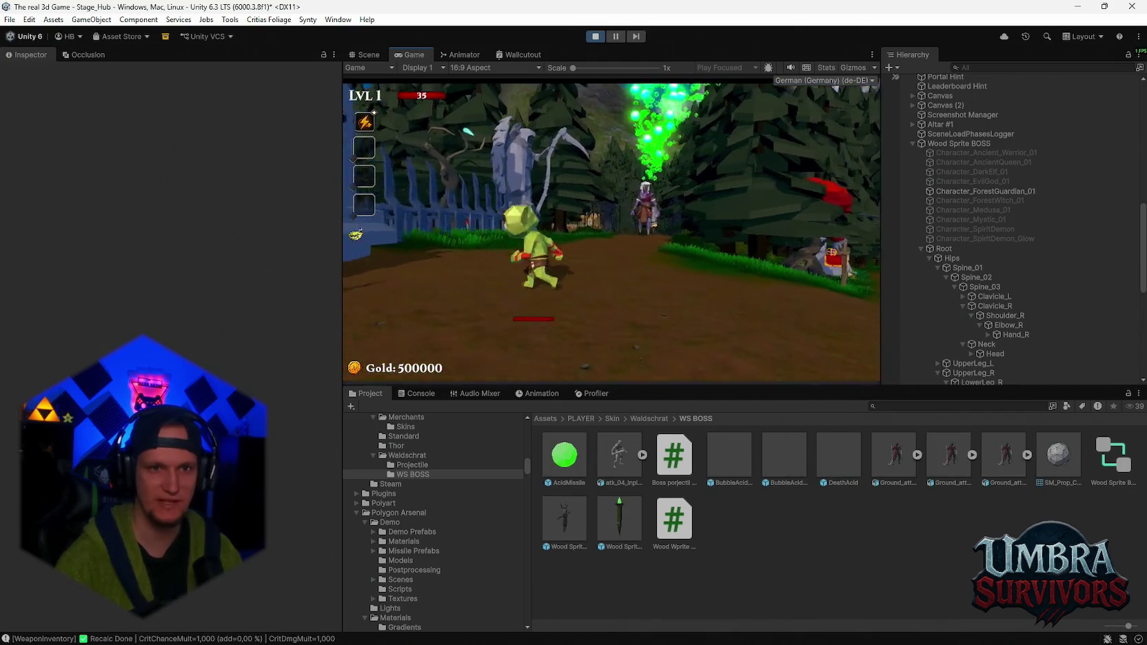
{"action": "key", "text": "w"}
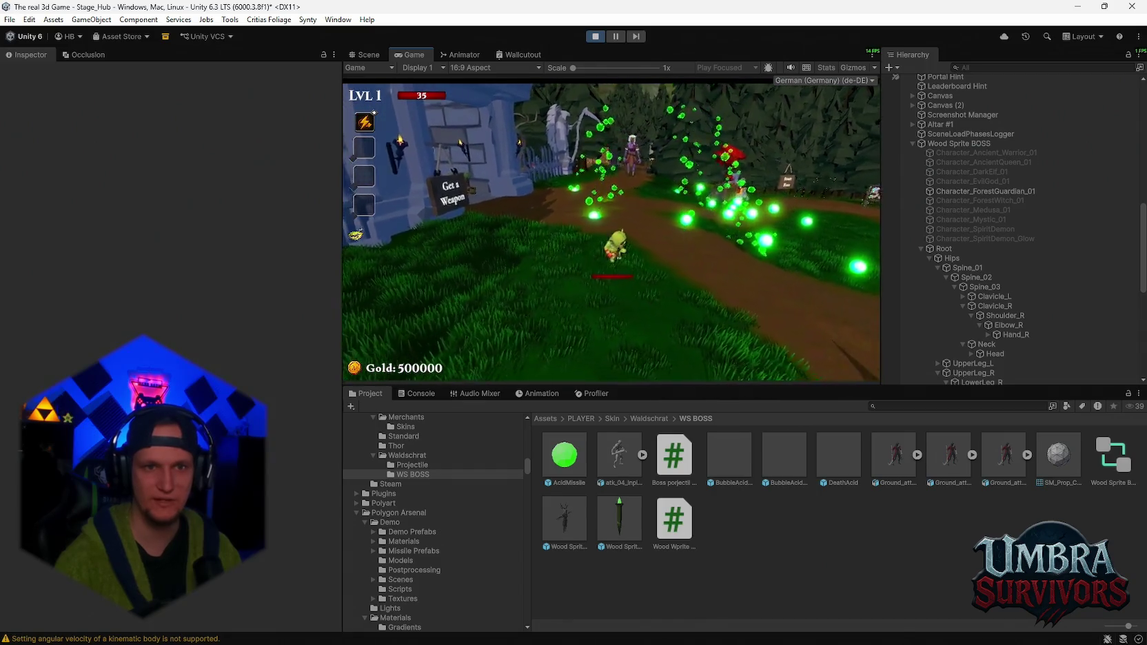
{"action": "key", "text": "s"}
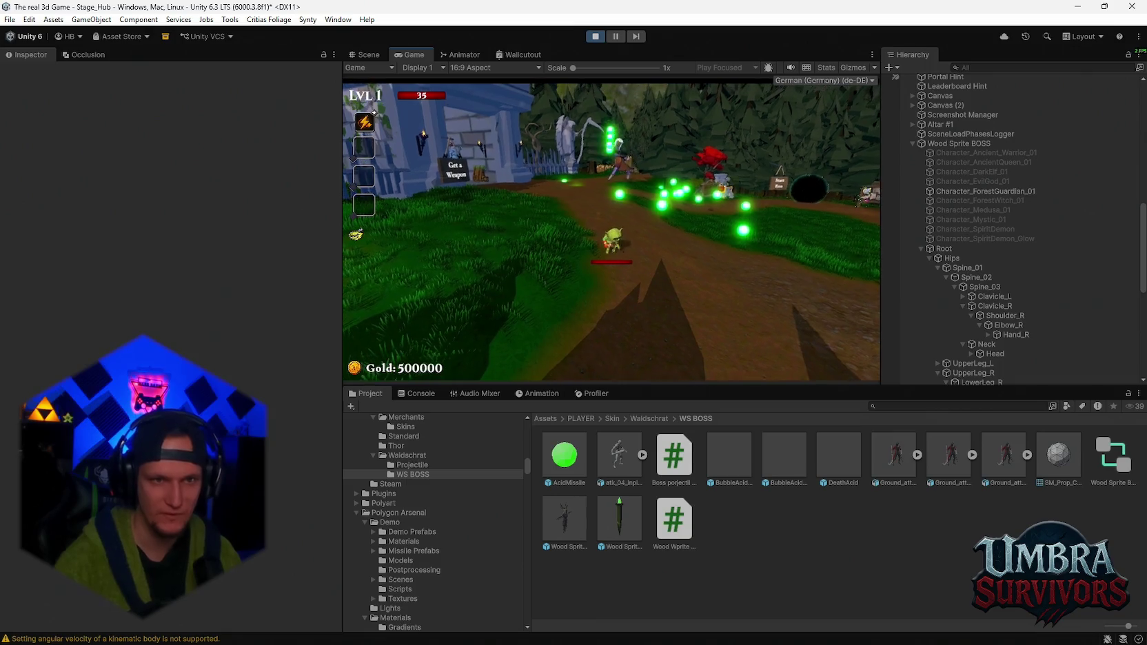
{"action": "key", "text": "w"}
{"action": "key", "text": "w"}
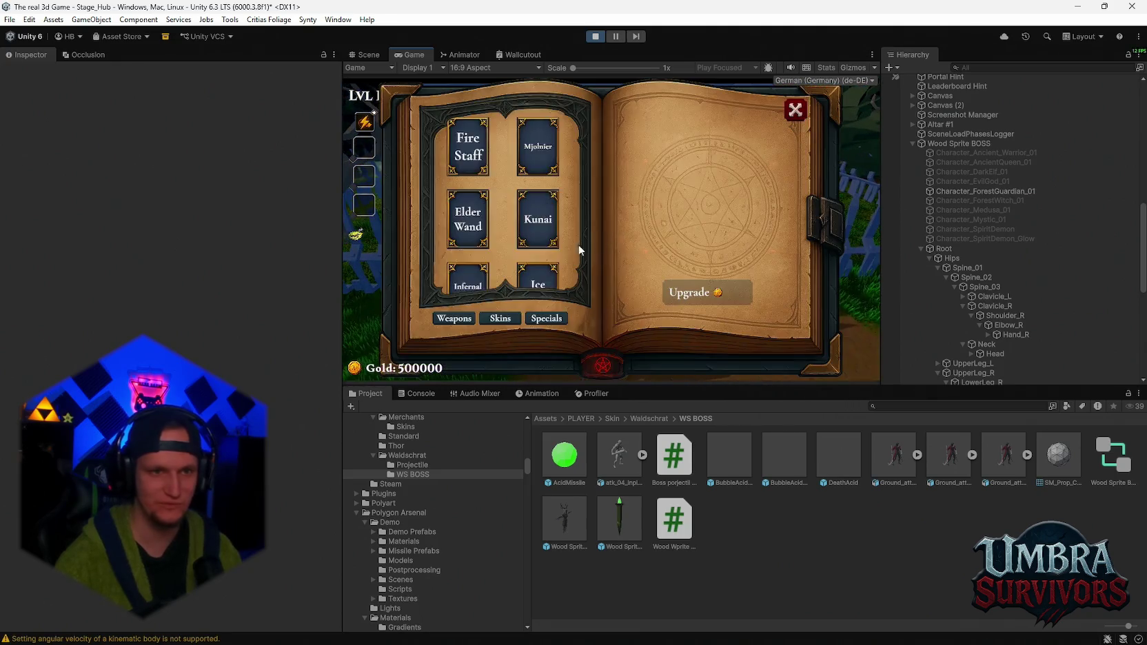
{"action": "left_click", "coordinate": [476, 267]}
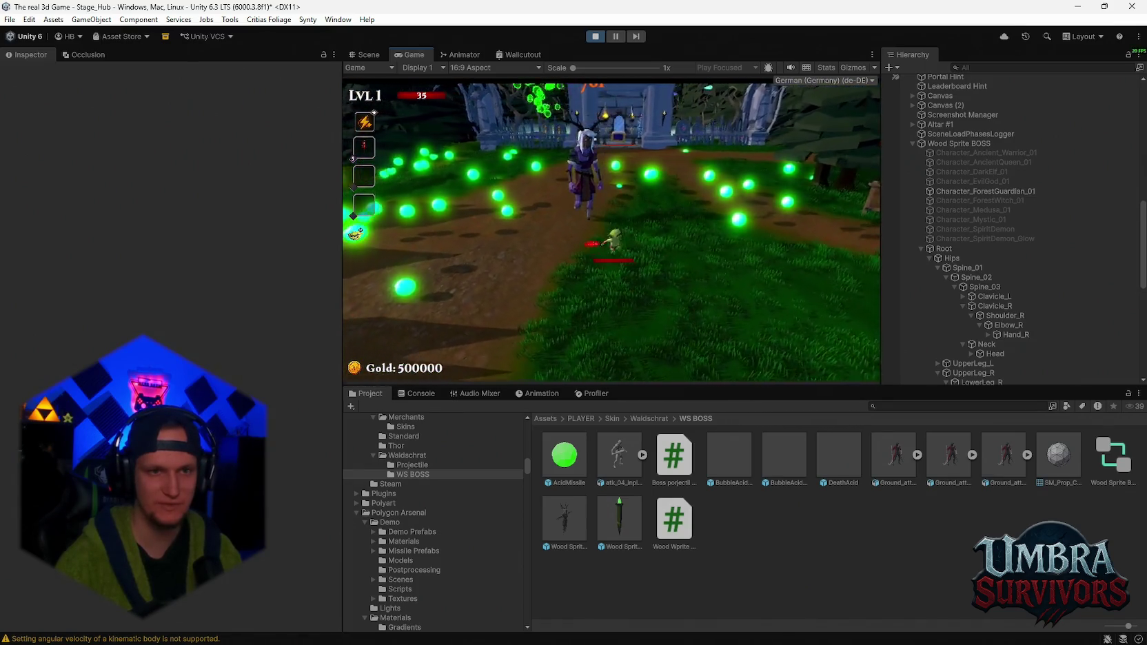
{"action": "key", "text": "Escape"}
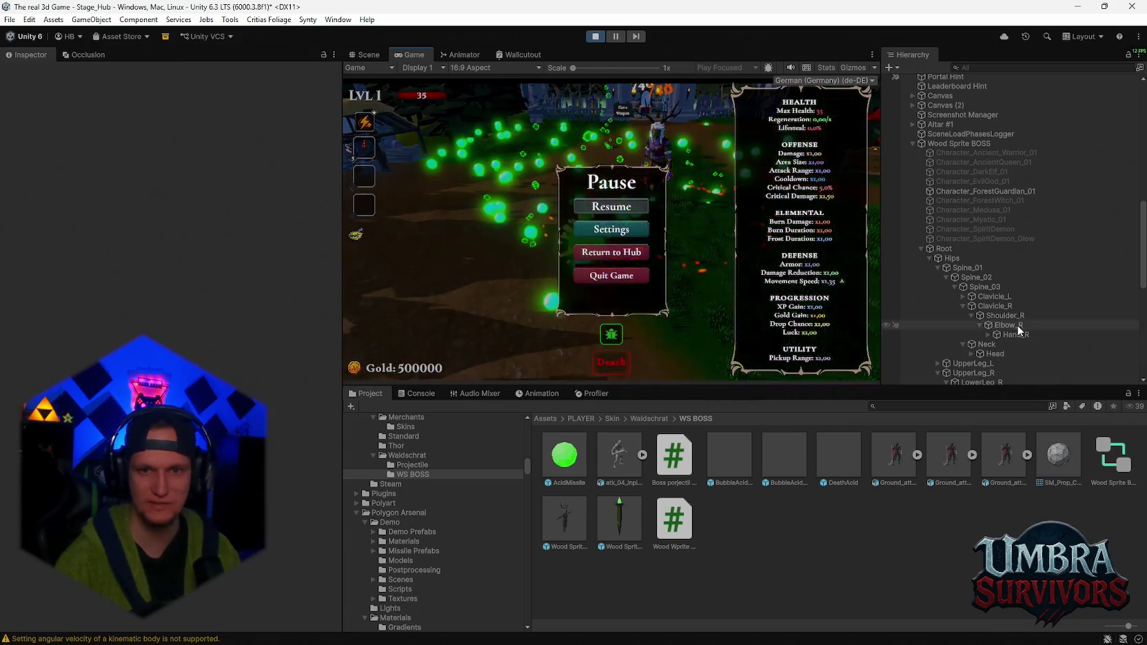
- Inspect the Wood Sprite BOSS's AI settings and resume the game
{"action": "left_click", "coordinate": [945, 143]}
{"action": "scroll", "coordinate": [175, 321], "scroll_direction": "down", "scroll_amount": 5}
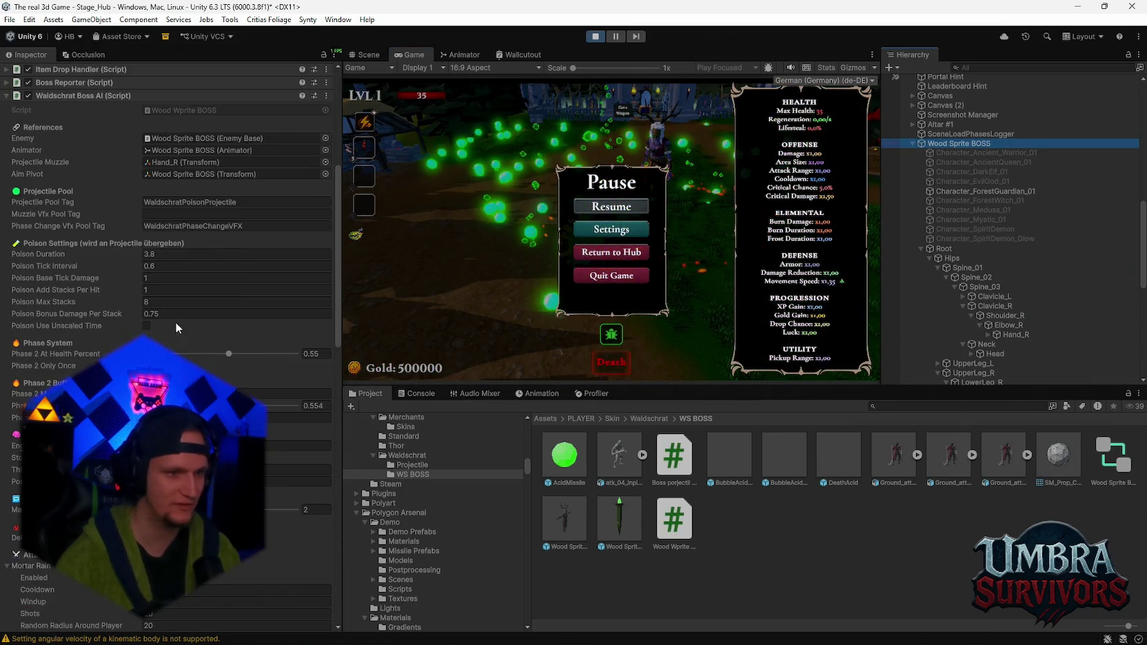
{"action": "key", "text": "Escape"}
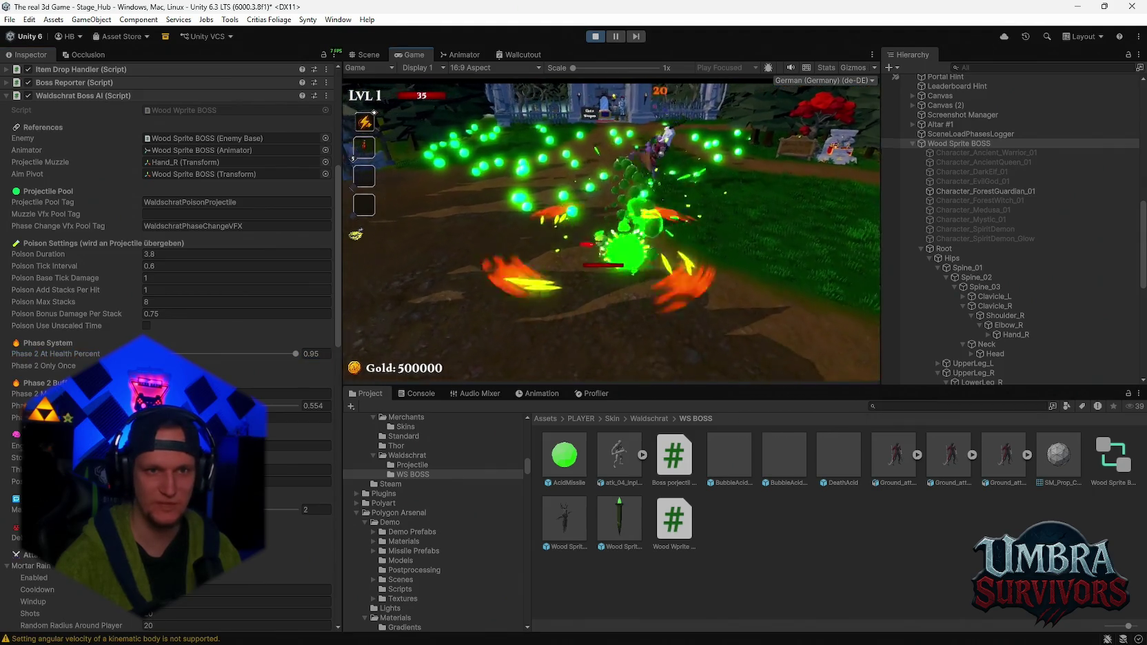
- Dodge the boss's acid projectiles toward the village, then pause and exit Play mode
{"action": "key", "text": "d"}
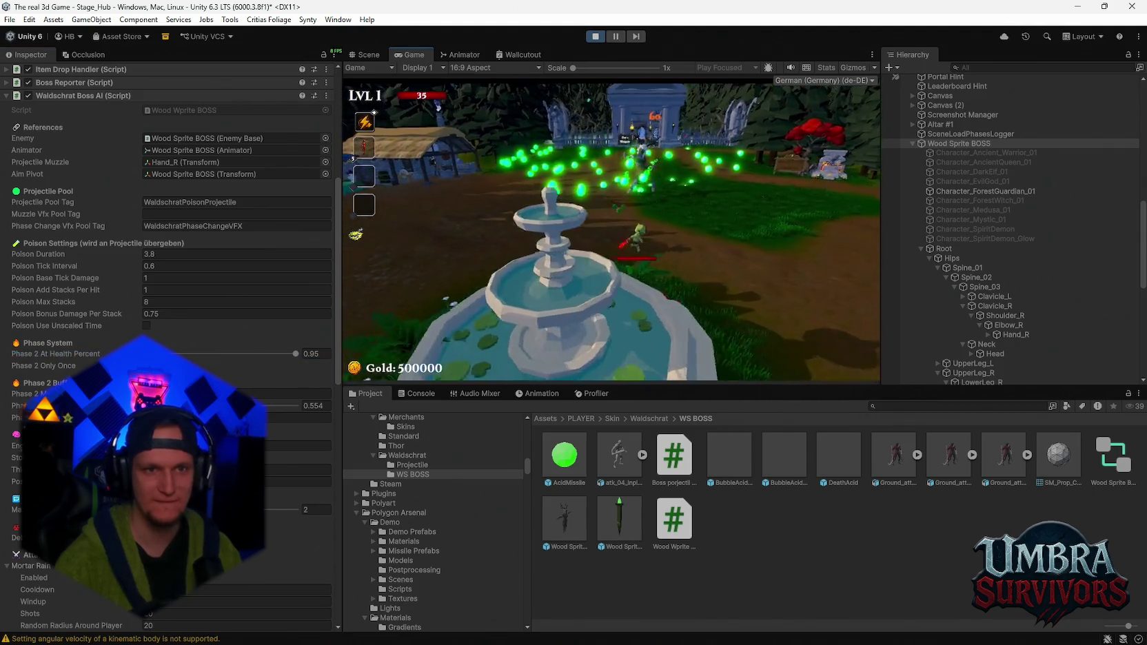
{"action": "key", "text": "a"}
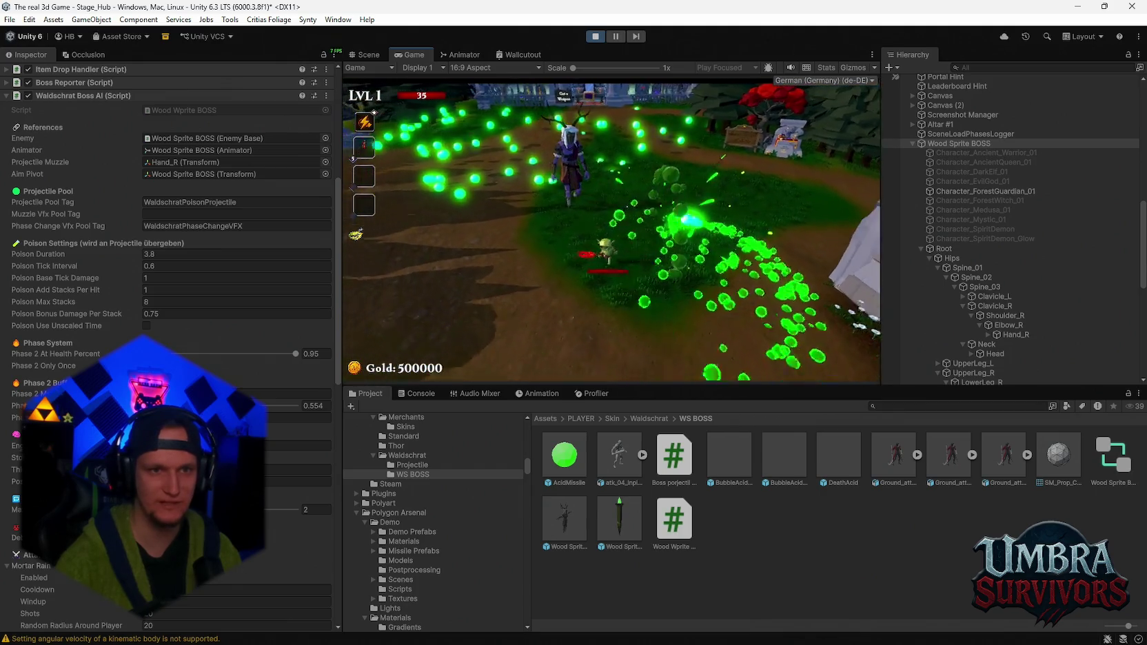
{"action": "key", "text": "a"}
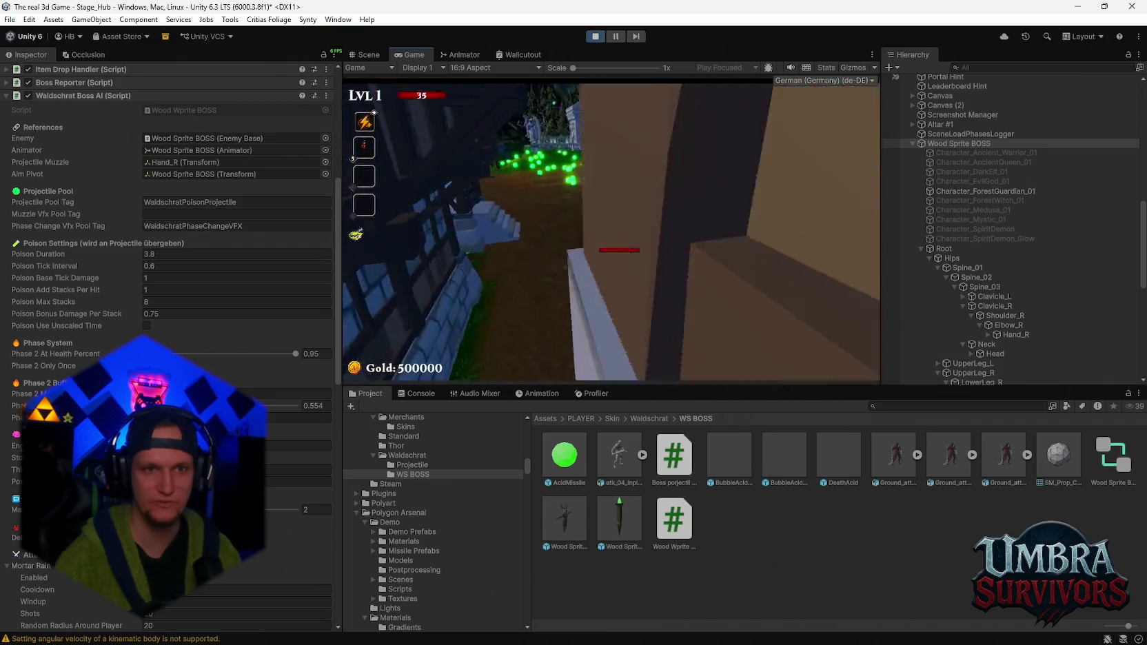
{"action": "key", "text": "s"}
{"action": "key", "text": "d"}
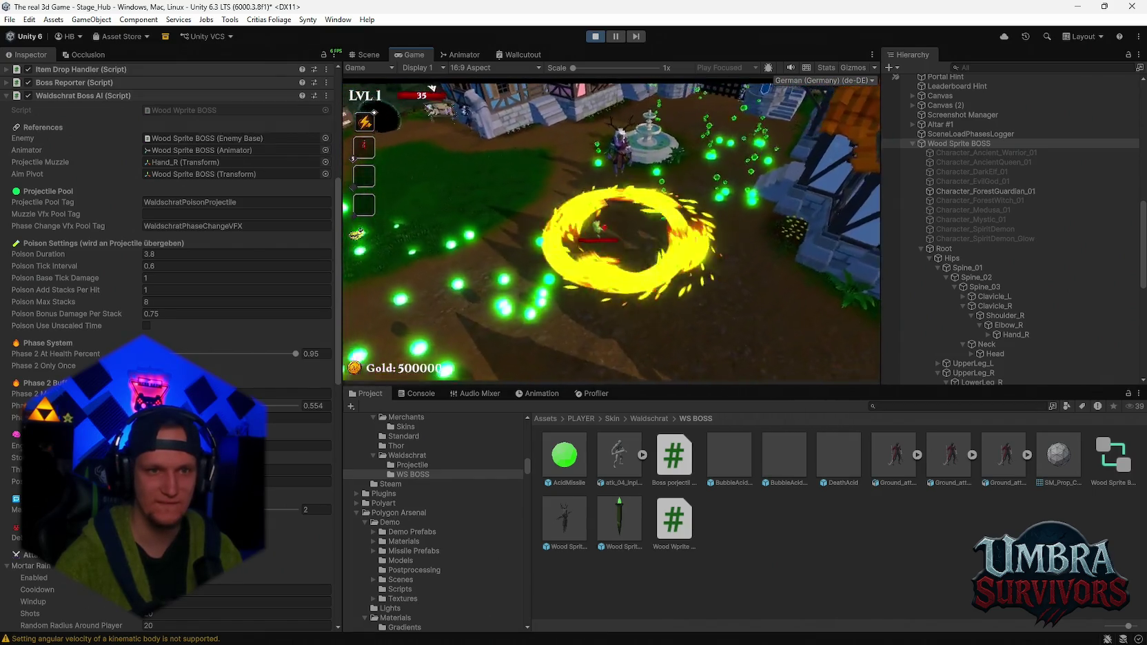
{"action": "key", "text": "w"}
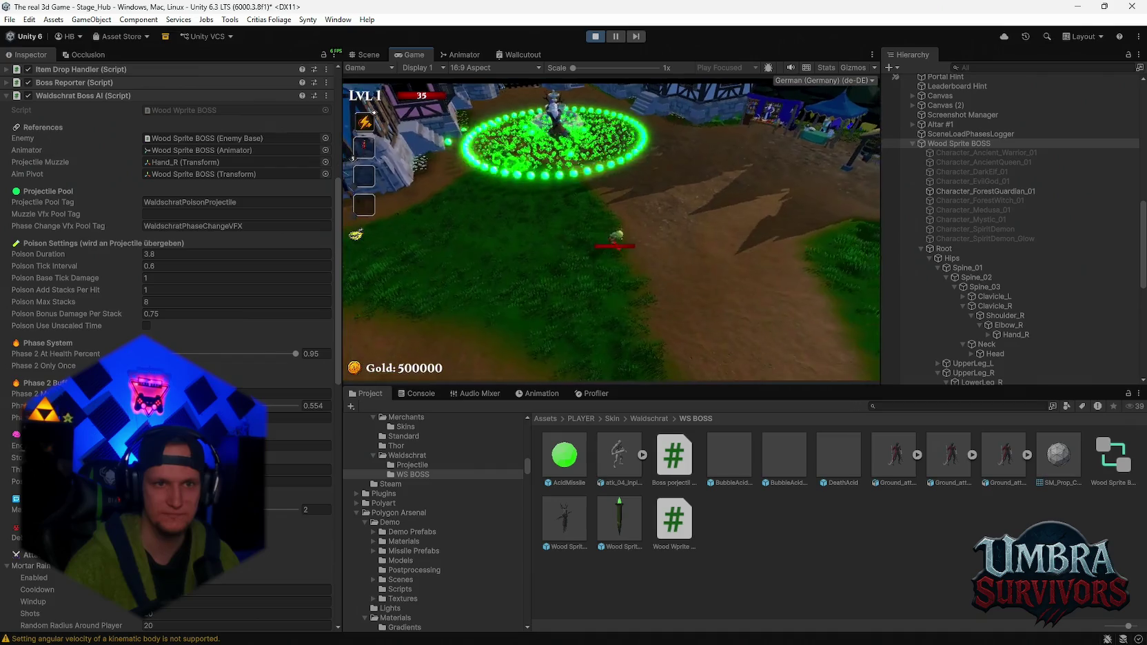
{"action": "key", "text": "Escape"}
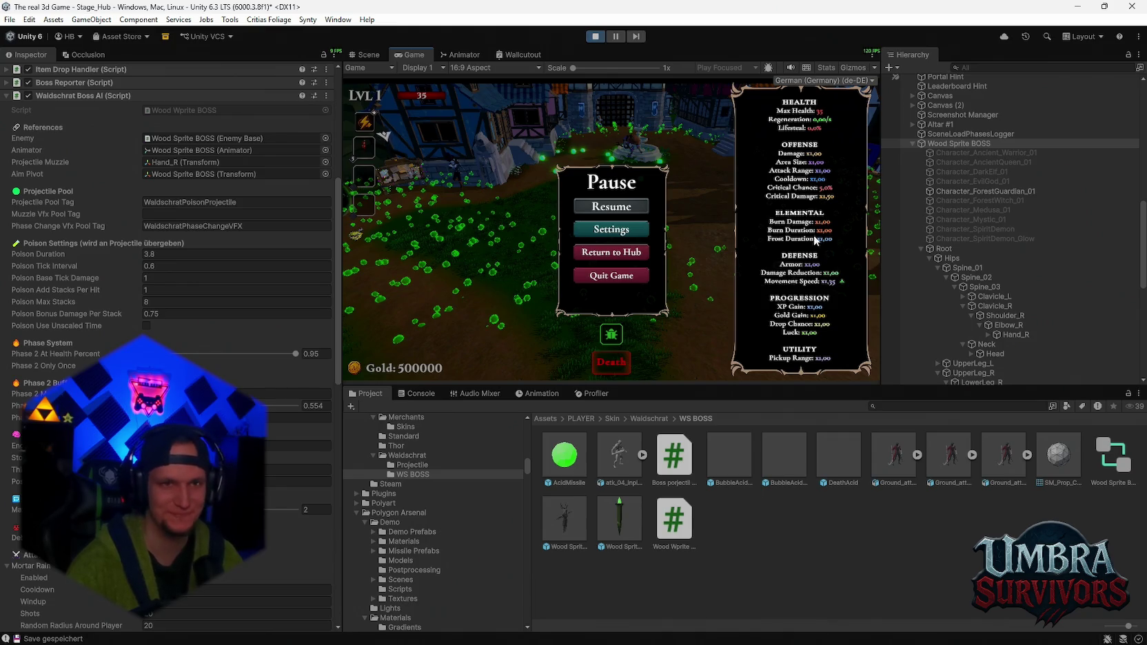
{"action": "left_click", "coordinate": [607, 36]}
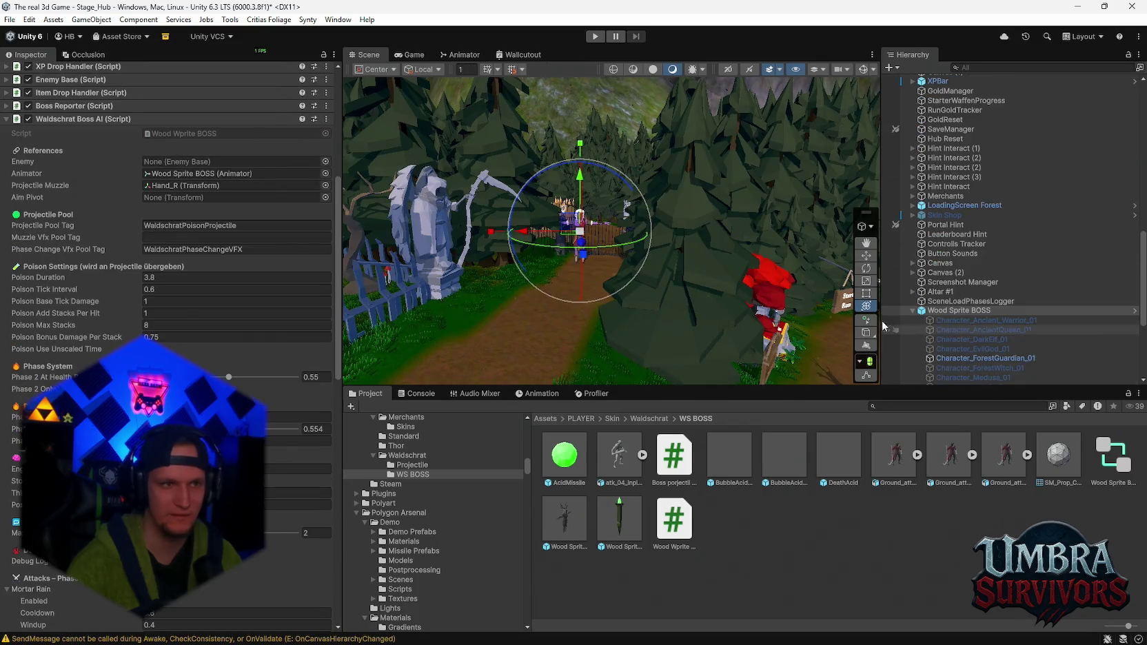
- Review the Wood Sprite BOSS prefab overrides, then delete the boss from the scene
{"action": "scroll", "coordinate": [247, 195], "scroll_direction": "up", "scroll_amount": 3}
{"action": "left_click", "coordinate": [114, 120]}
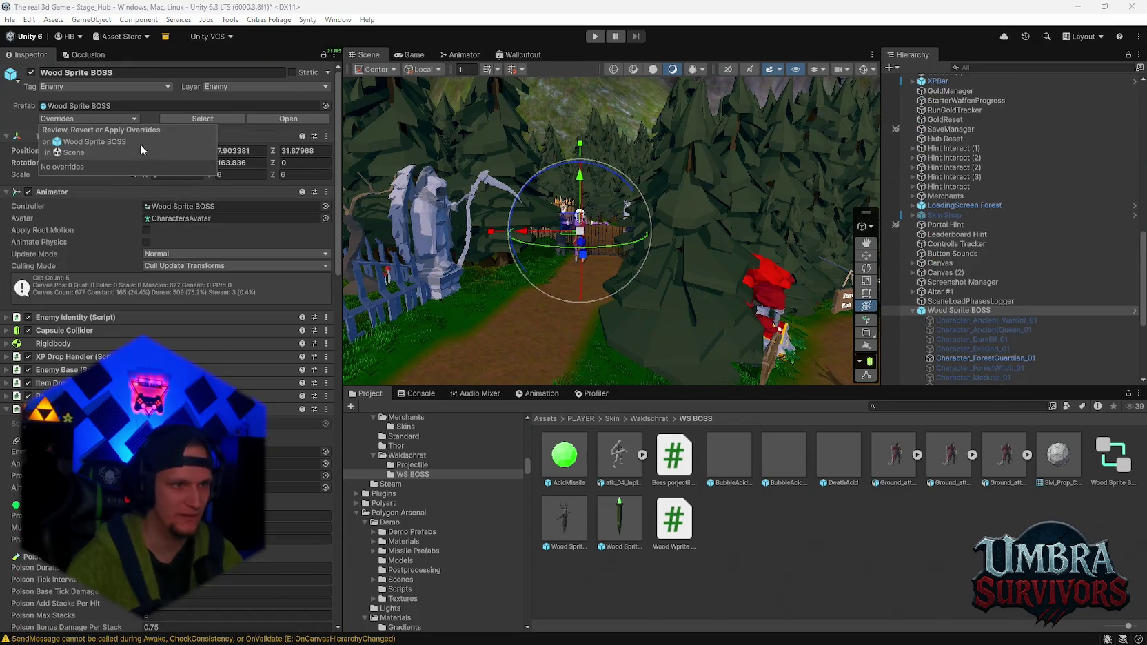
{"action": "left_click", "coordinate": [8, 115]}
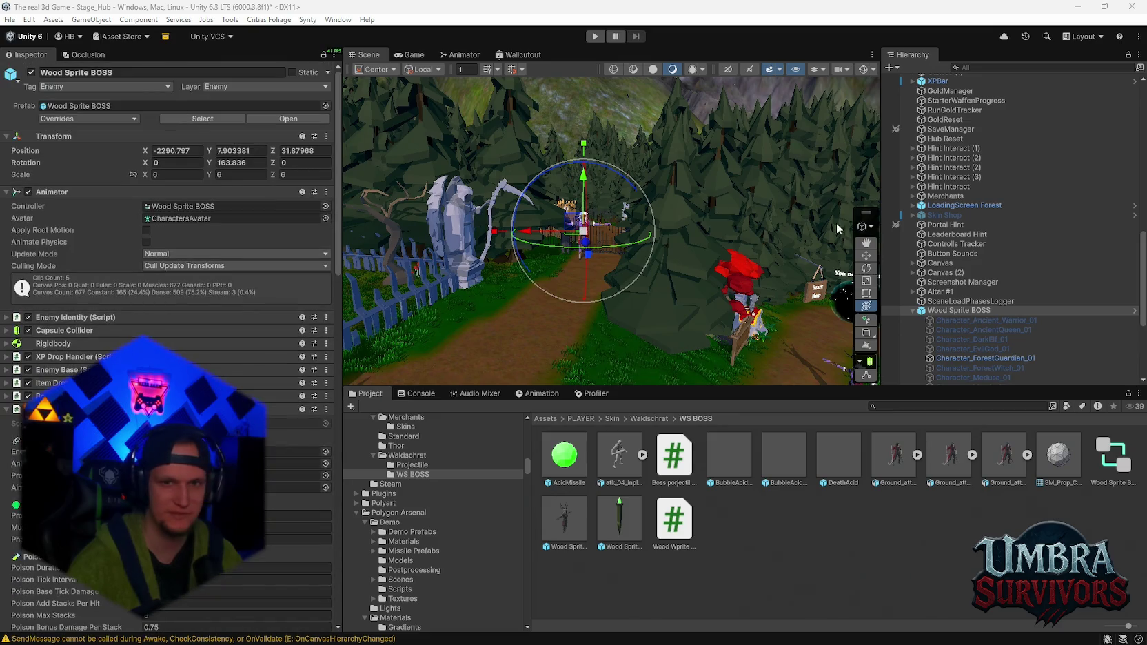
{"action": "left_click", "coordinate": [90, 120]}
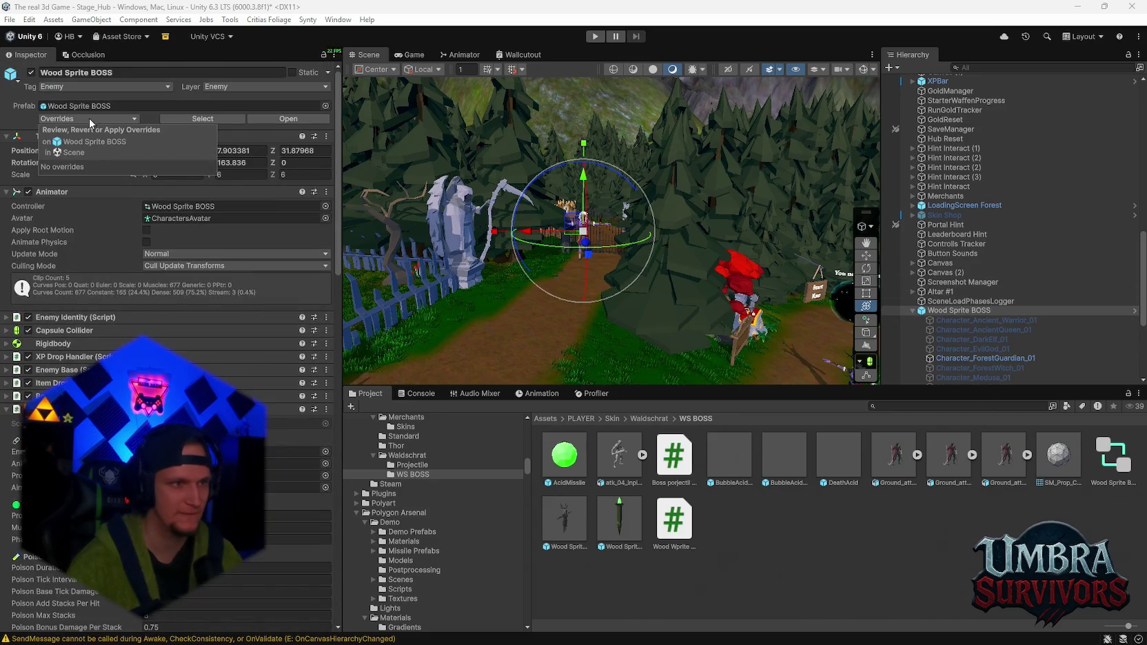
{"action": "left_click", "coordinate": [14, 113]}
{"action": "left_click", "coordinate": [935, 302]}
{"action": "left_click", "coordinate": [938, 311]}
{"action": "key", "text": "Delete"}
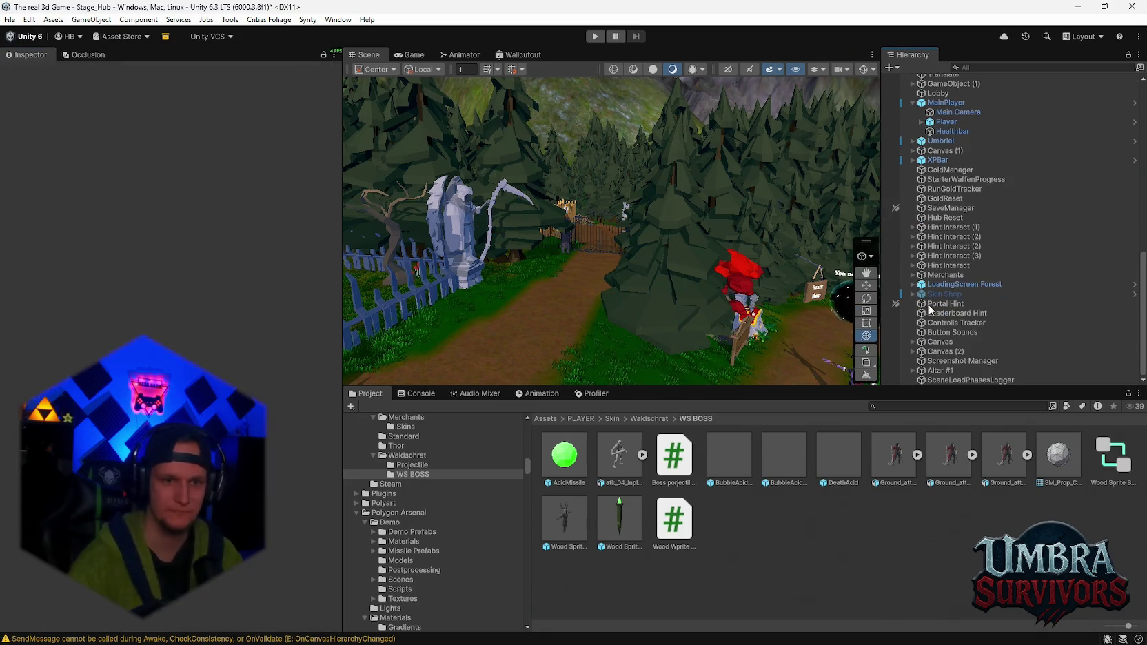
- Drag SM_Env_Tree_House_01 from the Waldschrat folder into the scene and lower it into the ground
{"action": "left_click", "coordinate": [656, 419]}
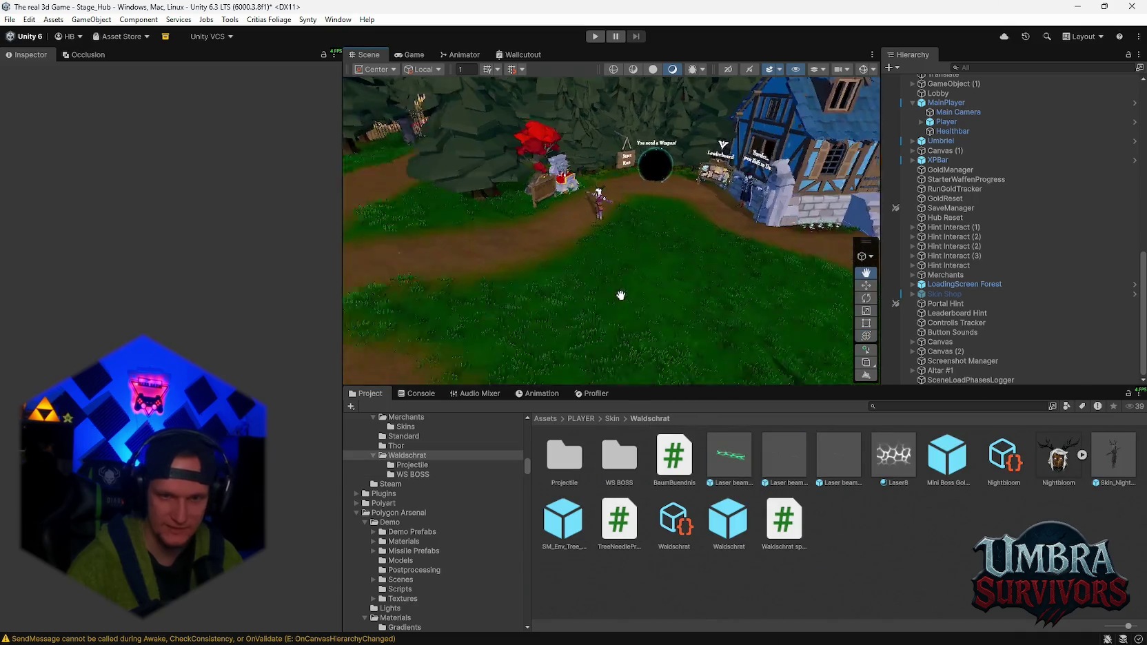
{"action": "left_click_drag", "start_coordinate": [564, 524], "coordinate": [697, 323]}
{"action": "scroll", "coordinate": [680, 175], "scroll_direction": "down", "scroll_amount": 5}
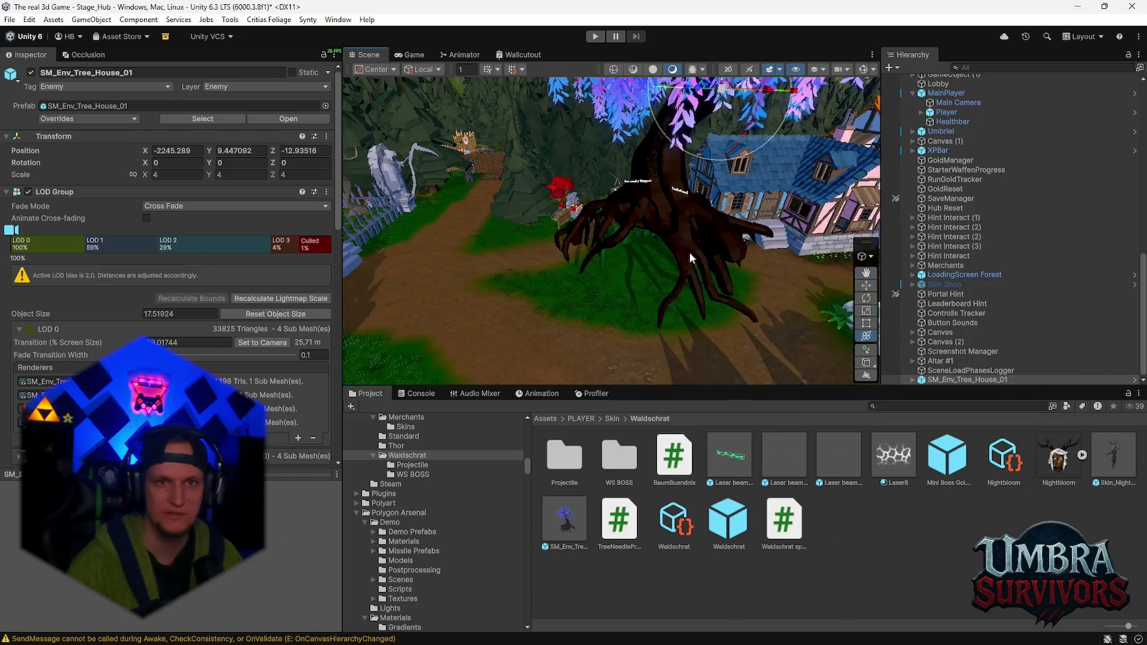
{"action": "left_click_drag", "start_coordinate": [686, 160], "coordinate": [691, 316]}
{"action": "key", "text": "f"}
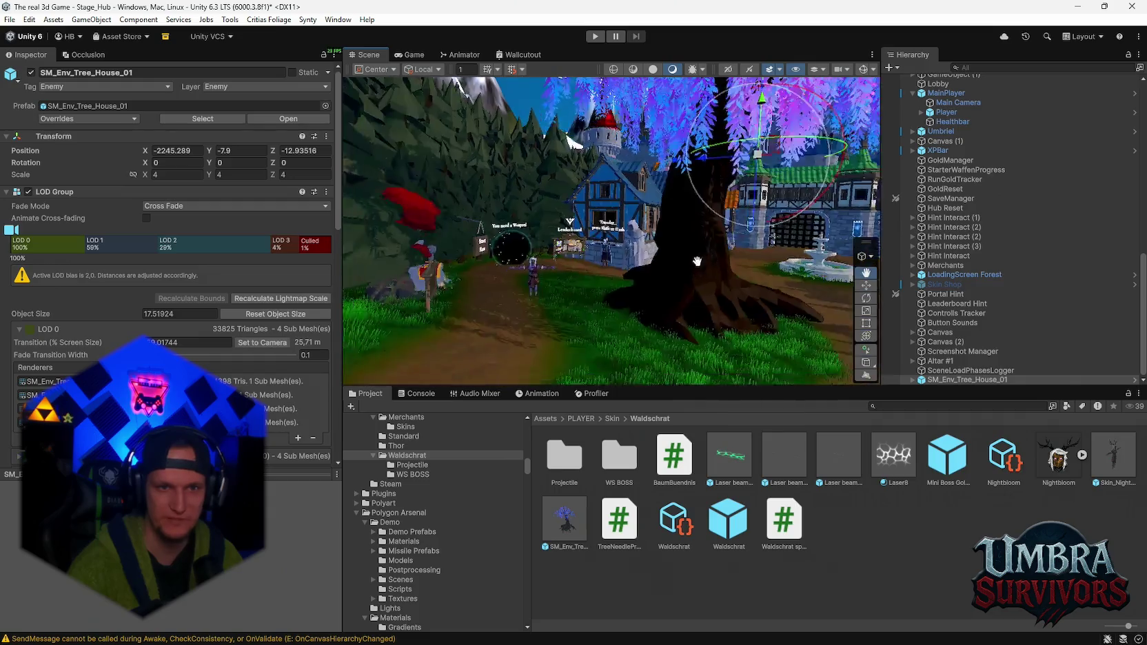
{"action": "mouse_move", "coordinate": [581, 279]}
{"action": "left_mouse_down"}
{"action": "mouse_move", "coordinate": [611, 287]}
{"action": "mouse_move", "coordinate": [634, 271]}
{"action": "mouse_move", "coordinate": [607, 280]}
{"action": "left_mouse_up"}
{"action": "scroll", "coordinate": [607, 279], "scroll_direction": "up", "scroll_amount": 3}
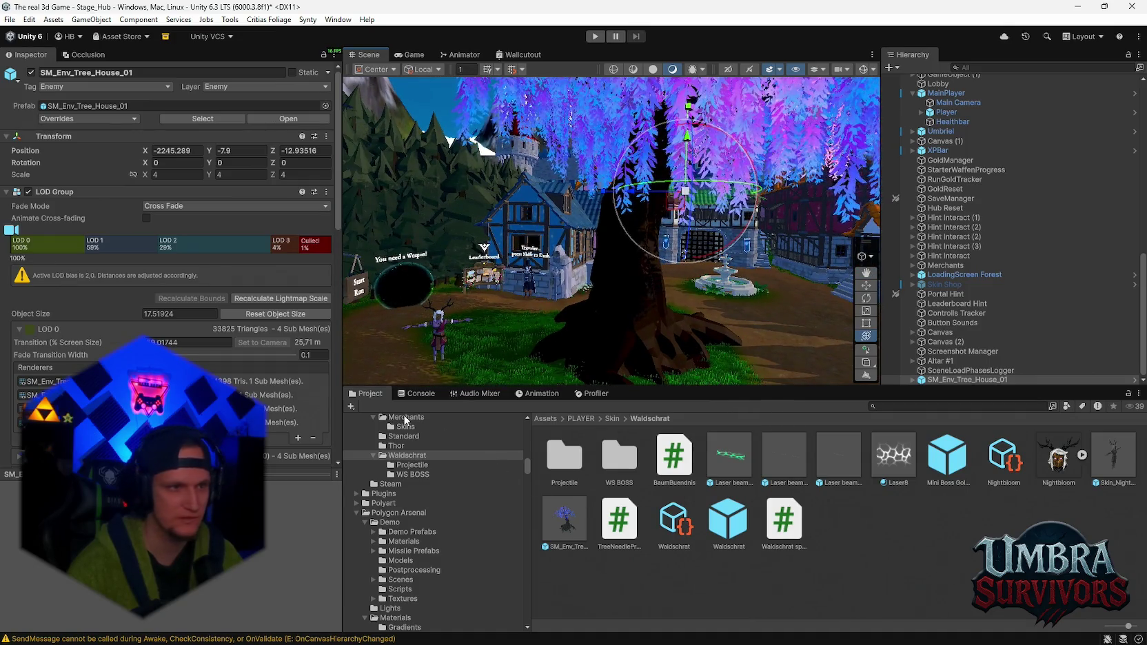
{"action": "key", "text": "f"}
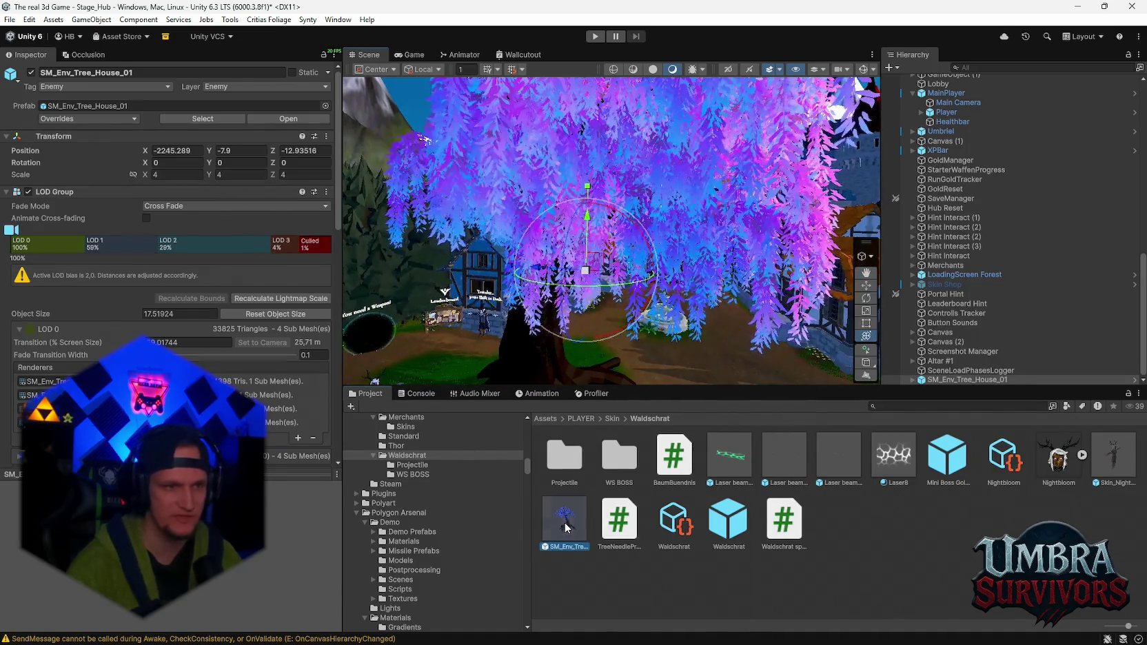
- Reselect the placed tree house and try a scale of 3
{"action": "left_click", "coordinate": [566, 528]}
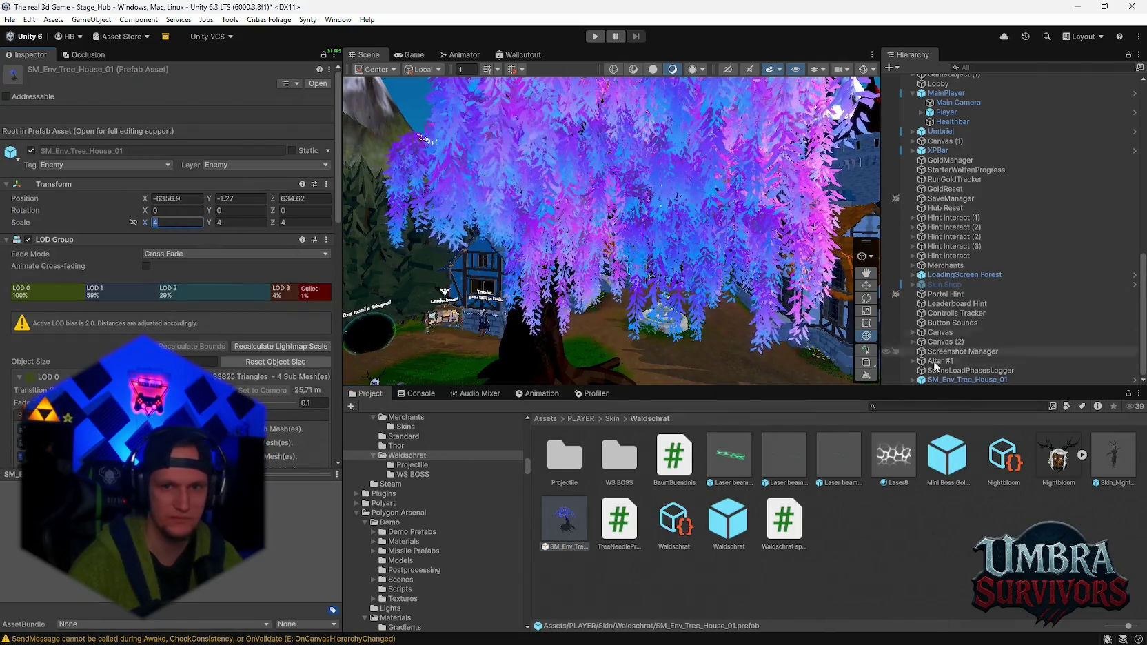
{"action": "left_click", "coordinate": [951, 379]}
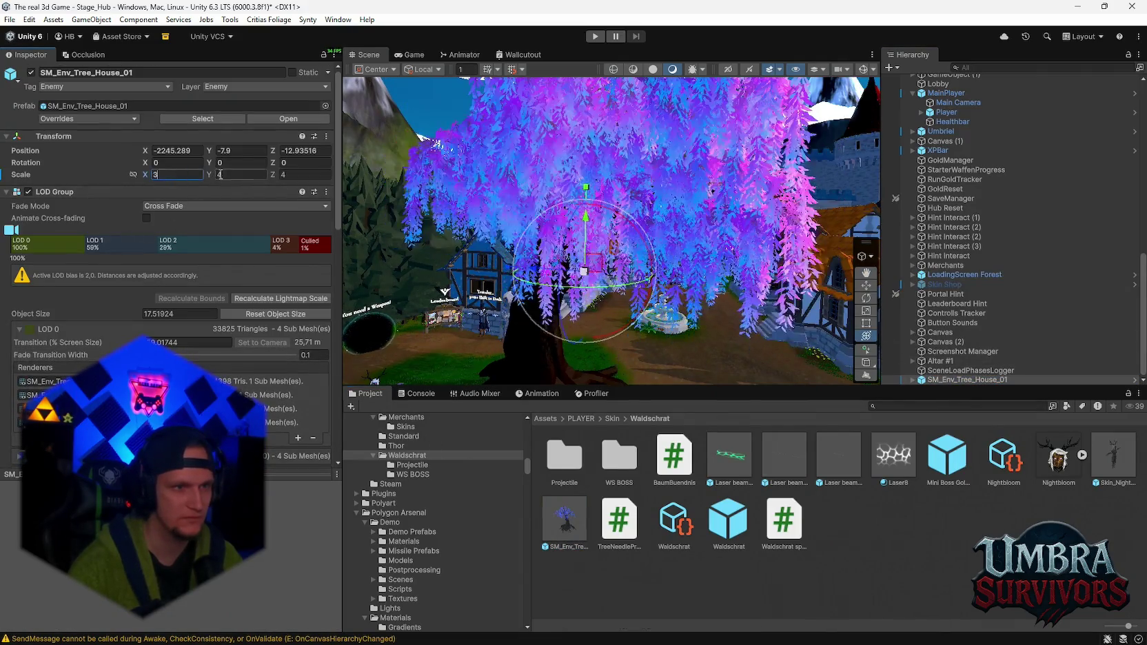
{"action": "key", "text": "Tab"}
{"action": "type", "text": "3"}
{"action": "key", "text": "Tab"}
{"action": "type", "text": "3"}
{"action": "left_click_drag", "start_coordinate": [483, 250], "coordinate": [646, 253]}
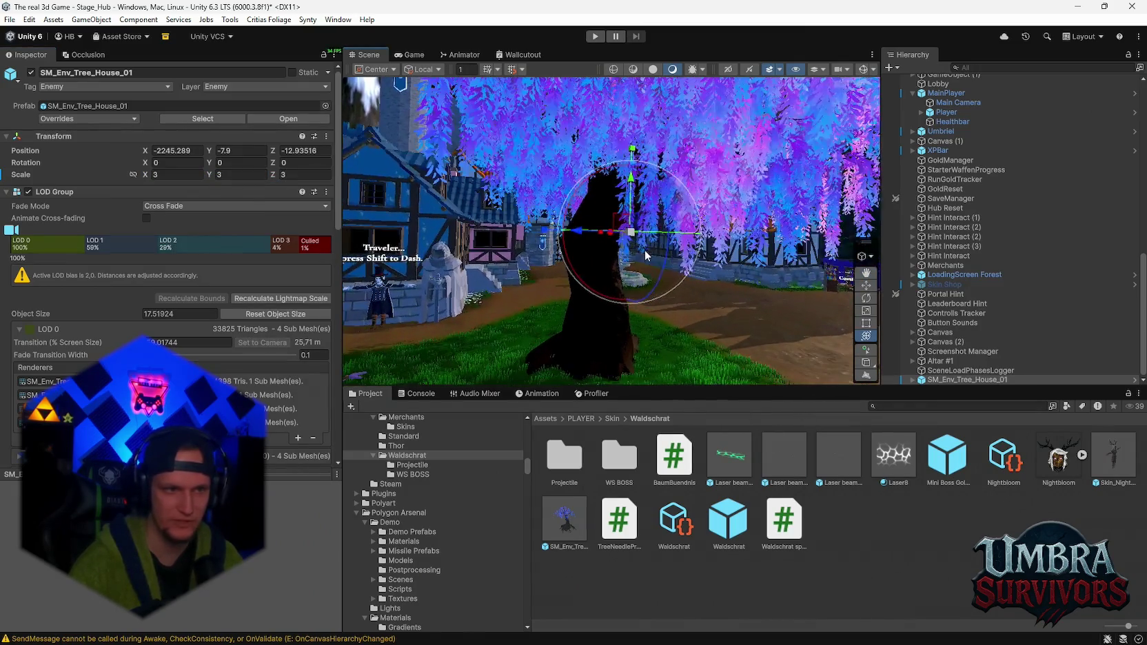
- Set the tree house scale to 2 on all axes and raise it out of the ground
{"action": "left_click", "coordinate": [173, 174]}
{"action": "type", "text": "2"}
{"action": "key", "text": "Tab"}
{"action": "type", "text": "2"}
{"action": "key", "text": "Tab"}
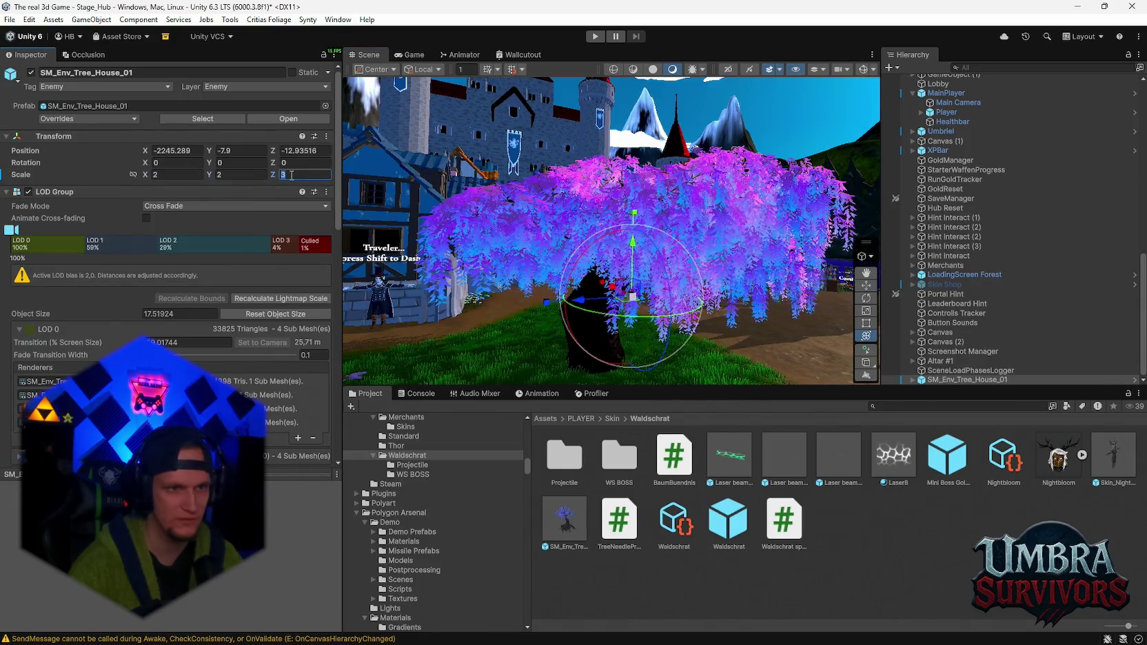
{"action": "type", "text": "2"}
{"action": "left_click_drag", "start_coordinate": [633, 243], "coordinate": [616, 138]}
{"action": "mouse_move", "coordinate": [580, 302]}
{"action": "left_mouse_down"}
{"action": "mouse_move", "coordinate": [595, 275]}
{"action": "mouse_move", "coordinate": [644, 279]}
{"action": "mouse_move", "coordinate": [551, 290]}
{"action": "mouse_move", "coordinate": [463, 282]}
{"action": "mouse_move", "coordinate": [599, 259]}
{"action": "mouse_move", "coordinate": [621, 238]}
{"action": "mouse_move", "coordinate": [576, 271]}
{"action": "mouse_move", "coordinate": [596, 257]}
{"action": "mouse_move", "coordinate": [596, 275]}
{"action": "left_mouse_up"}
- Expand the placed tree house to show its child mesh parts
{"action": "key", "text": "w"}
{"action": "left_click_drag", "start_coordinate": [625, 236], "coordinate": [686, 249]}
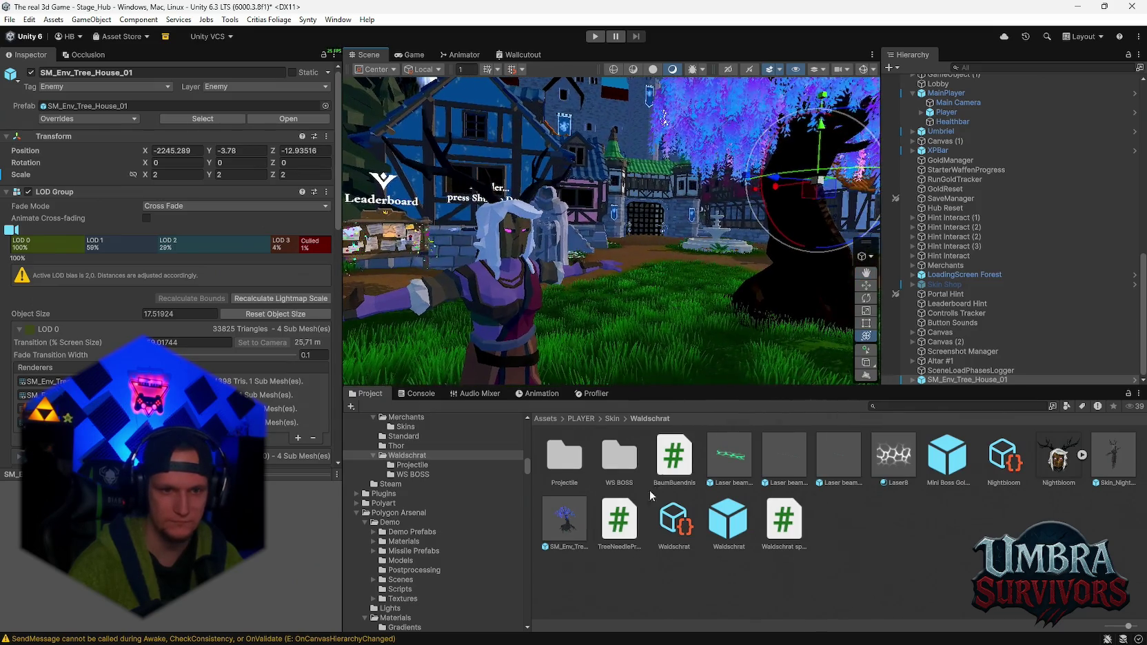
{"action": "left_click", "coordinate": [565, 520]}
{"action": "scroll", "coordinate": [142, 285], "scroll_direction": "down", "scroll_amount": 5}
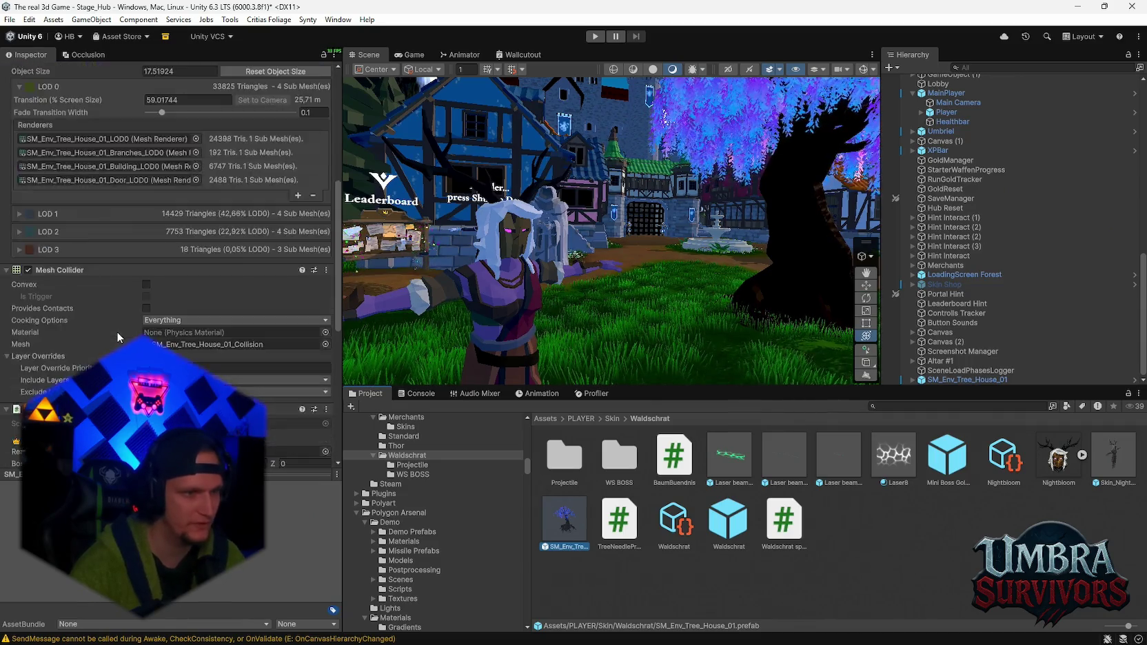
{"action": "scroll", "coordinate": [116, 331], "scroll_direction": "up", "scroll_amount": 3}
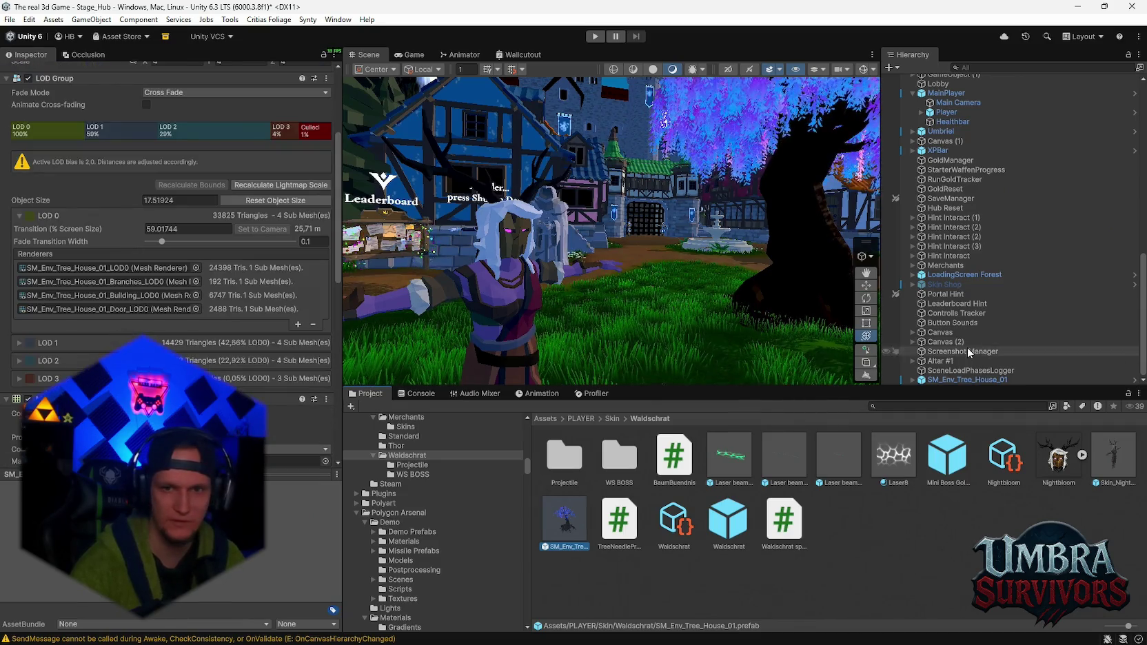
{"action": "left_click", "coordinate": [913, 379]}
- Select the LOD0 leaf mesh and open its EnchantedWillow_Mat_01 material settings
{"action": "left_click", "coordinate": [980, 247]}
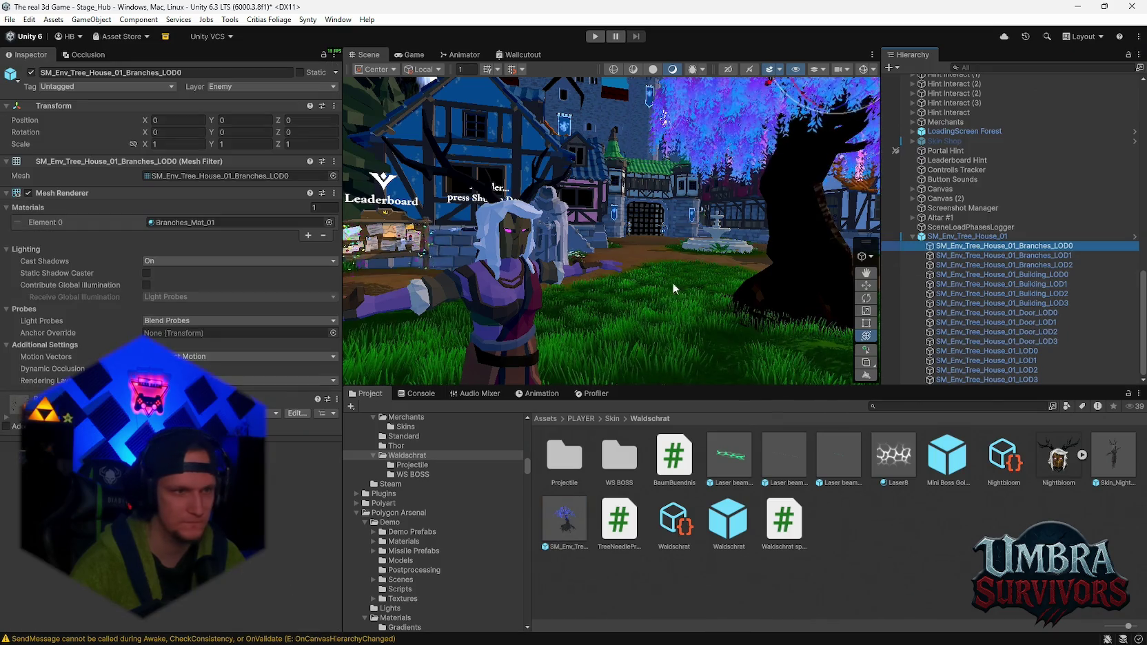
{"action": "left_click", "coordinate": [987, 351]}
{"action": "left_click", "coordinate": [251, 222]}
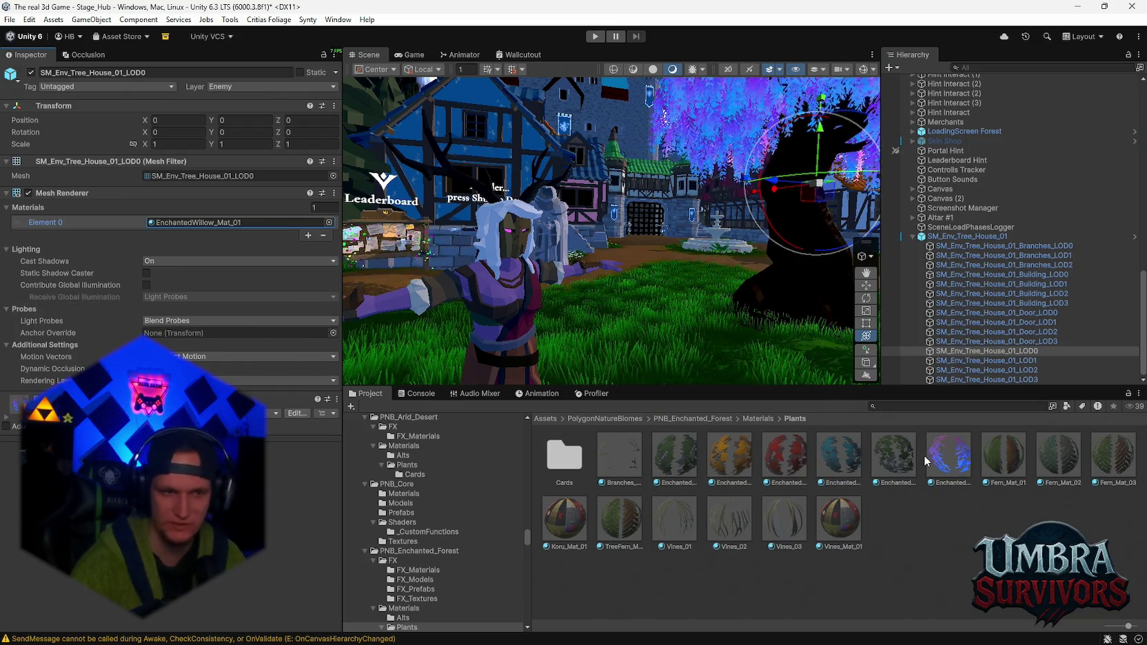
{"action": "left_click", "coordinate": [955, 464]}
{"action": "scroll", "coordinate": [235, 308], "scroll_direction": "down", "scroll_amount": 5}
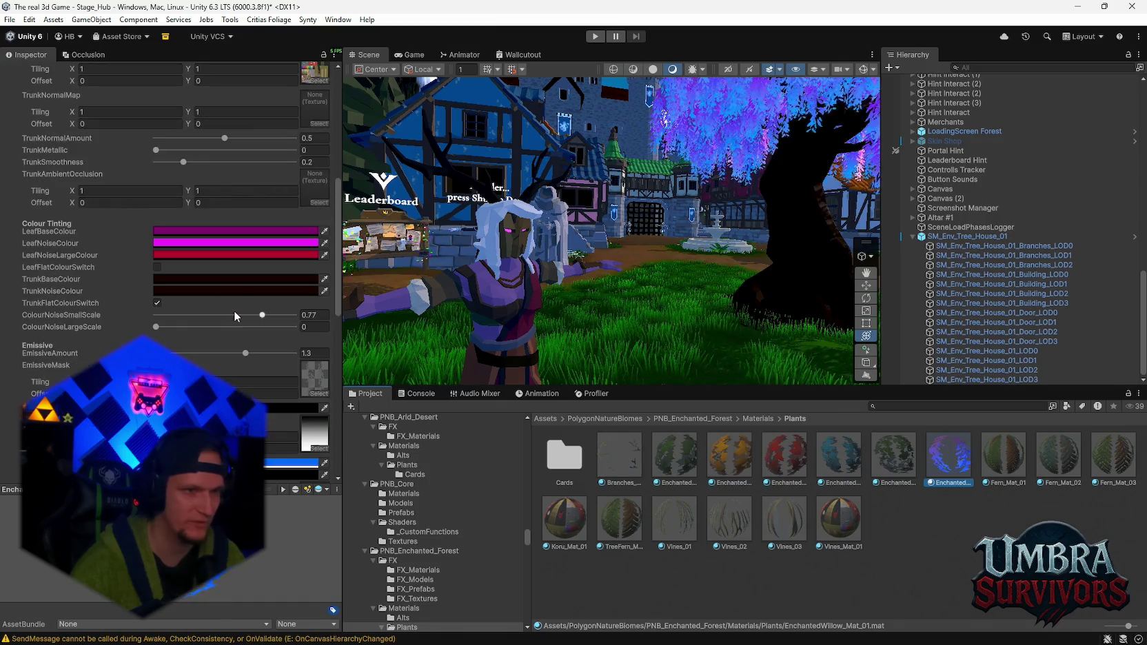
- Sample blue-violet and purple leaf base, noise and large noise colours from the scene
{"action": "left_click", "coordinate": [324, 231]}
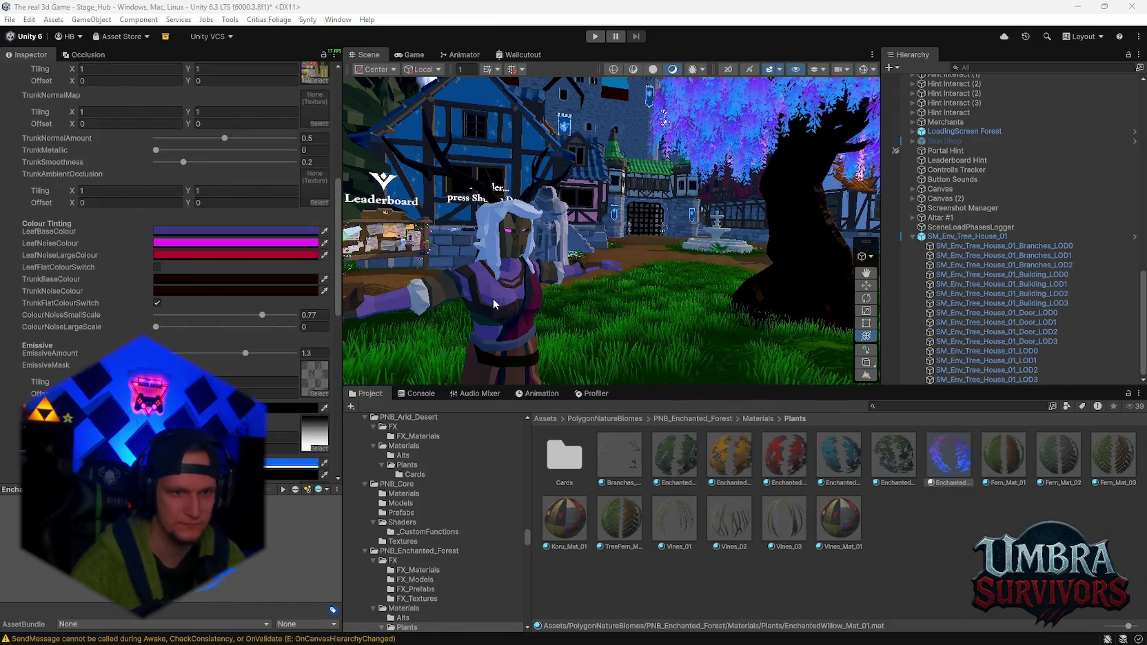
{"action": "left_click", "coordinate": [324, 242]}
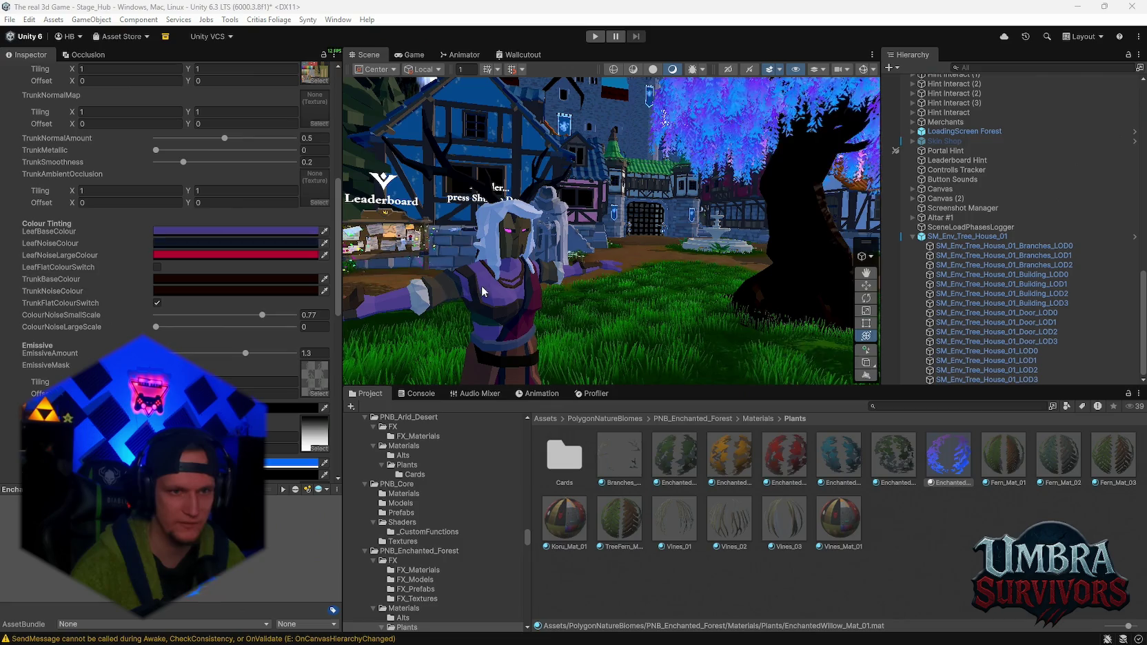
{"action": "left_click", "coordinate": [491, 284]}
{"action": "left_click", "coordinate": [324, 254]}
{"action": "left_click", "coordinate": [481, 293]}
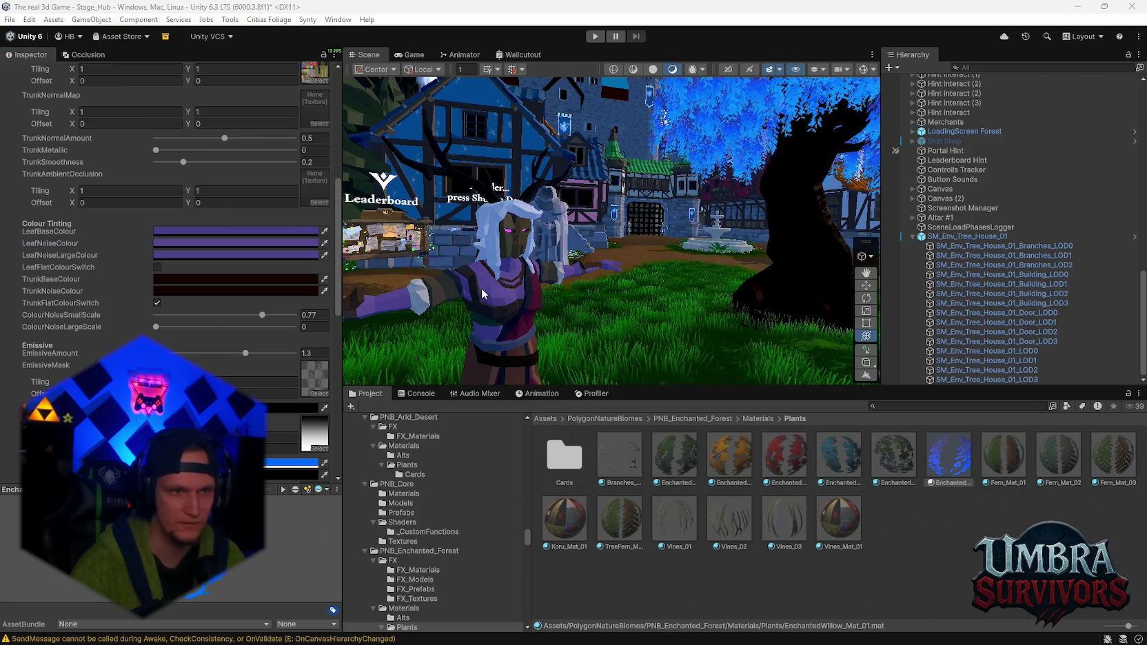
{"action": "scroll", "coordinate": [621, 283], "scroll_direction": "up", "scroll_amount": 5}
{"action": "scroll", "coordinate": [622, 283], "scroll_direction": "down", "scroll_amount": 5}
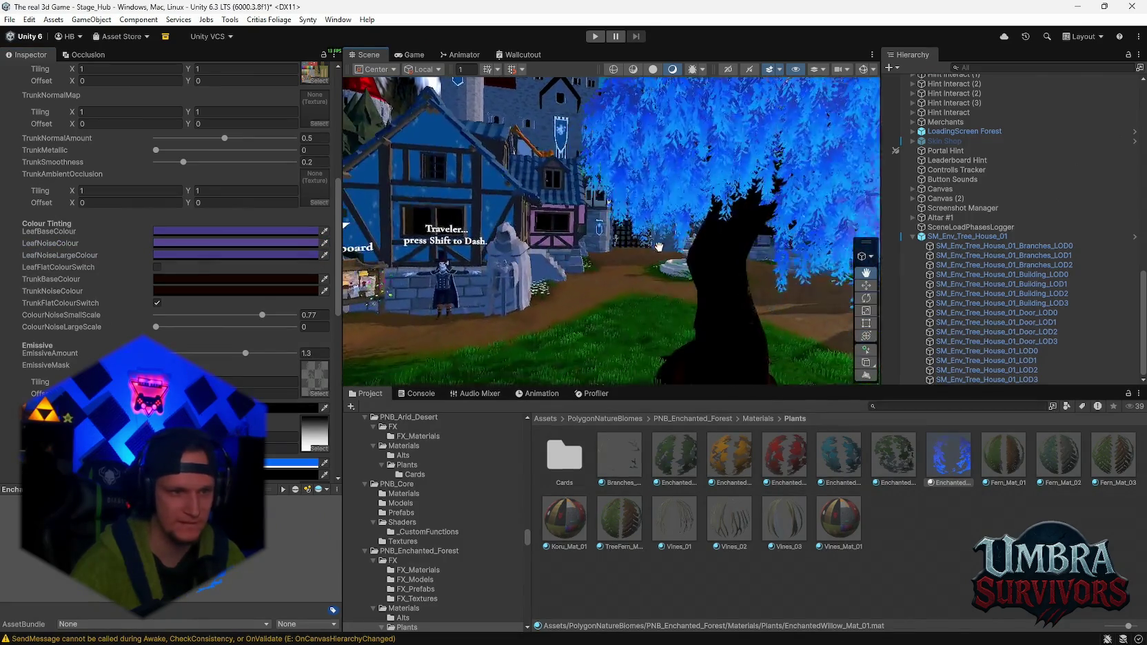
{"action": "scroll", "coordinate": [165, 206], "scroll_direction": "down", "scroll_amount": 1}
{"action": "scroll", "coordinate": [468, 314], "scroll_direction": "up", "scroll_amount": 5}
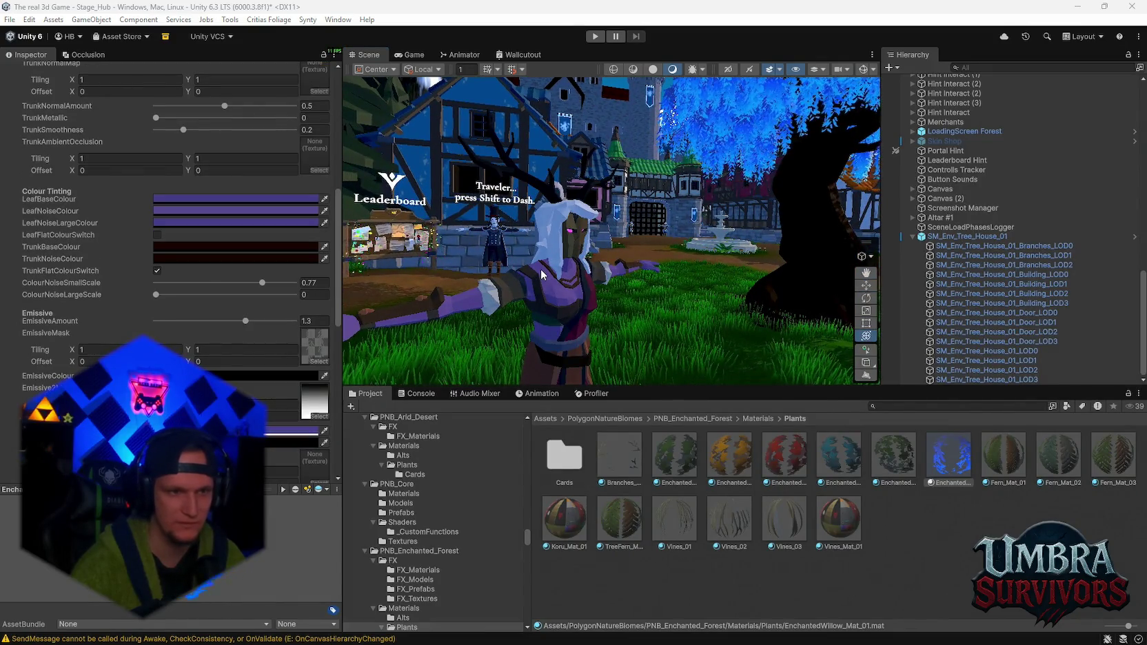
{"action": "scroll", "coordinate": [614, 300], "scroll_direction": "up", "scroll_amount": 5}
{"action": "scroll", "coordinate": [613, 300], "scroll_direction": "down", "scroll_amount": 5}
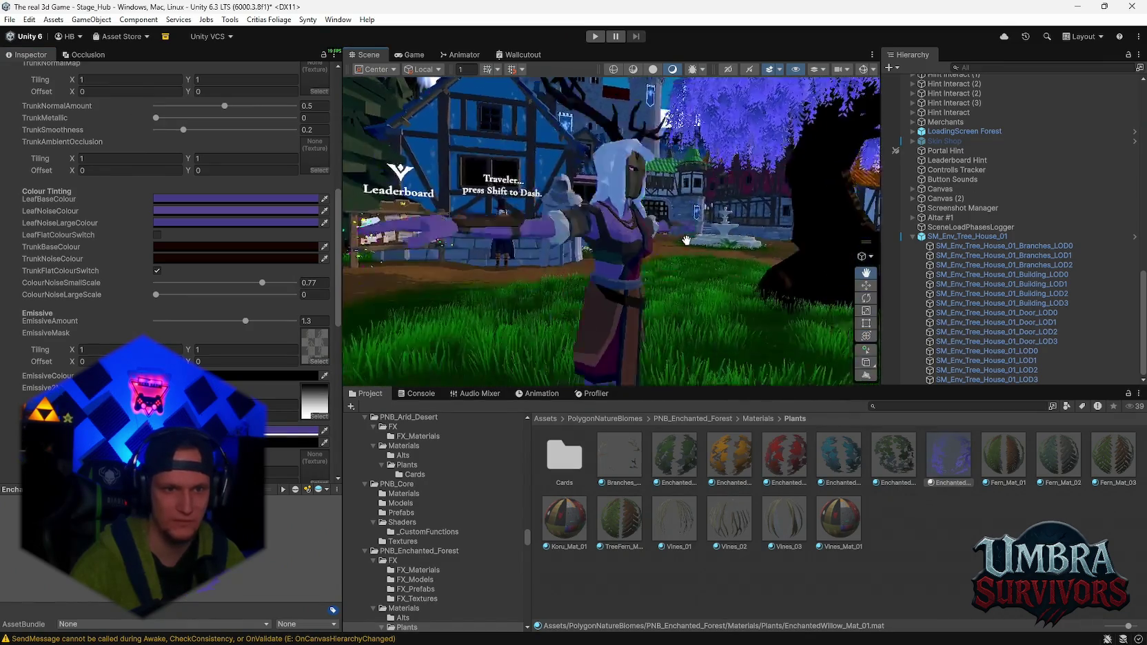
{"action": "scroll", "coordinate": [492, 217], "scroll_direction": "up", "scroll_amount": 6}
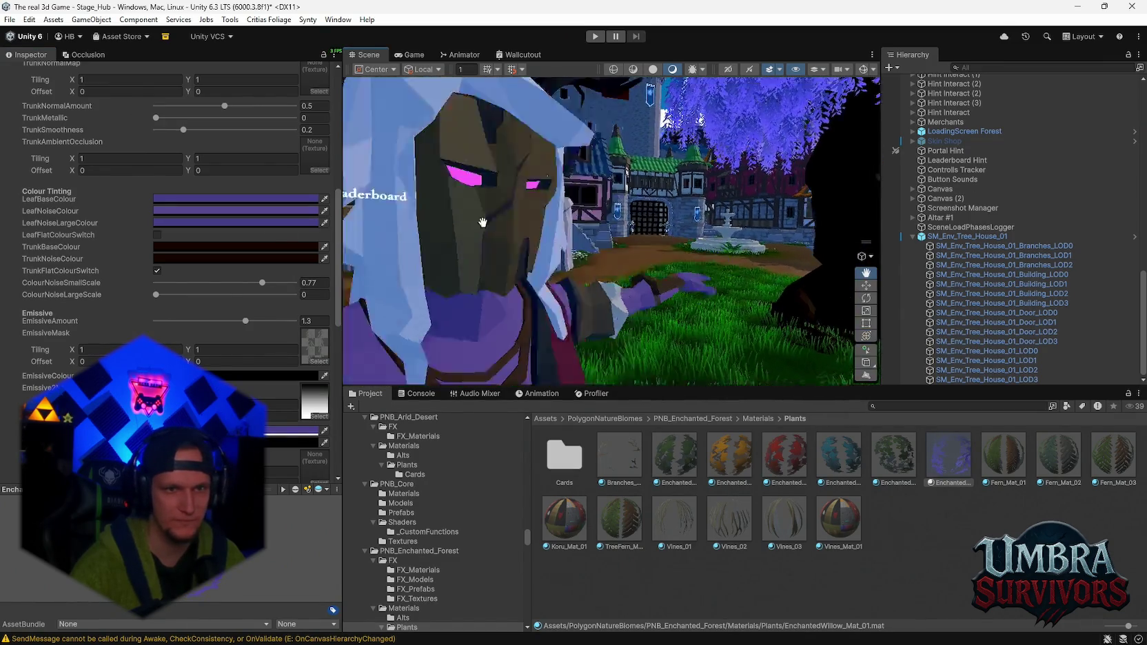
- Try magenta and FF6DFF pink leaf base colours, then undo the pink change
{"action": "left_click", "coordinate": [324, 199]}
{"action": "left_click", "coordinate": [494, 215]}
{"action": "scroll", "coordinate": [584, 279], "scroll_direction": "down", "scroll_amount": 5}
{"action": "mouse_move", "coordinate": [583, 278]}
{"action": "left_mouse_down"}
{"action": "mouse_move", "coordinate": [573, 276]}
{"action": "mouse_move", "coordinate": [591, 277]}
{"action": "left_mouse_up"}
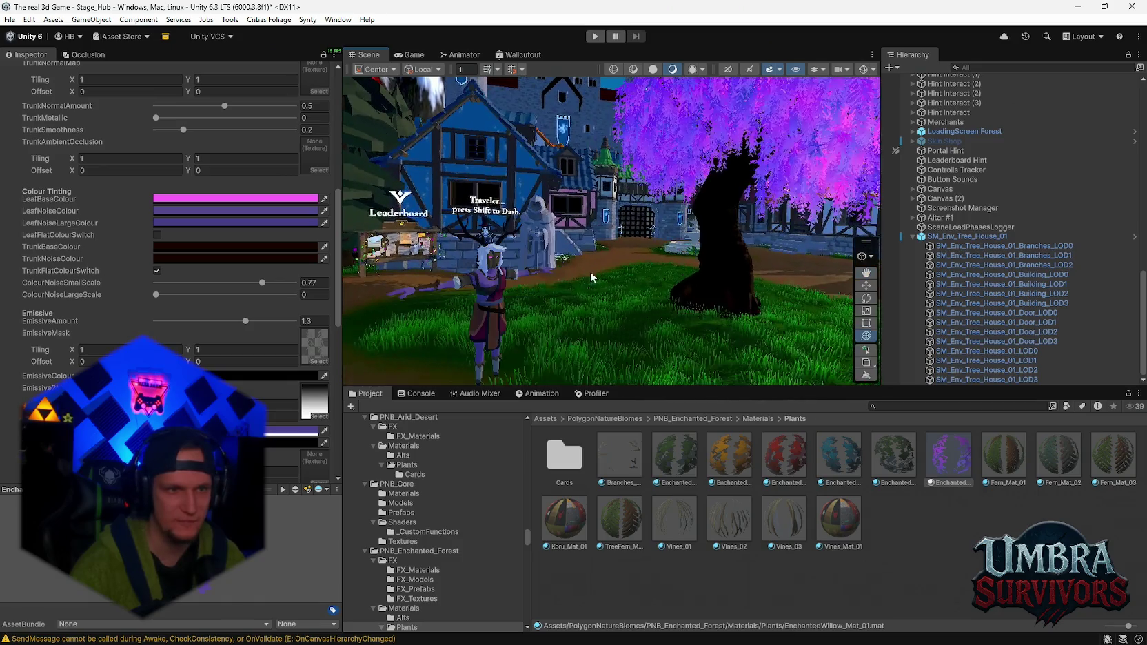
{"action": "left_click", "coordinate": [302, 201]}
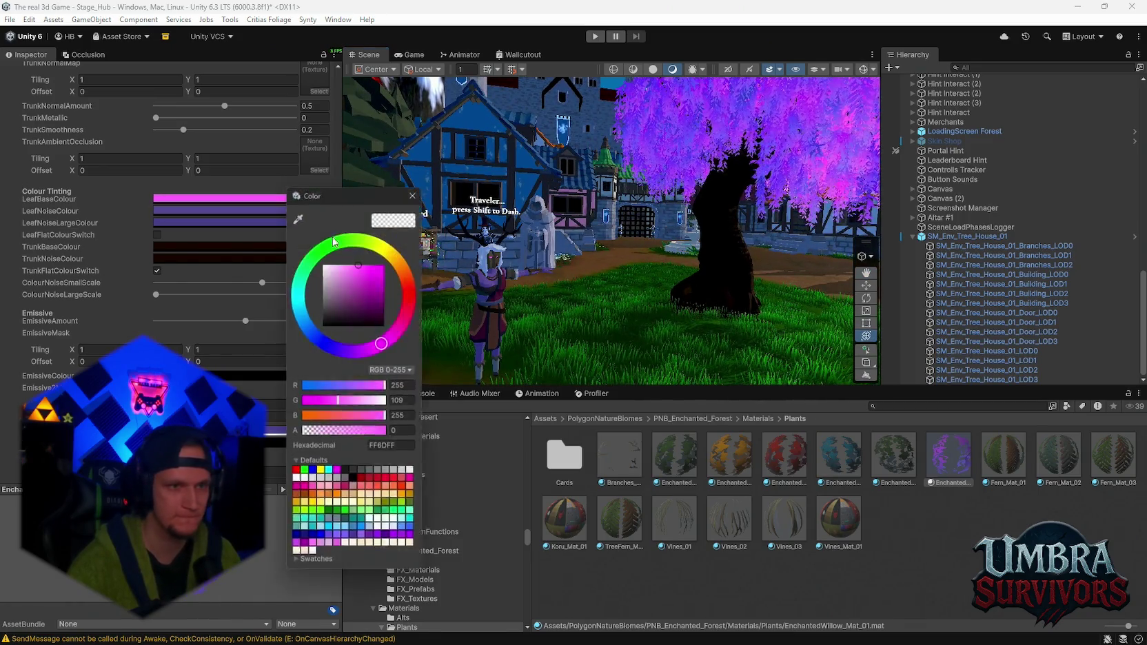
{"action": "left_click", "coordinate": [431, 231]}
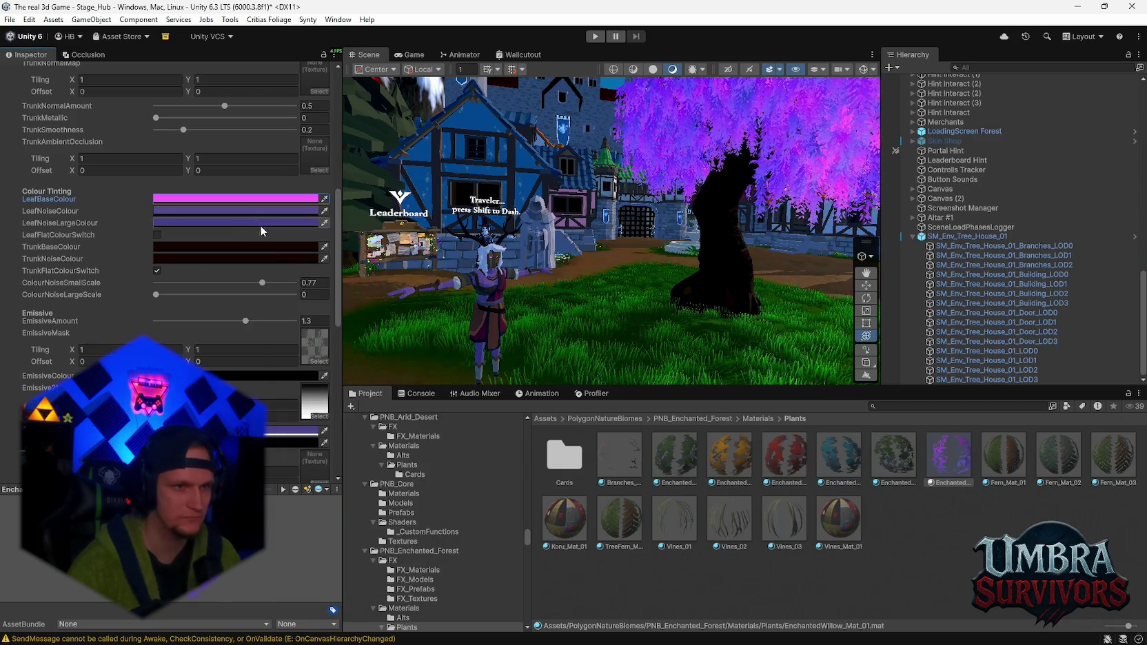
{"action": "left_click_drag", "start_coordinate": [257, 224], "coordinate": [220, 198]}
{"action": "left_click", "coordinate": [268, 432]}
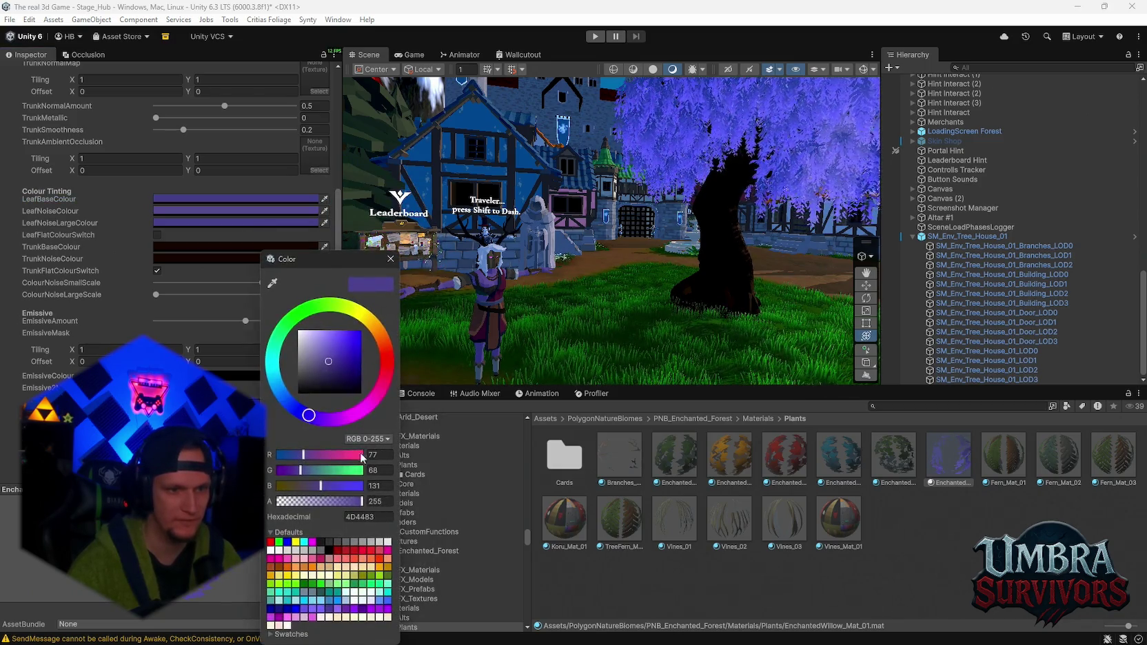
{"action": "type", "text": "FF6DFF"}
{"action": "left_click", "coordinate": [421, 386]}
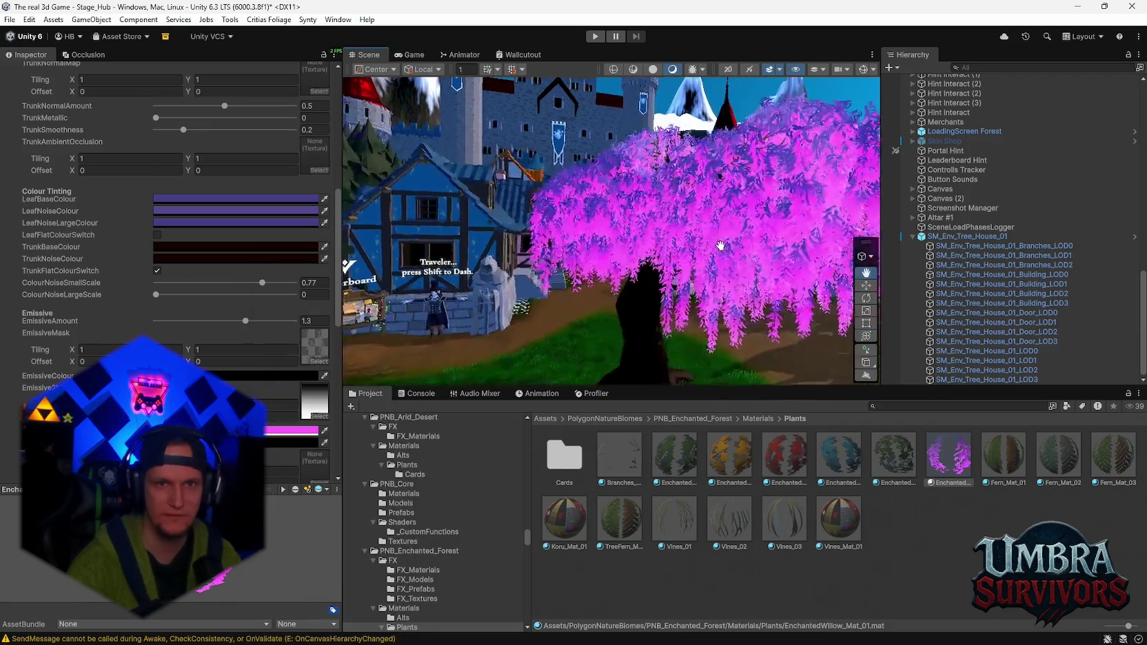
{"action": "key", "text": "ctrl+z"}
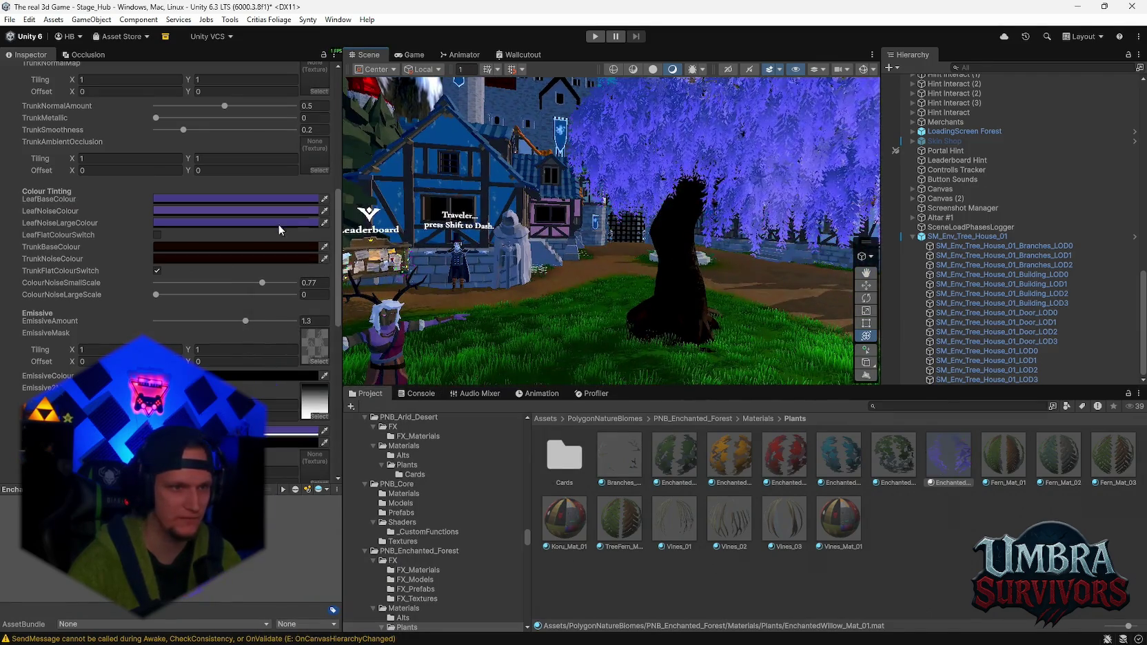
- Turn on LeafFlatColourSwitch, discarding FF6DFF trials in LeafNoiseLargeColour and LeafNoiseColour
{"action": "left_click", "coordinate": [229, 209]}
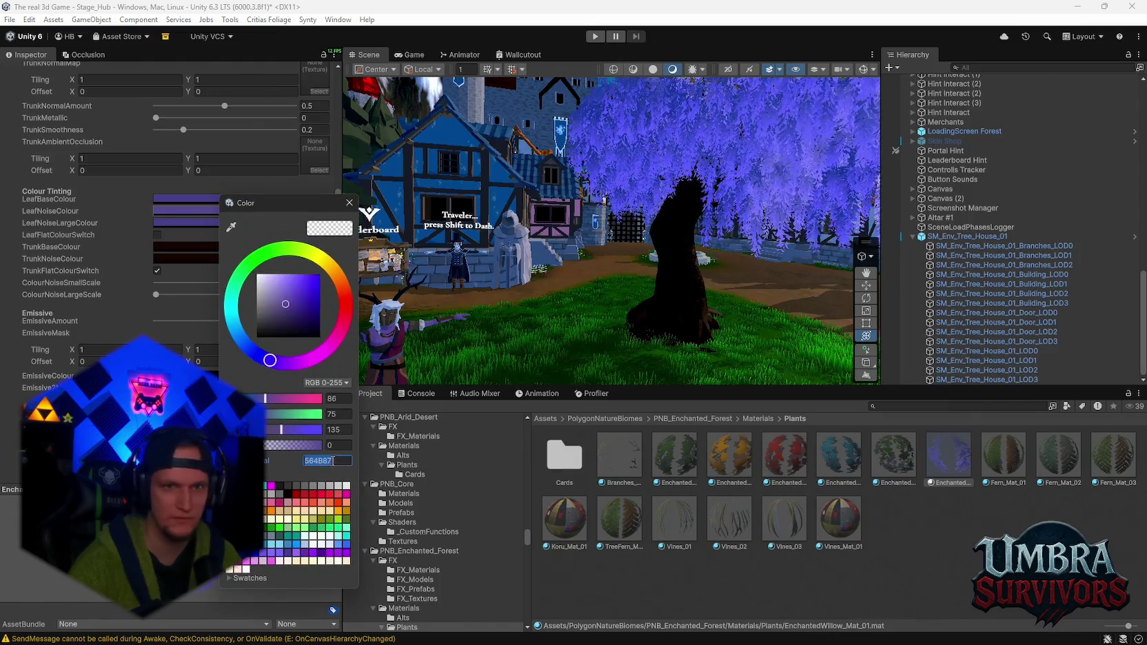
{"action": "left_click", "coordinate": [219, 222]}
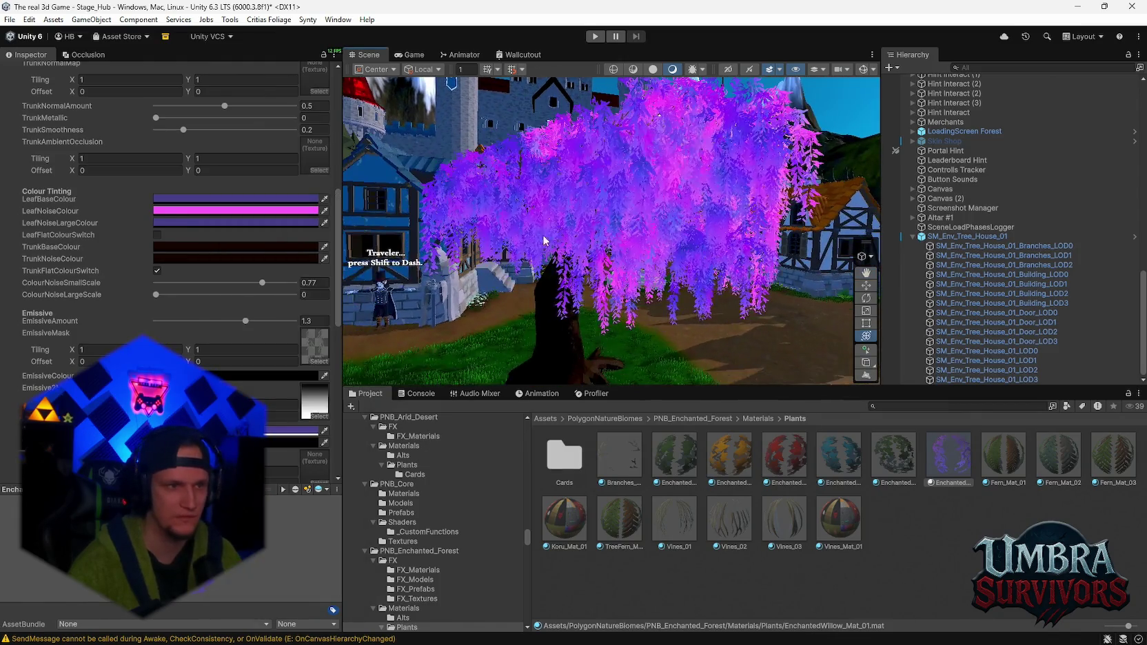
{"action": "left_click", "coordinate": [220, 224]}
{"action": "type", "text": "FF6DFF"}
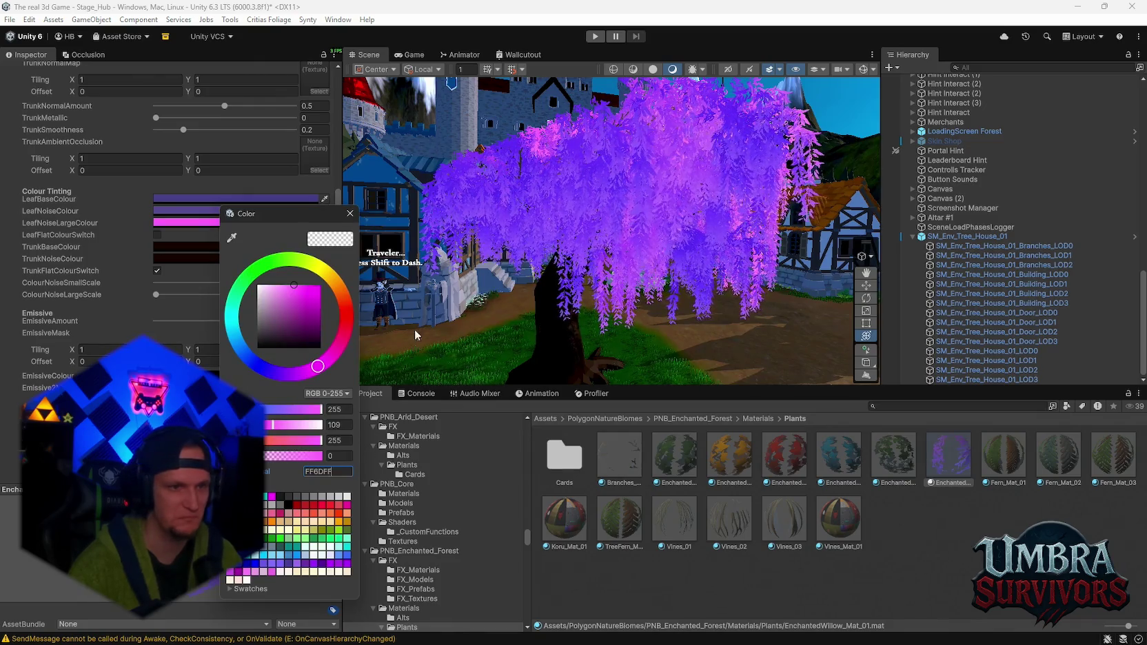
{"action": "key", "text": "Escape"}
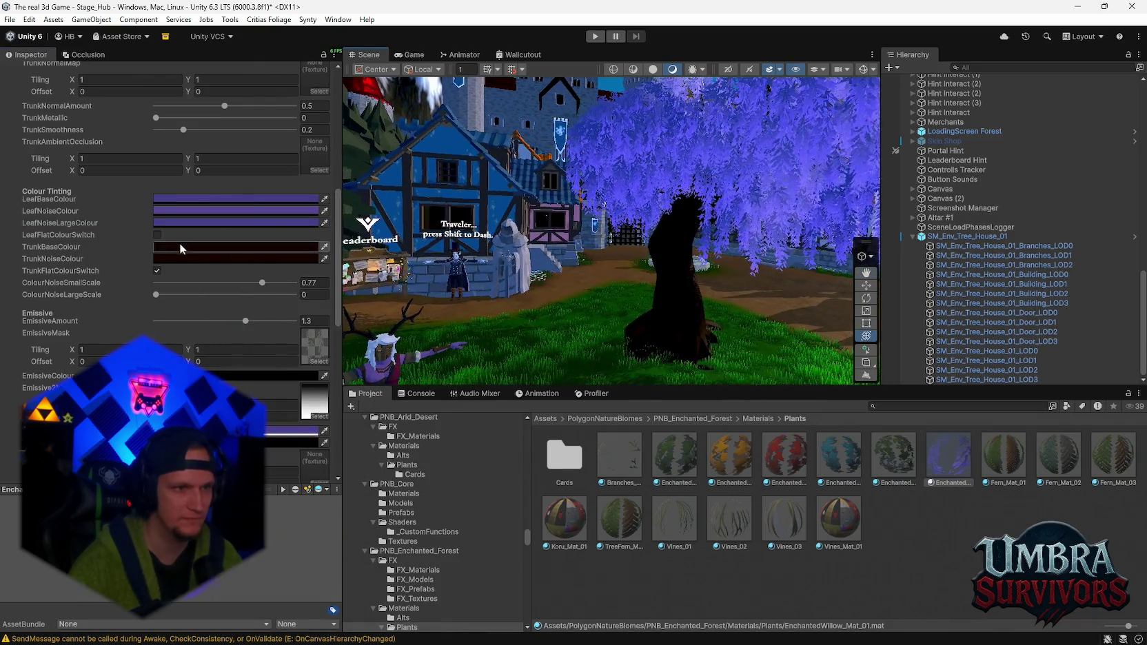
{"action": "left_click", "coordinate": [159, 234]}
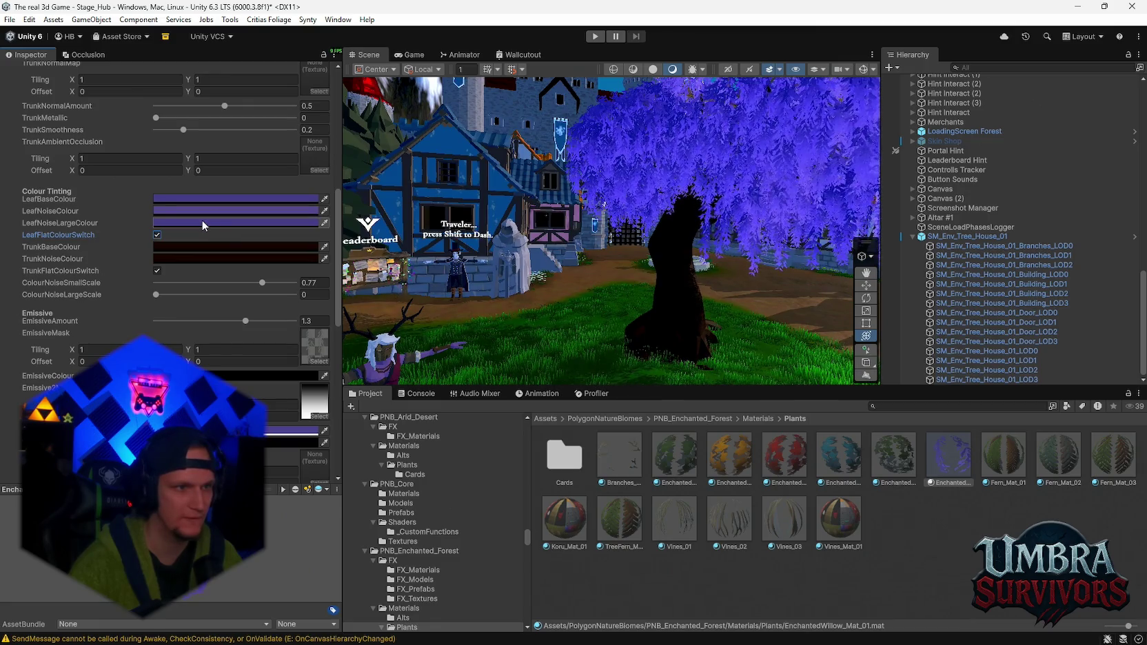
{"action": "left_click", "coordinate": [201, 221]}
{"action": "type", "text": "FF6DFF"}
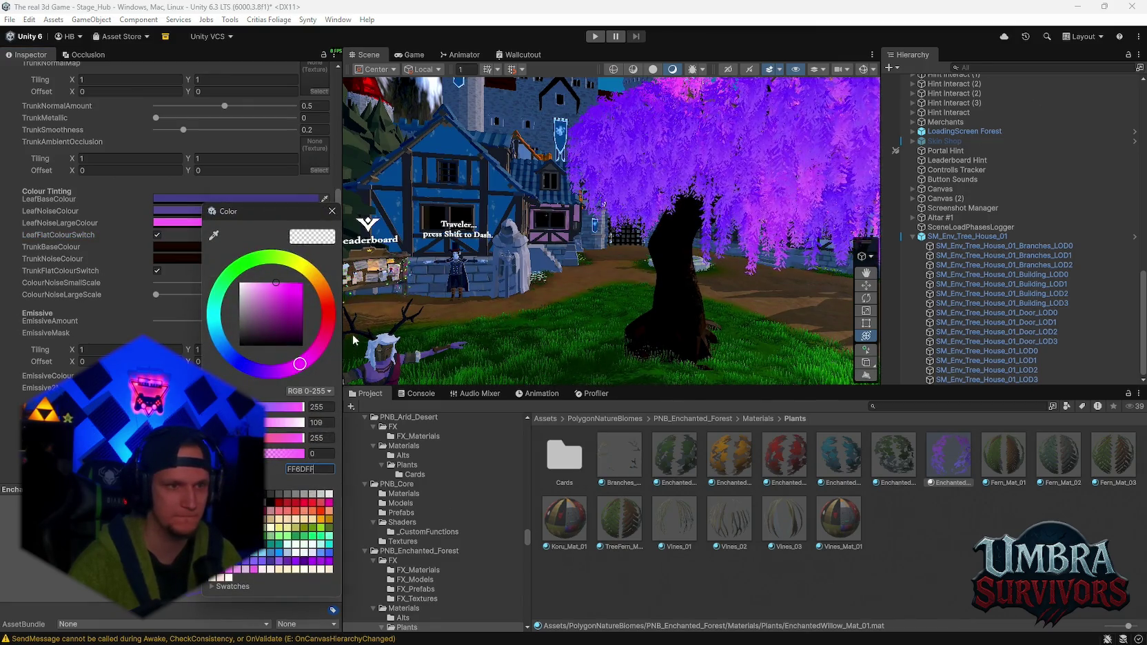
{"action": "key", "text": "Escape"}
{"action": "key", "text": "Escape"}
{"action": "left_click", "coordinate": [257, 211]}
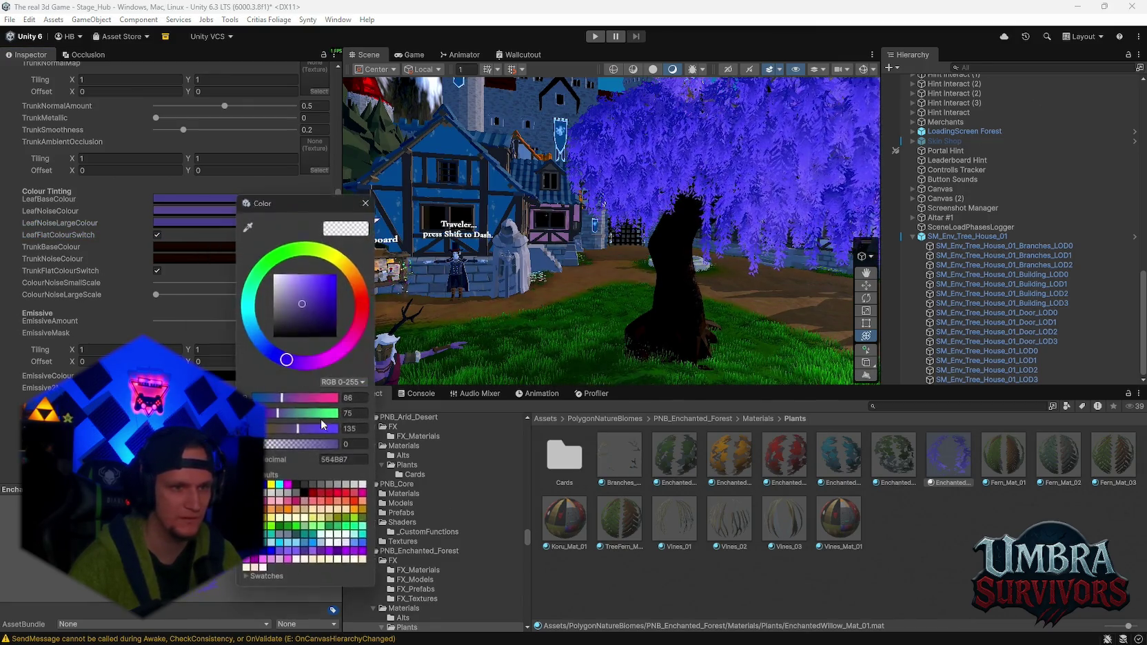
{"action": "double_click", "coordinate": [345, 460]}
{"action": "type", "text": "FF6DFF"}
{"action": "key", "text": "Escape"}
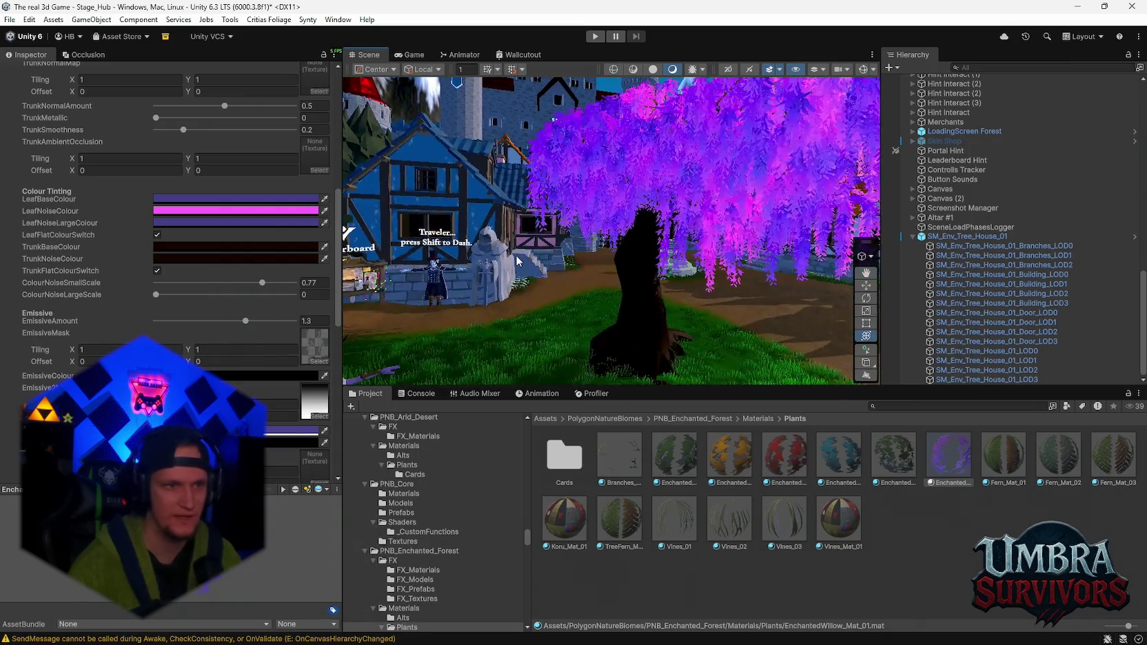
- Discard an FF6DFF LeafBaseColour trial with alpha 61 and begin editing TrunkBaseColour
{"action": "left_click", "coordinate": [285, 199]}
{"action": "double_click", "coordinate": [345, 448]}
{"action": "type", "text": "FF6DFF"}
{"action": "left_click_drag", "start_coordinate": [269, 434], "coordinate": [279, 436]}
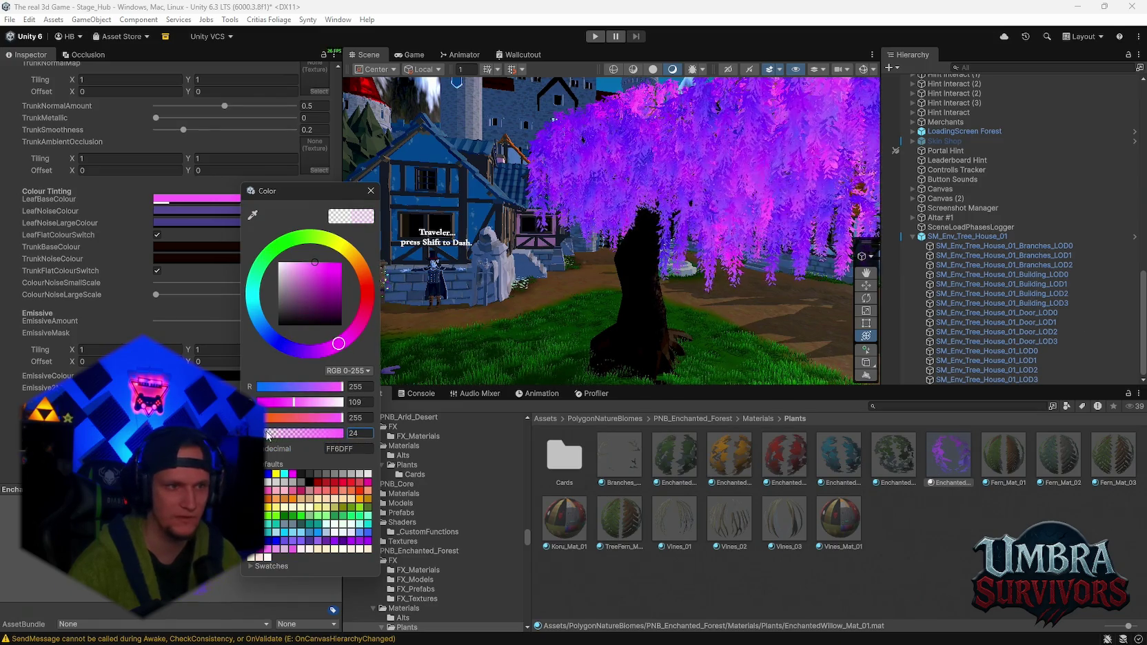
{"action": "type", "text": "61"}
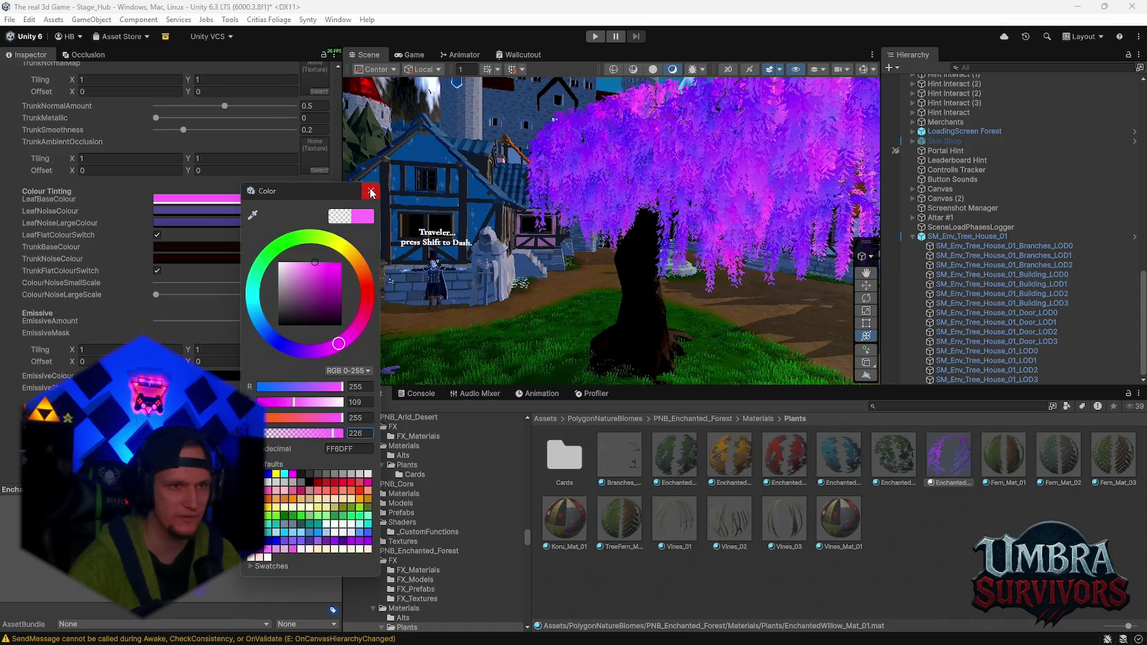
{"action": "key", "text": "Escape"}
{"action": "left_click", "coordinate": [193, 199]}
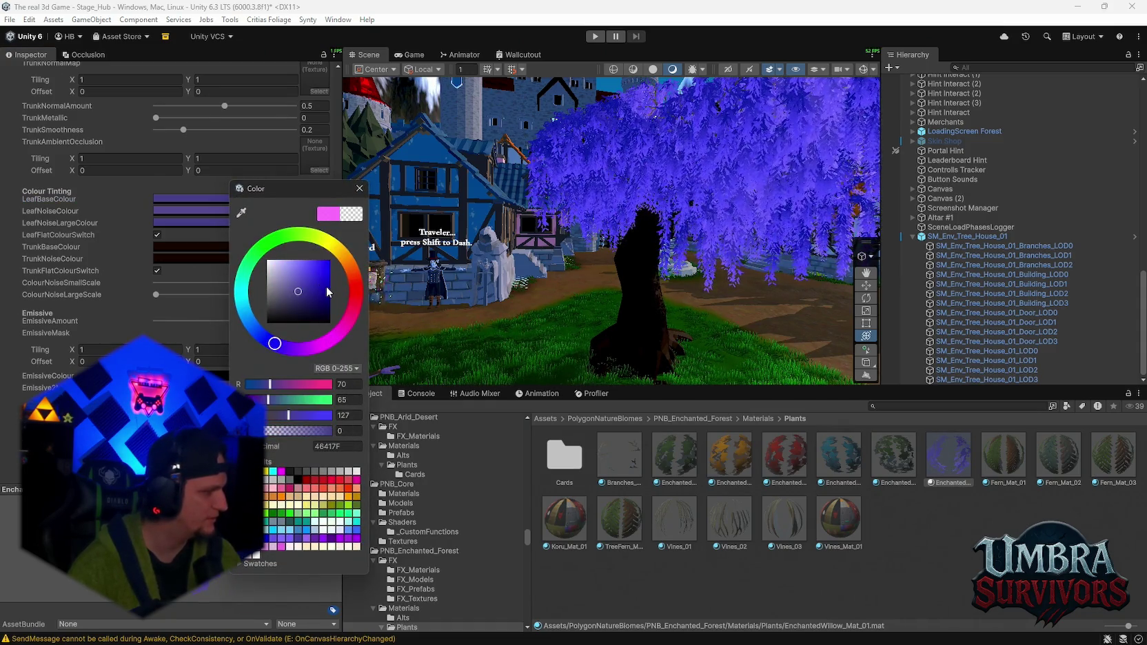
{"action": "left_click", "coordinate": [359, 188]}
{"action": "left_click_drag", "start_coordinate": [534, 268], "coordinate": [574, 244]}
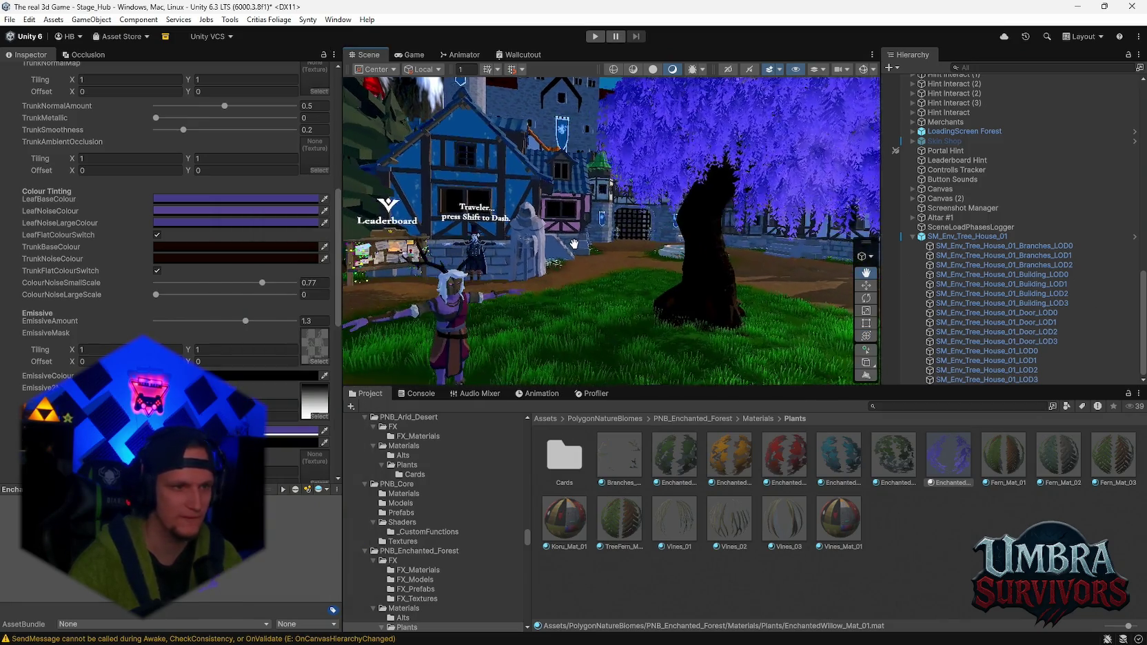
{"action": "left_click", "coordinate": [281, 247]}
- Try FF6DFF on the trunk, undo it, and turn off TrunkFlatColourSwitch for a textured brown trunk
{"action": "left_click", "coordinate": [322, 496]}
{"action": "type", "text": "FF6DFF"}
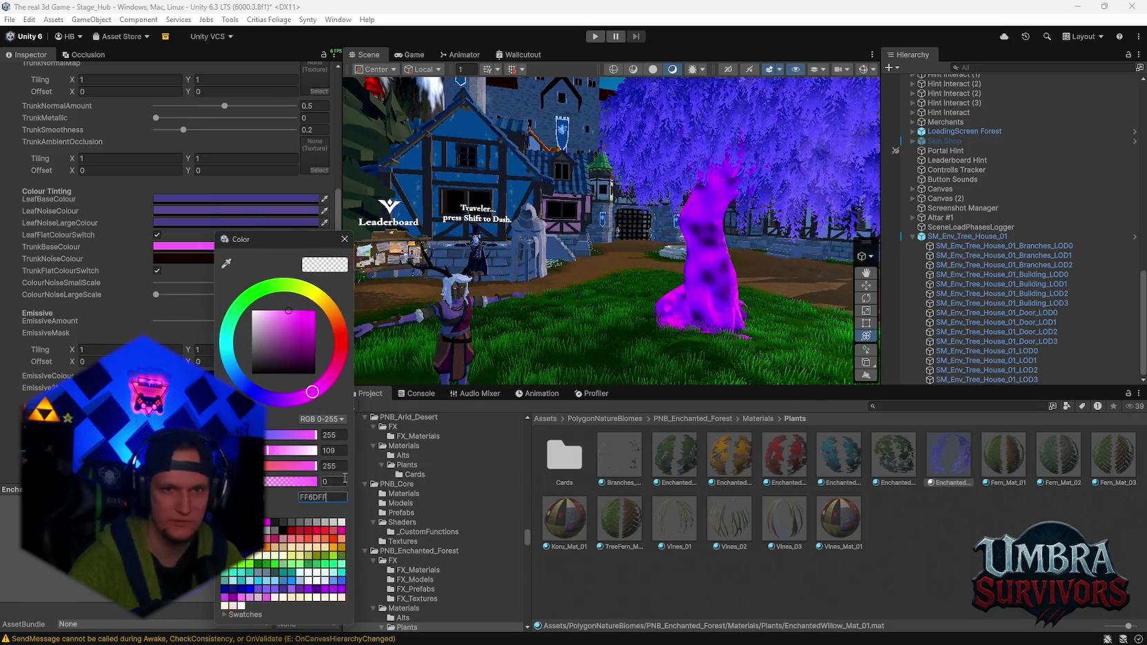
{"action": "left_click", "coordinate": [596, 304]}
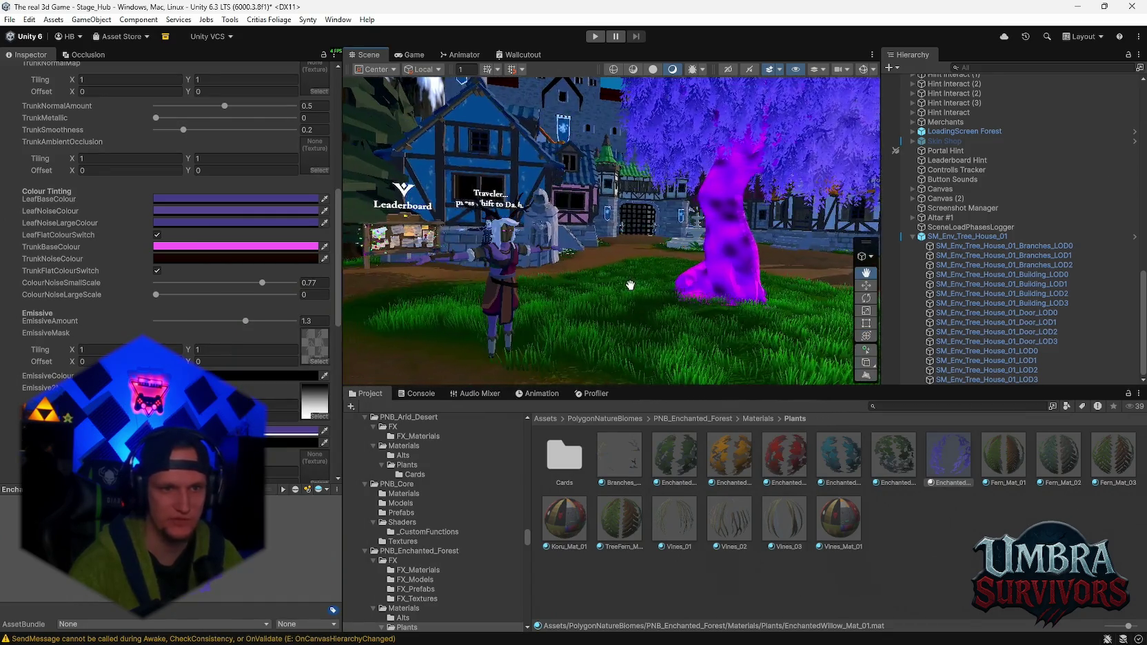
{"action": "key", "text": "ctrl+z"}
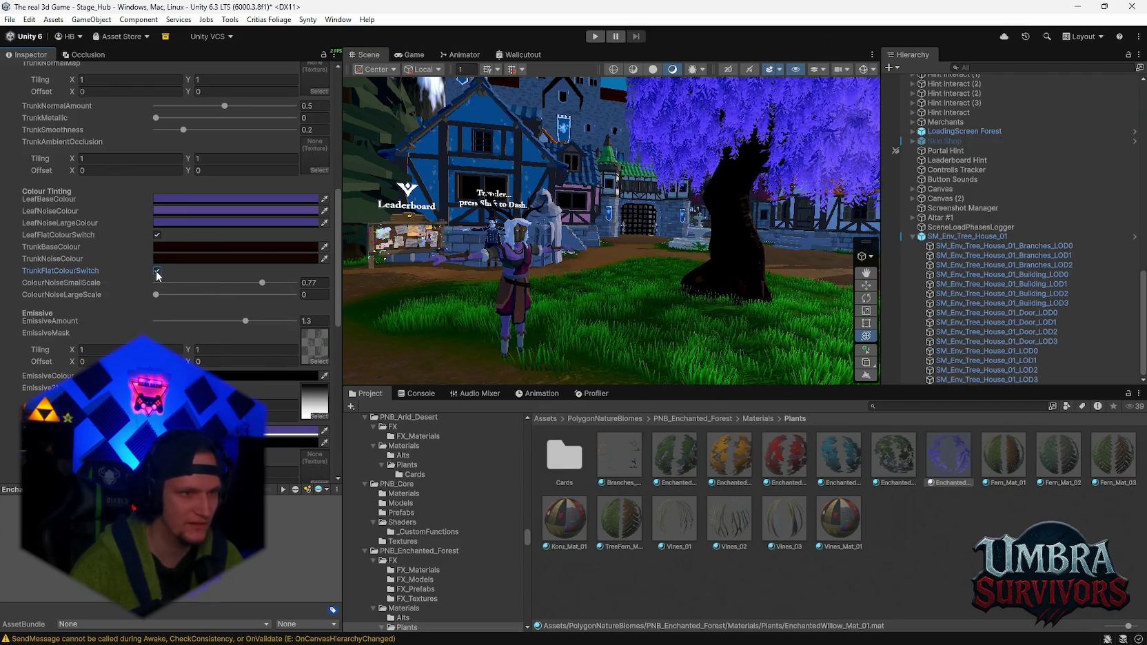
{"action": "left_click", "coordinate": [191, 256]}
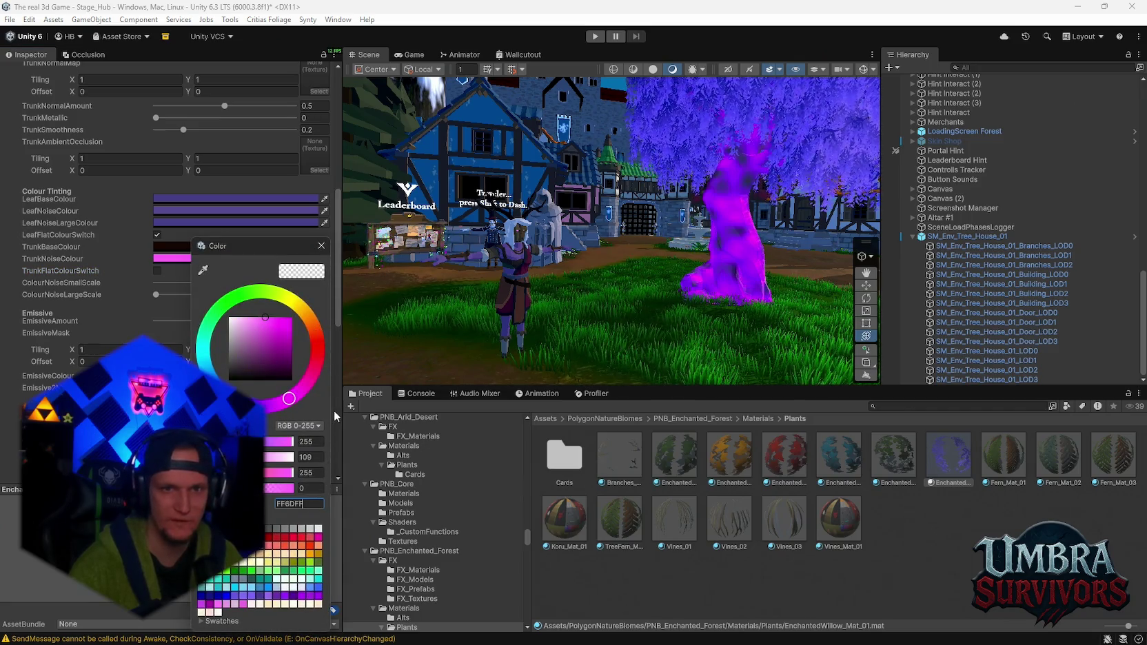
{"action": "left_click", "coordinate": [133, 285]}
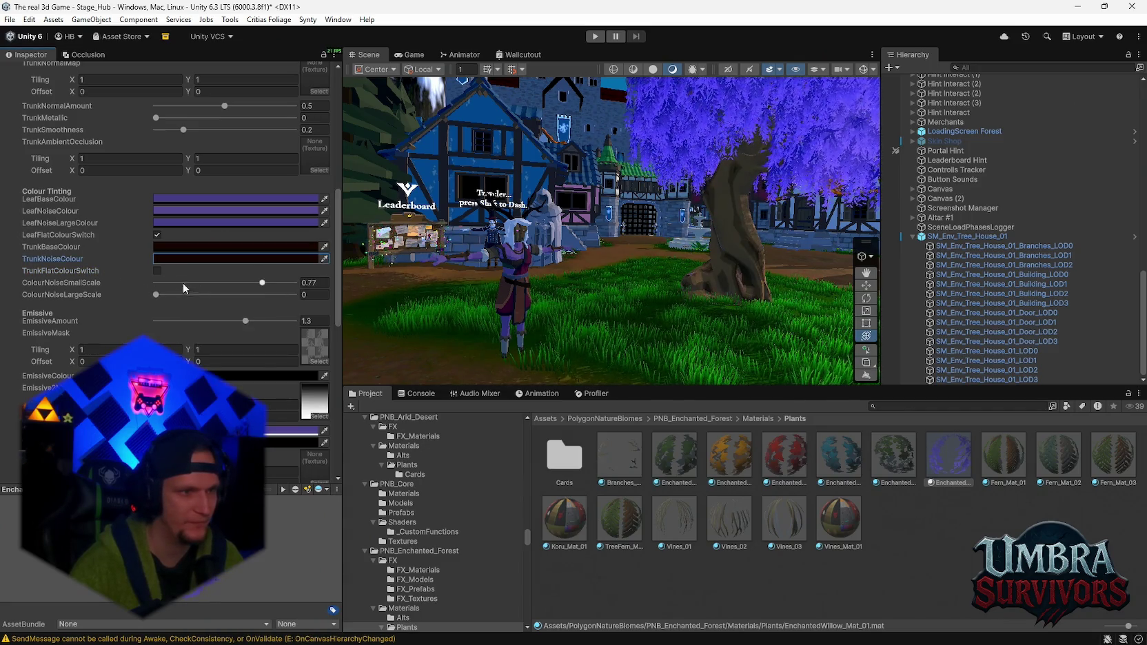
- Raise ColourNoiseSmallScale to 1 and discard a magenta LeafBaseColour trial
{"action": "left_click_drag", "start_coordinate": [263, 285], "coordinate": [291, 283]}
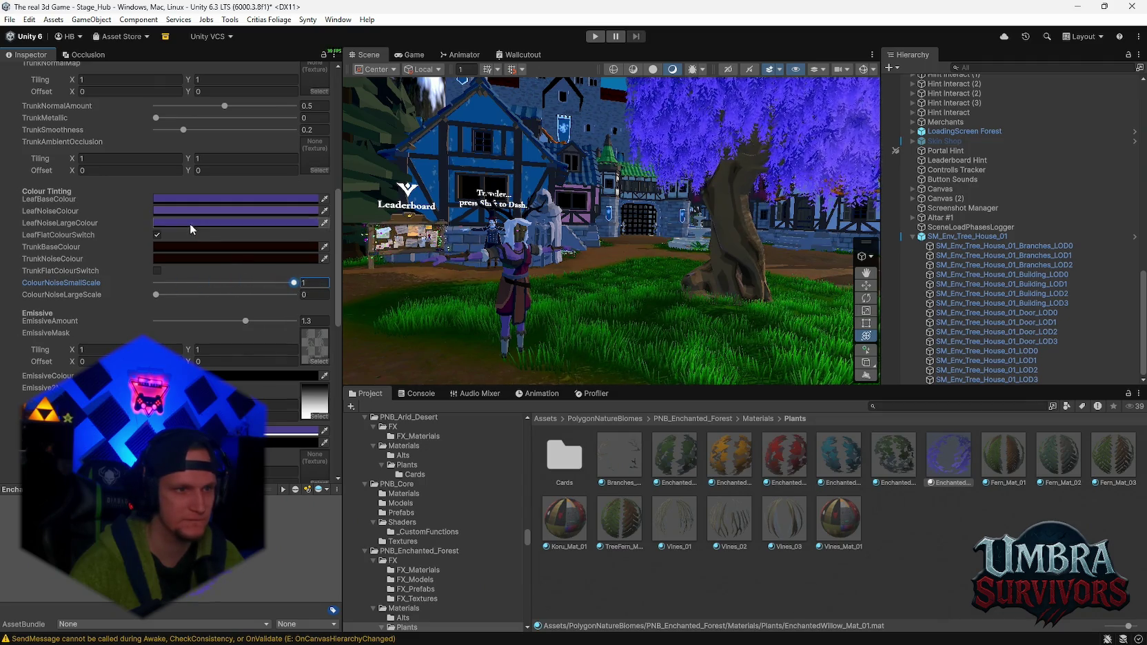
{"action": "left_click", "coordinate": [199, 205]}
{"action": "left_click_drag", "start_coordinate": [296, 343], "coordinate": [328, 315]}
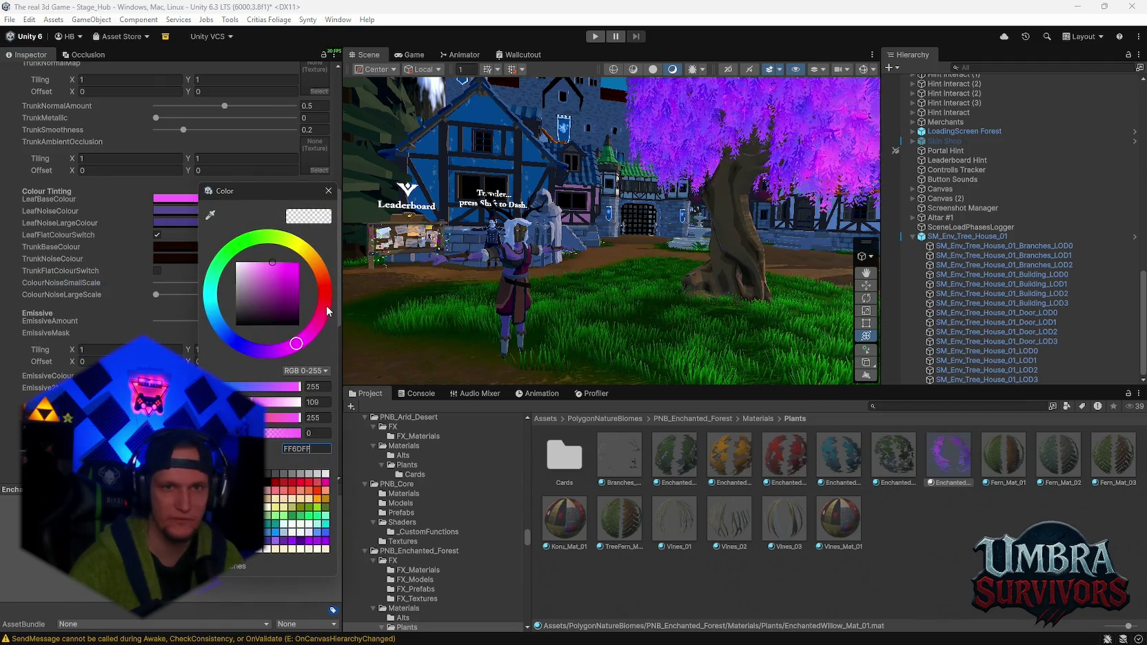
{"action": "left_click", "coordinate": [328, 191]}
{"action": "left_click", "coordinate": [206, 219]}
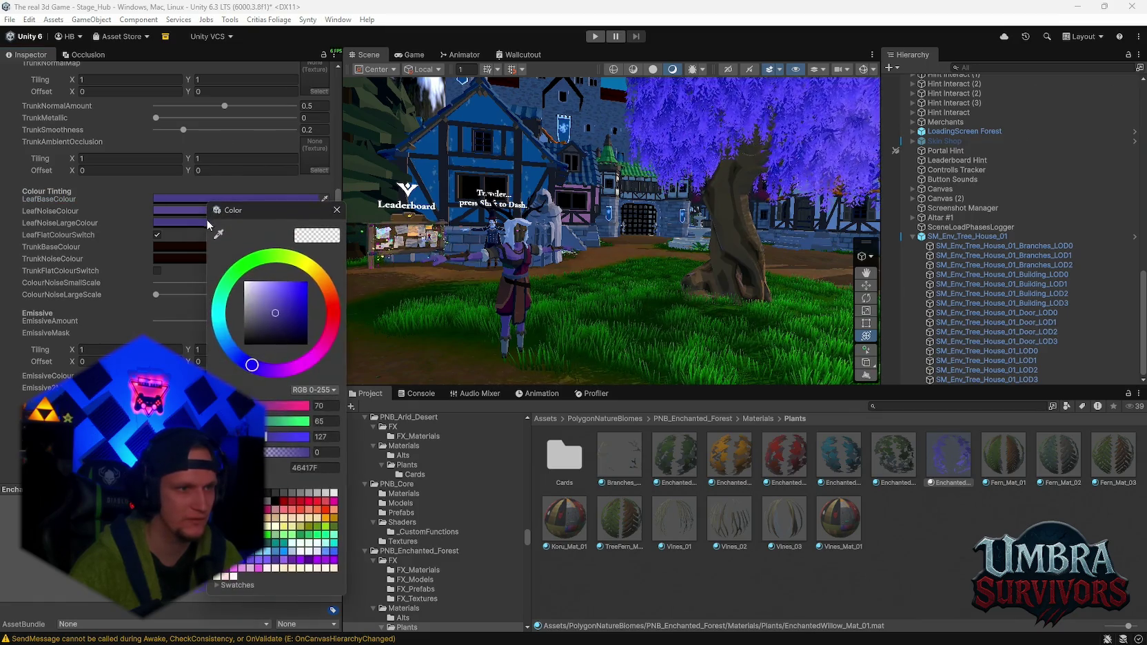
{"action": "left_click", "coordinate": [336, 210]}
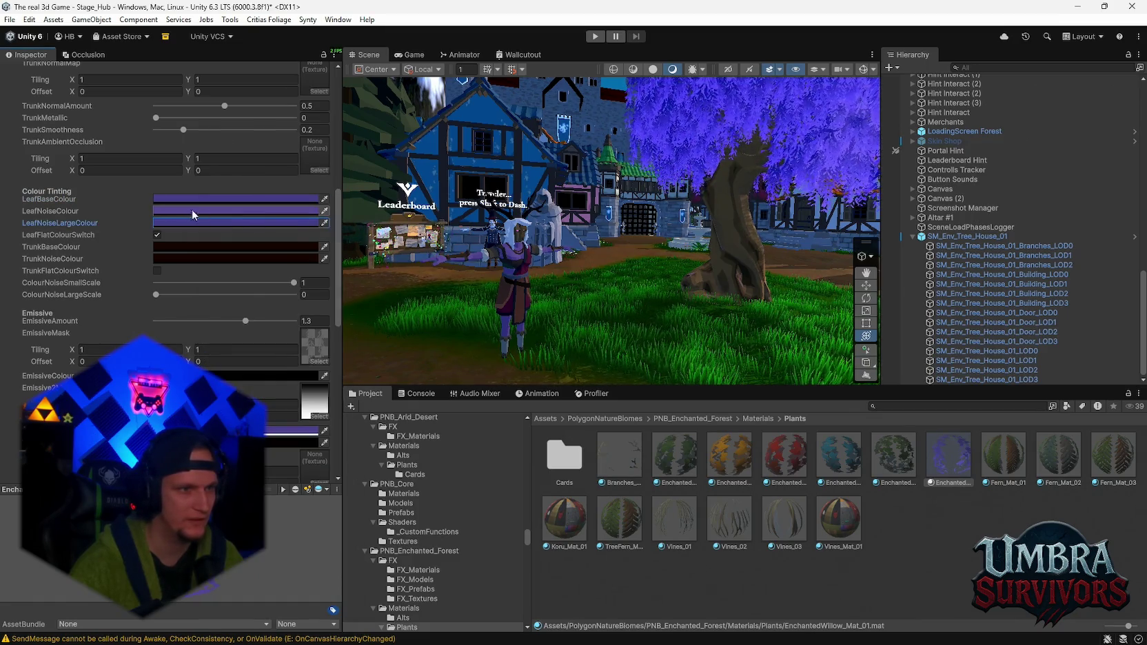
- Paste FF6DFF into LeafNoiseColour and raise ColourNoiseLargeScale to 0.194
{"action": "left_click", "coordinate": [169, 212]}
{"action": "key", "text": "ctrl+v"}
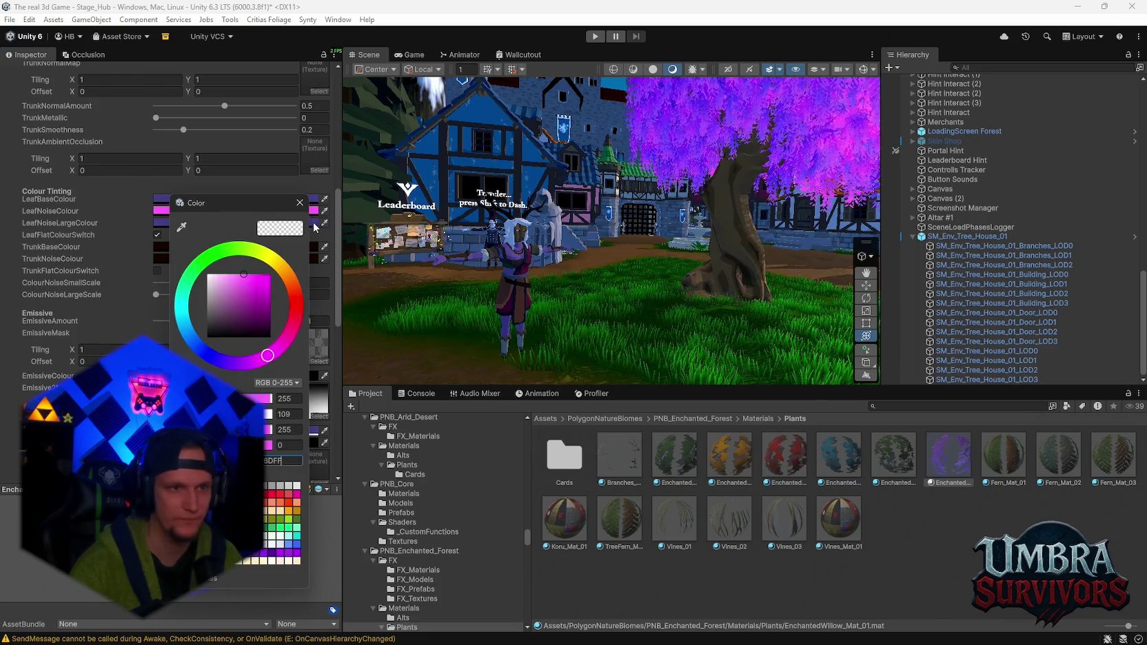
{"action": "left_click", "coordinate": [300, 204]}
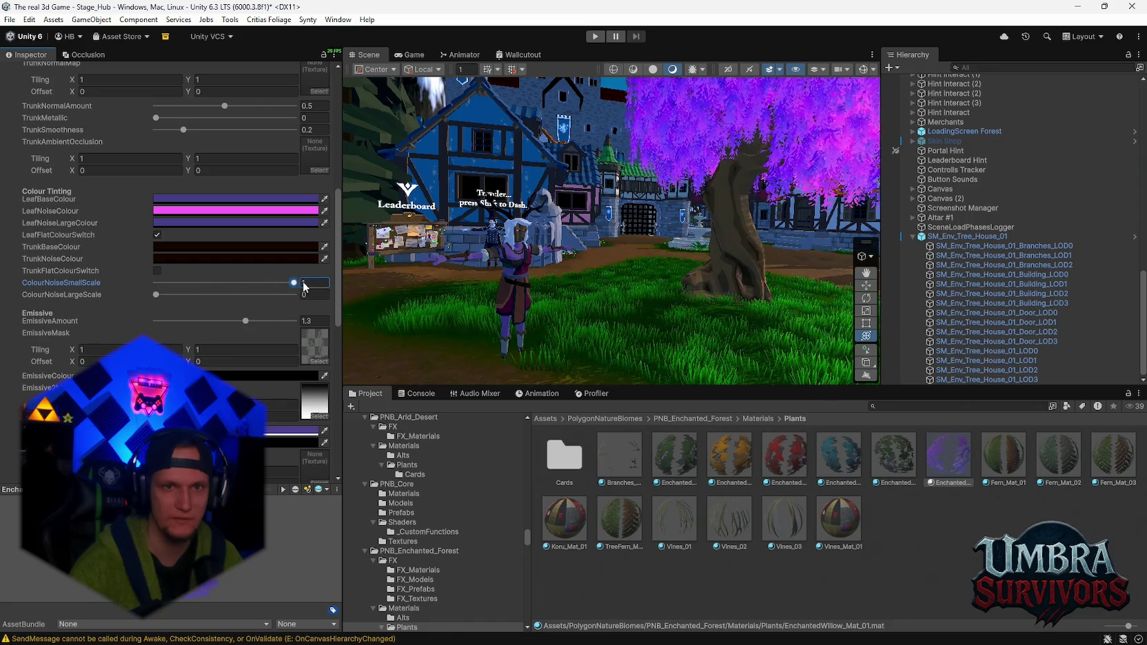
{"action": "left_click_drag", "start_coordinate": [516, 216], "coordinate": [607, 206]}
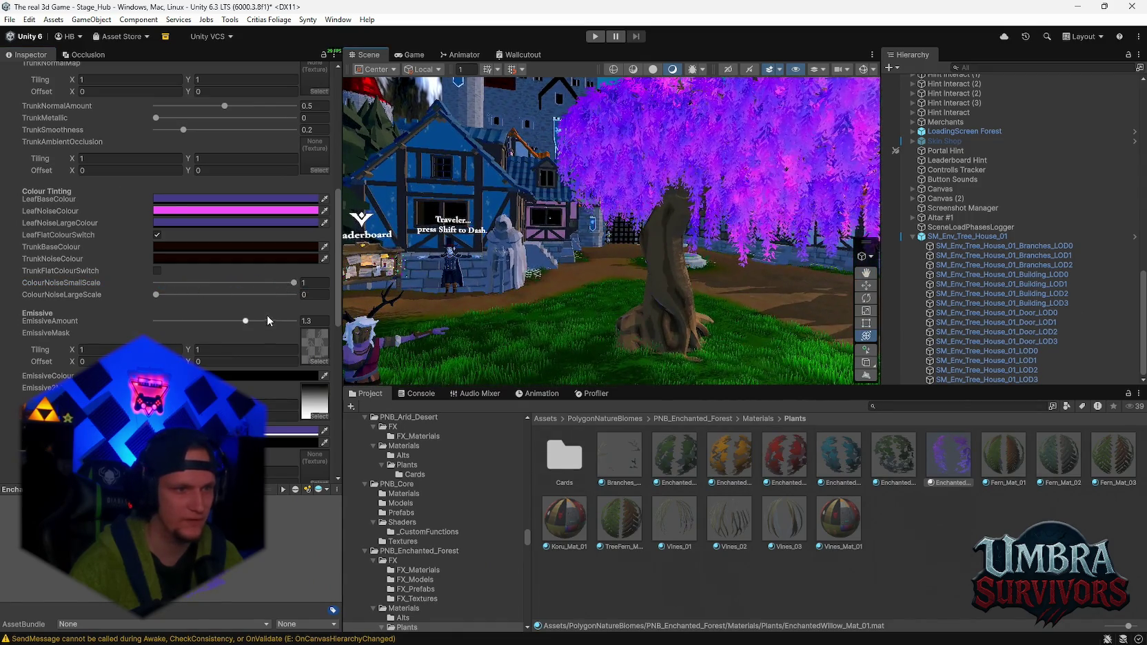
{"action": "left_click_drag", "start_coordinate": [172, 301], "coordinate": [238, 300]}
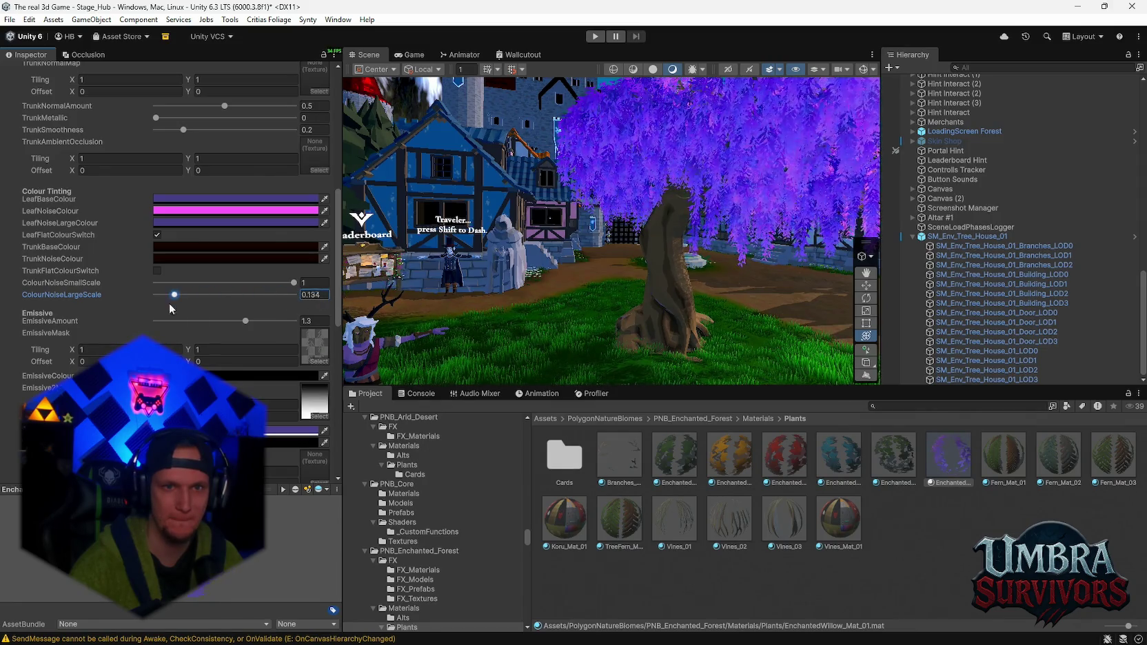
{"action": "left_click_drag", "start_coordinate": [628, 227], "coordinate": [519, 274]}
- Drop ColourNoiseLargeScale to 0.057 and EmissiveAmount from 1.3 to 0.148
{"action": "key", "text": "f"}
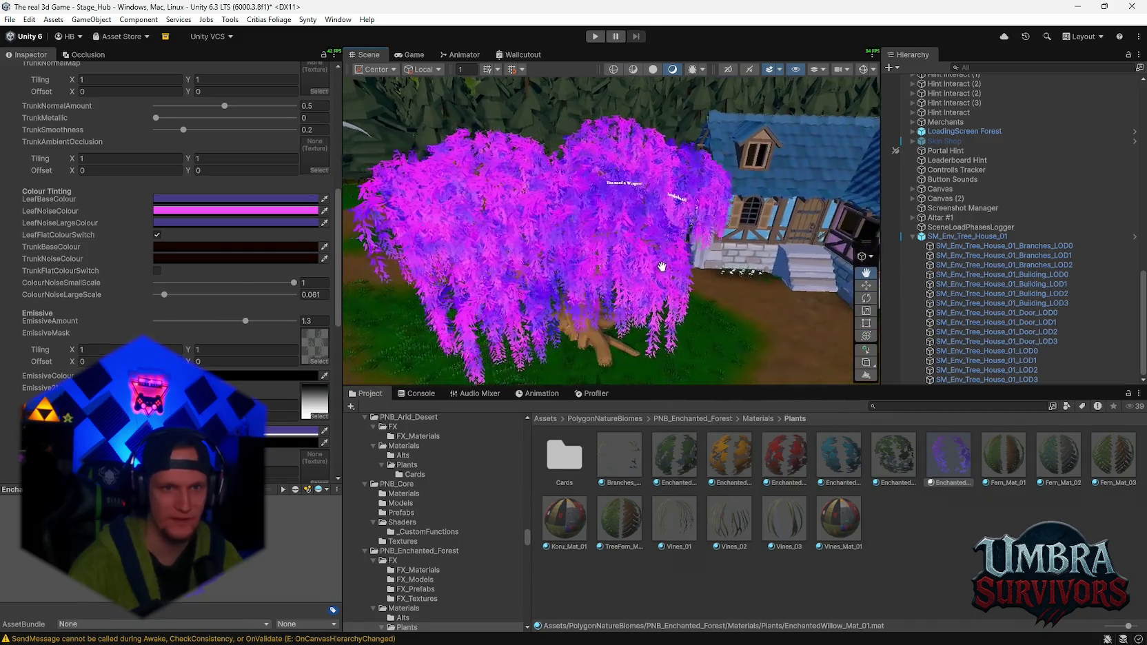
{"action": "left_click", "coordinate": [172, 295]}
{"action": "mouse_move", "coordinate": [172, 295]}
{"action": "left_mouse_down"}
{"action": "mouse_move", "coordinate": [240, 295]}
{"action": "mouse_move", "coordinate": [164, 296]}
{"action": "left_mouse_up"}
{"action": "mouse_move", "coordinate": [415, 285]}
{"action": "left_mouse_down"}
{"action": "mouse_move", "coordinate": [651, 194]}
{"action": "mouse_move", "coordinate": [466, 276]}
{"action": "left_mouse_up"}
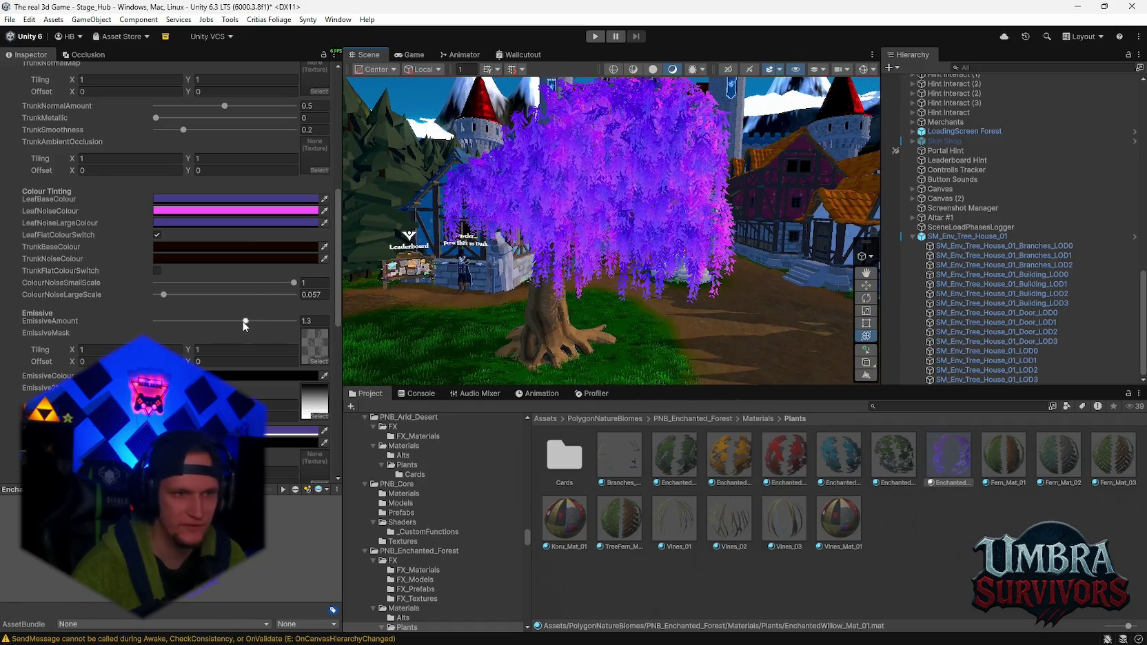
{"action": "mouse_move", "coordinate": [192, 320]}
{"action": "left_mouse_down"}
{"action": "mouse_move", "coordinate": [128, 311]}
{"action": "mouse_move", "coordinate": [166, 321]}
{"action": "left_mouse_up"}
{"action": "mouse_move", "coordinate": [593, 262]}
{"action": "left_mouse_down"}
{"action": "mouse_move", "coordinate": [720, 222]}
{"action": "mouse_move", "coordinate": [333, 258]}
{"action": "left_mouse_up"}
{"action": "scroll", "coordinate": [165, 320], "scroll_direction": "down", "scroll_amount": 2}
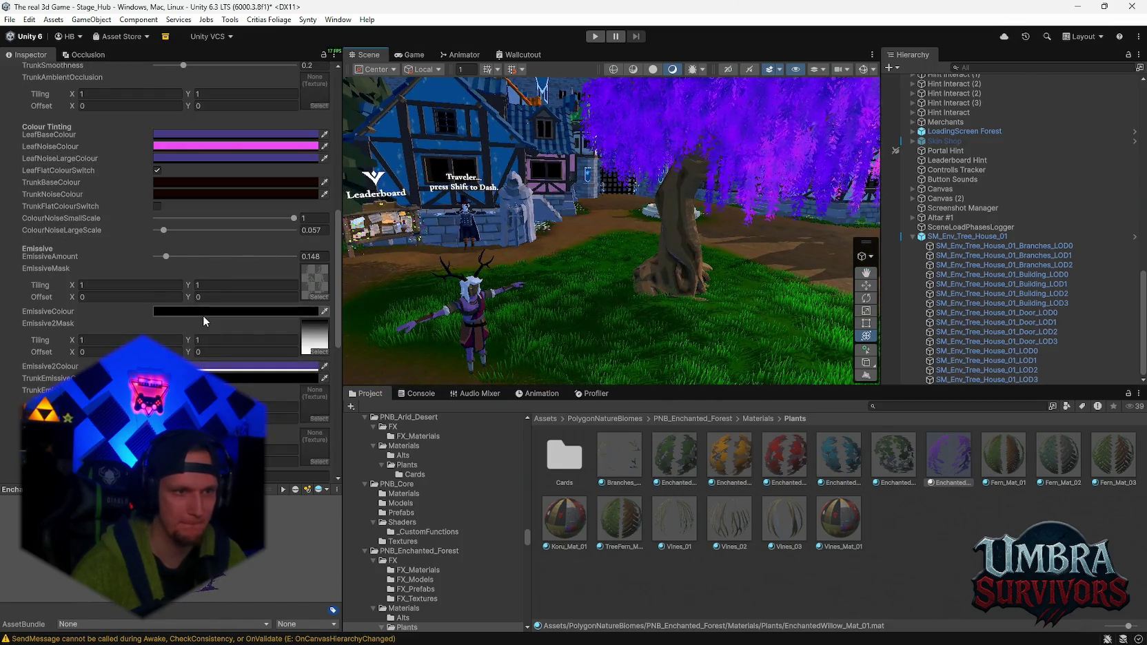
- Change the willow's EmissiveColour to purple
{"action": "left_click", "coordinate": [179, 311]}
{"action": "mouse_move", "coordinate": [272, 362]}
{"action": "left_mouse_down"}
{"action": "mouse_move", "coordinate": [380, 269]}
{"action": "mouse_move", "coordinate": [238, 397]}
{"action": "left_mouse_up"}
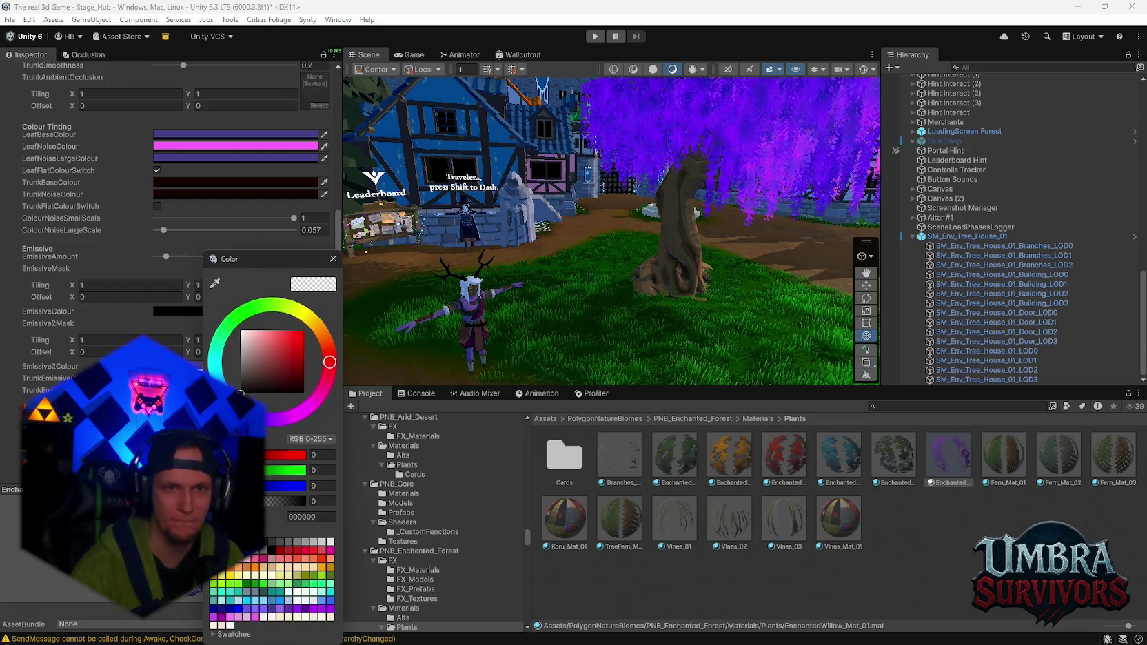
{"action": "left_click_drag", "start_coordinate": [276, 258], "coordinate": [289, 259]}
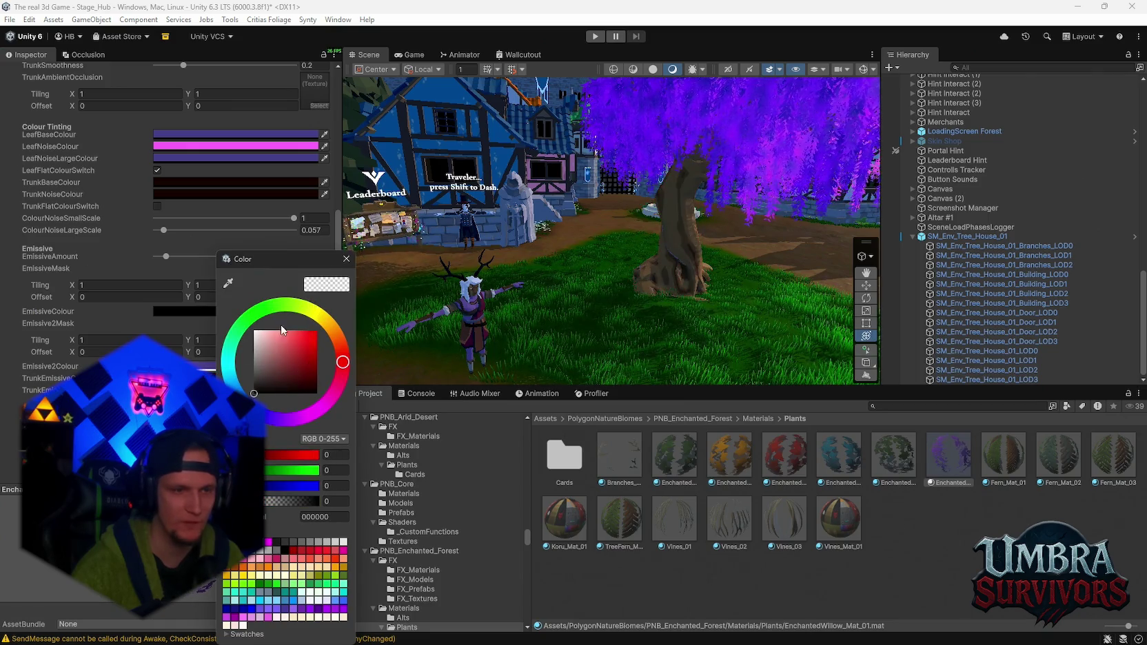
{"action": "left_click", "coordinate": [199, 353]}
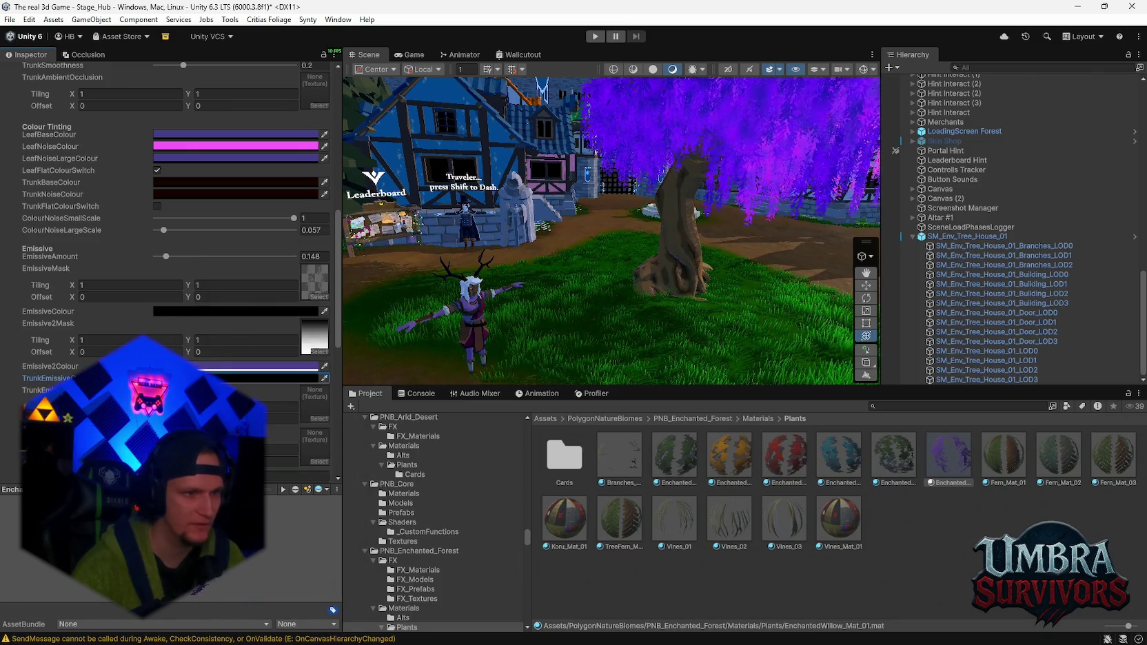
{"action": "left_click", "coordinate": [187, 311]}
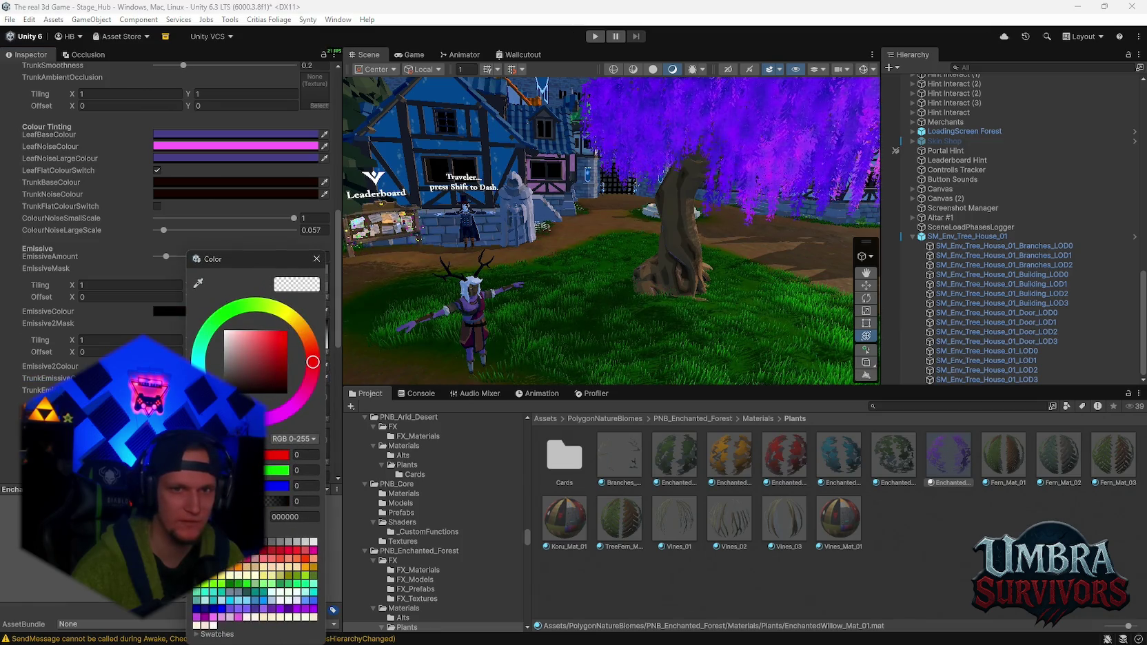
{"action": "left_click", "coordinate": [235, 134]}
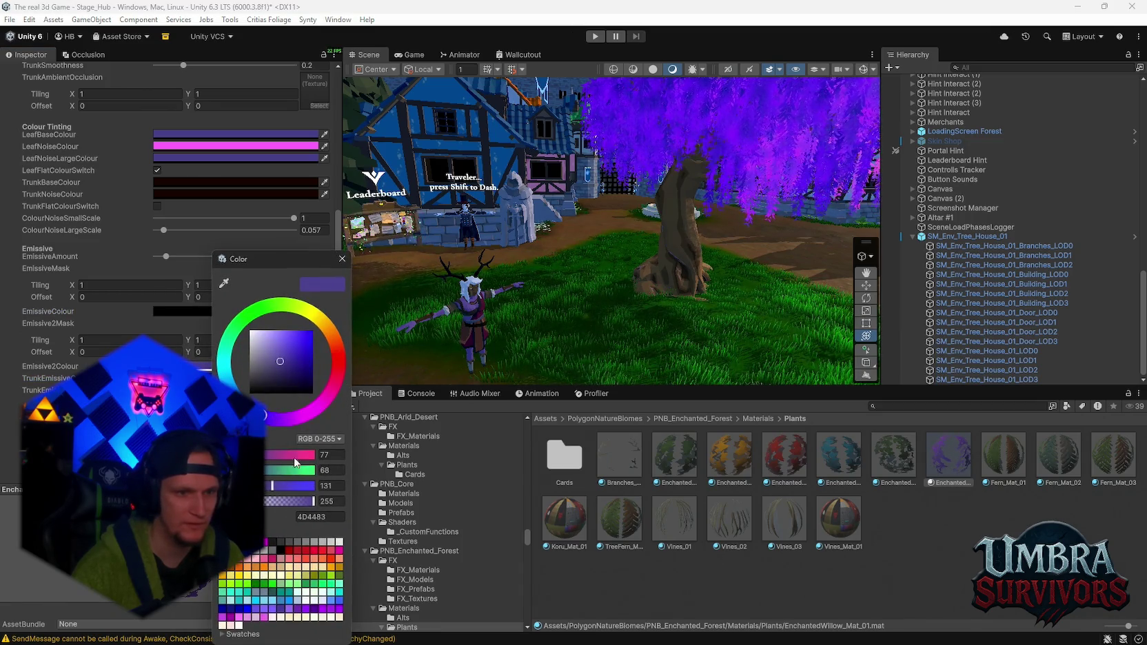
{"action": "left_click", "coordinate": [342, 260]}
{"action": "scroll", "coordinate": [337, 238], "scroll_direction": "down", "scroll_amount": 5}
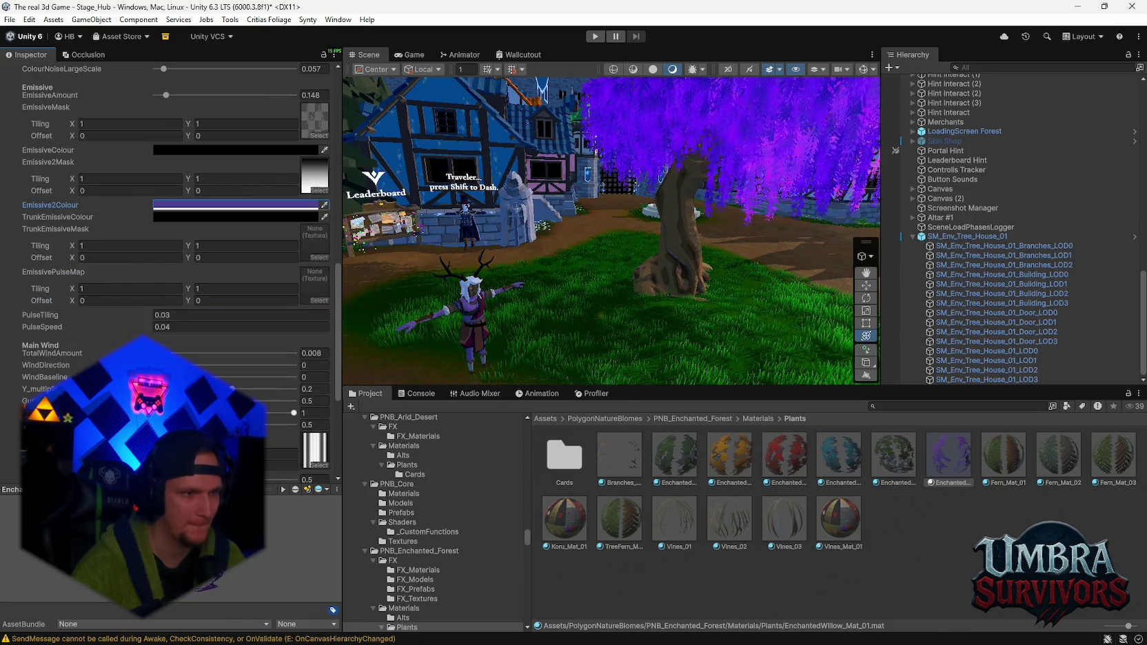
- Raise TotalWindAmount to 0.065 and try wind direction, gust amount and large gust frequency values
{"action": "mouse_move", "coordinate": [157, 353]}
{"action": "left_mouse_down"}
{"action": "mouse_move", "coordinate": [255, 354]}
{"action": "mouse_move", "coordinate": [164, 355]}
{"action": "left_mouse_up"}
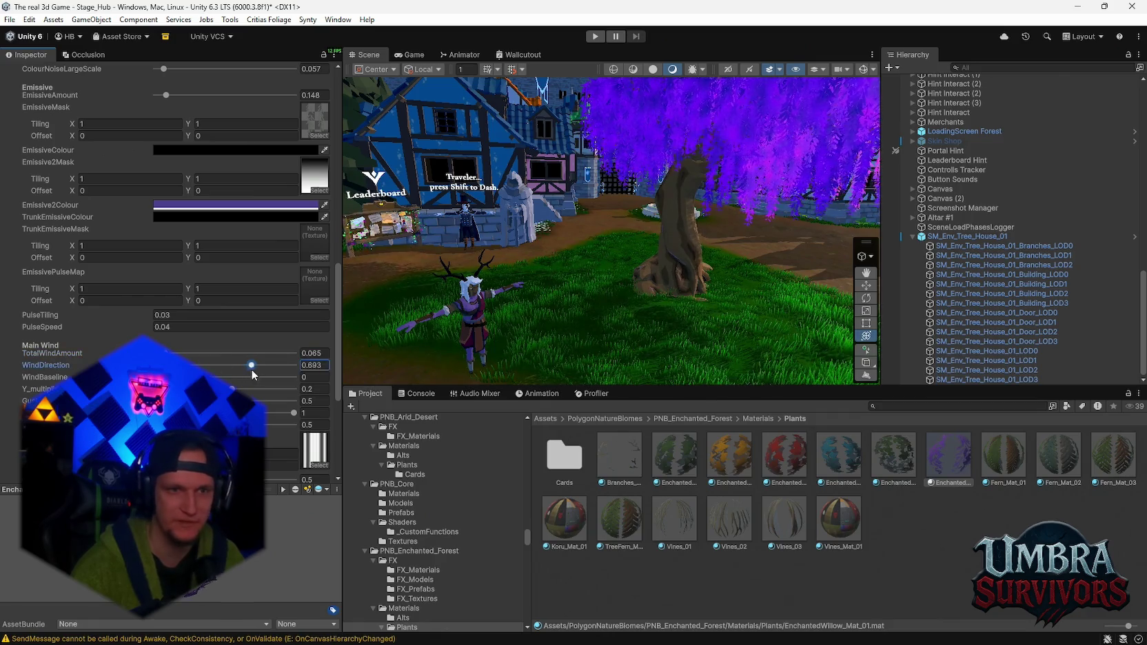
{"action": "scroll", "coordinate": [156, 333], "scroll_direction": "down", "scroll_amount": 1}
{"action": "left_click", "coordinate": [156, 333]}
{"action": "left_click_drag", "start_coordinate": [224, 370], "coordinate": [235, 377]}
{"action": "key", "text": "ctrl+z"}
{"action": "left_click", "coordinate": [250, 393]}
{"action": "scroll", "coordinate": [172, 276], "scroll_direction": "down", "scroll_amount": 4}
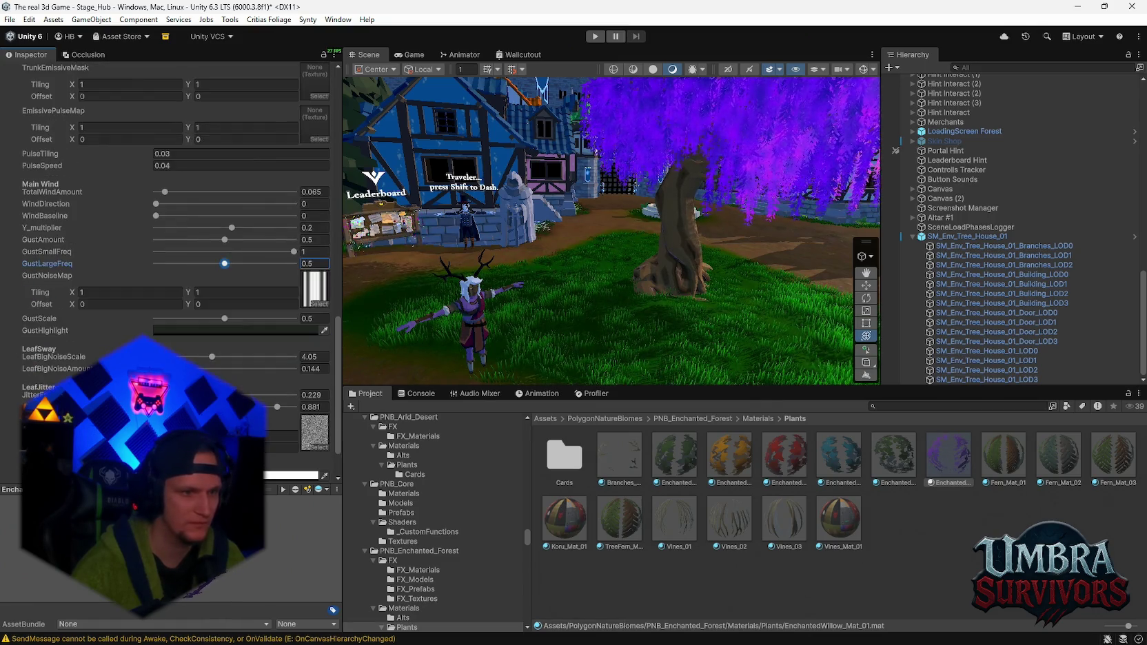
- Open the GustHighlight colour and its hex field for editing
{"action": "left_click", "coordinate": [188, 330]}
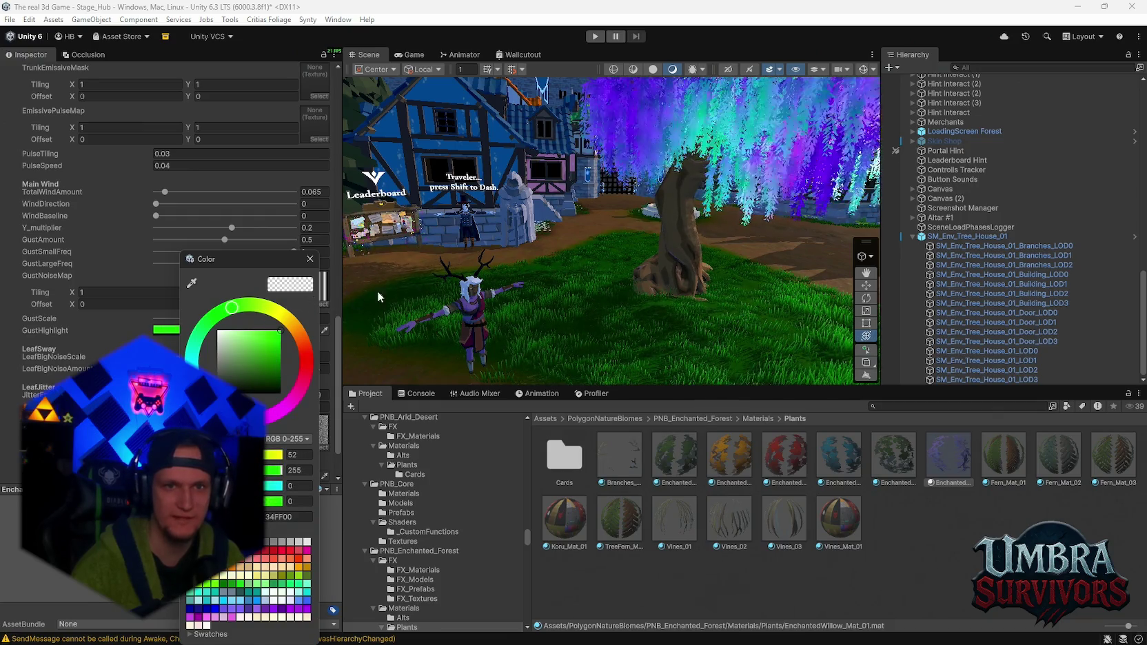
{"action": "scroll", "coordinate": [621, 241], "scroll_direction": "up", "scroll_amount": 3}
{"action": "scroll", "coordinate": [622, 240], "scroll_direction": "down", "scroll_amount": 3}
{"action": "left_click", "coordinate": [256, 329]}
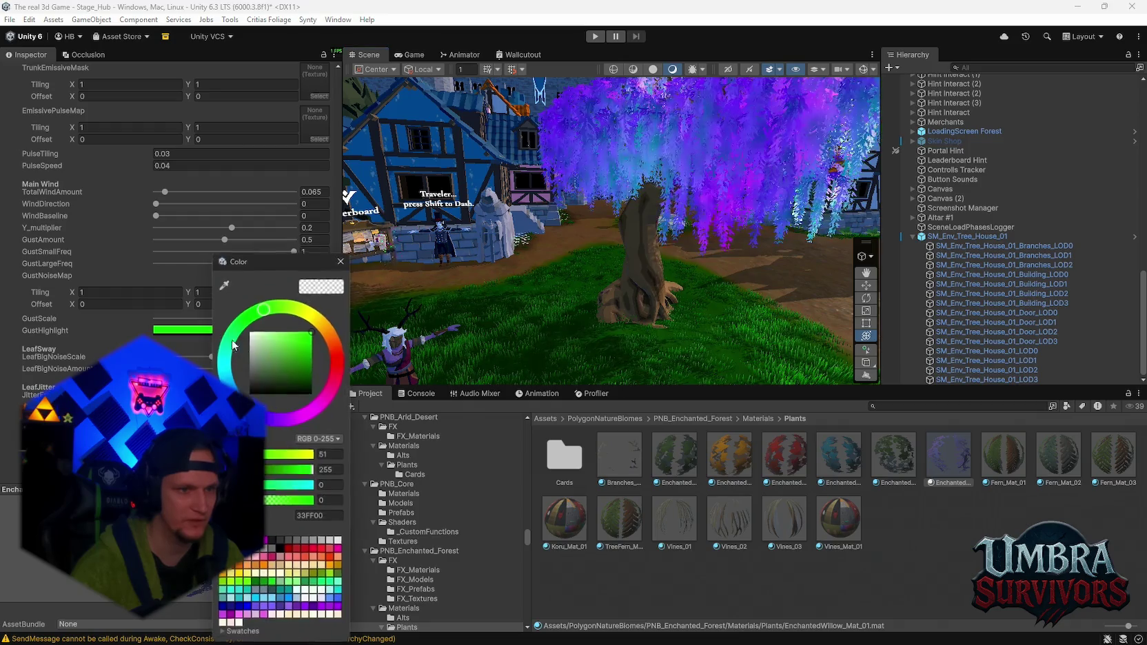
{"action": "left_click", "coordinate": [325, 518]}
{"action": "scroll", "coordinate": [280, 209], "scroll_direction": "up", "scroll_amount": 3}
{"action": "left_click_drag", "start_coordinate": [448, 228], "coordinate": [521, 252]}
- Eyedrop the willow's purple from the scene into the green GustHighlight colour
{"action": "left_click", "coordinate": [289, 426]}
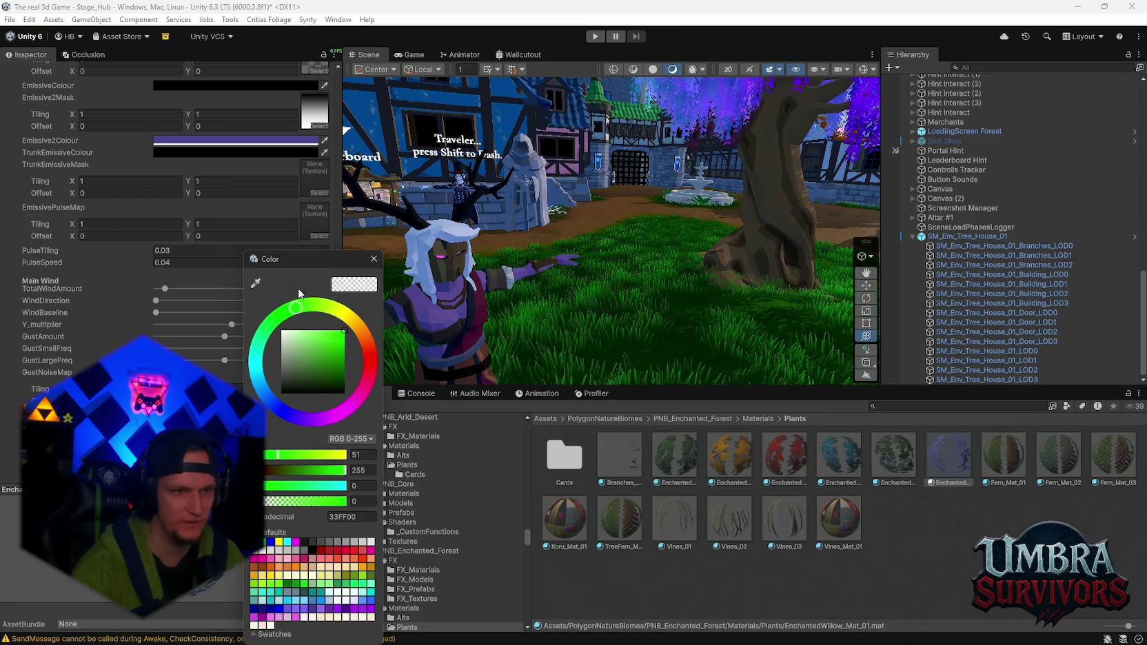
{"action": "left_click", "coordinate": [256, 285]}
{"action": "left_click", "coordinate": [422, 309]}
{"action": "left_click_drag", "start_coordinate": [501, 277], "coordinate": [580, 275]}
{"action": "scroll", "coordinate": [581, 276], "scroll_direction": "down", "scroll_amount": 5}
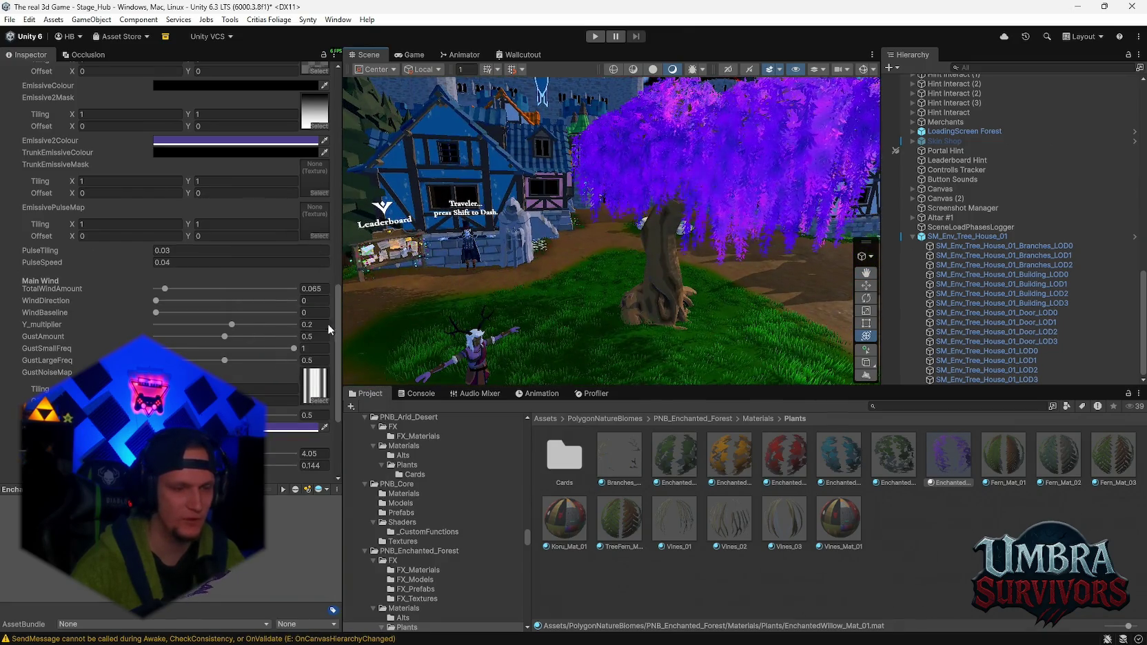
{"action": "scroll", "coordinate": [547, 305], "scroll_direction": "up", "scroll_amount": 6}
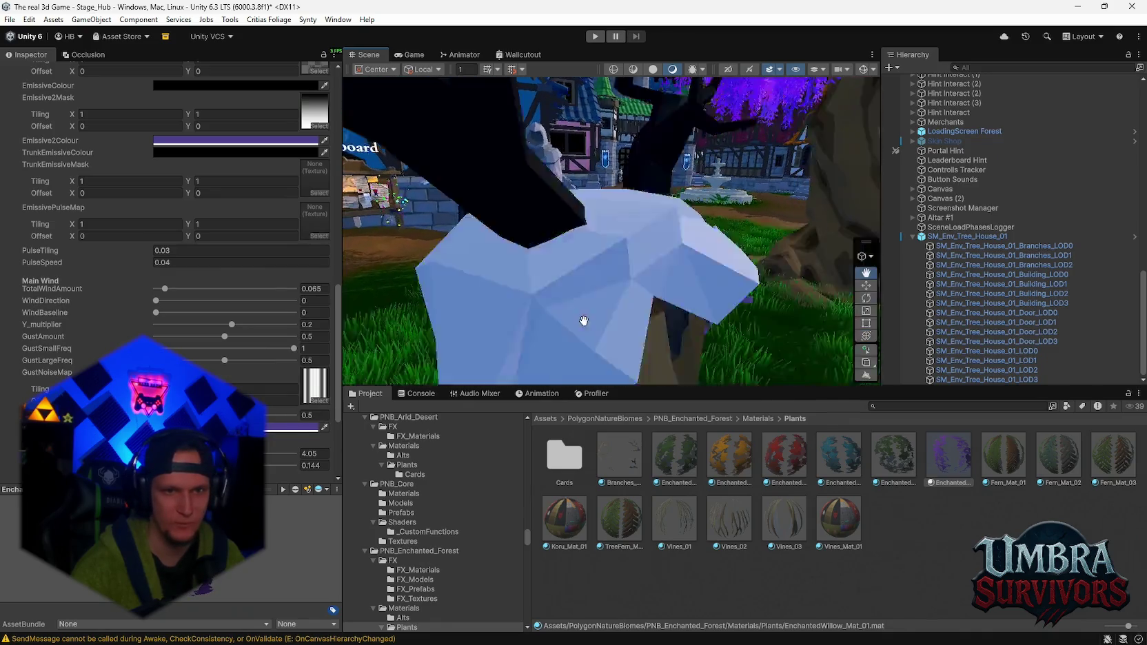
{"action": "scroll", "coordinate": [590, 319], "scroll_direction": "down", "scroll_amount": 5}
{"action": "scroll", "coordinate": [179, 241], "scroll_direction": "up", "scroll_amount": 10}
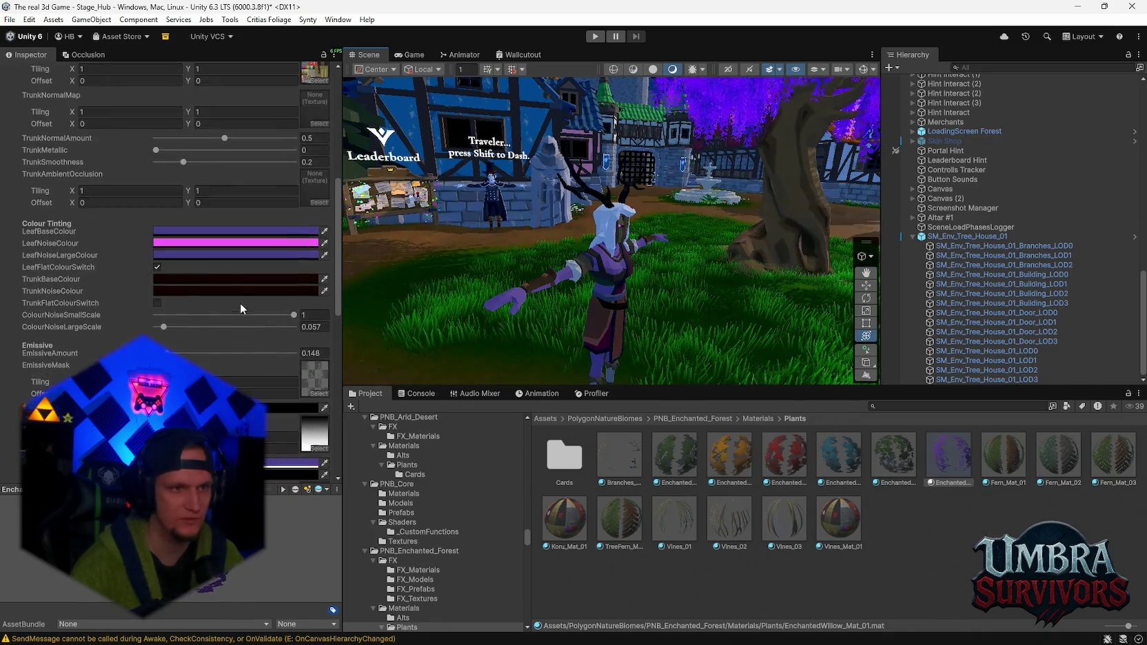
- Check the current leaf noise colour and the second emissive colour on the willow material
{"action": "left_click", "coordinate": [209, 246]}
{"action": "left_click", "coordinate": [336, 236]}
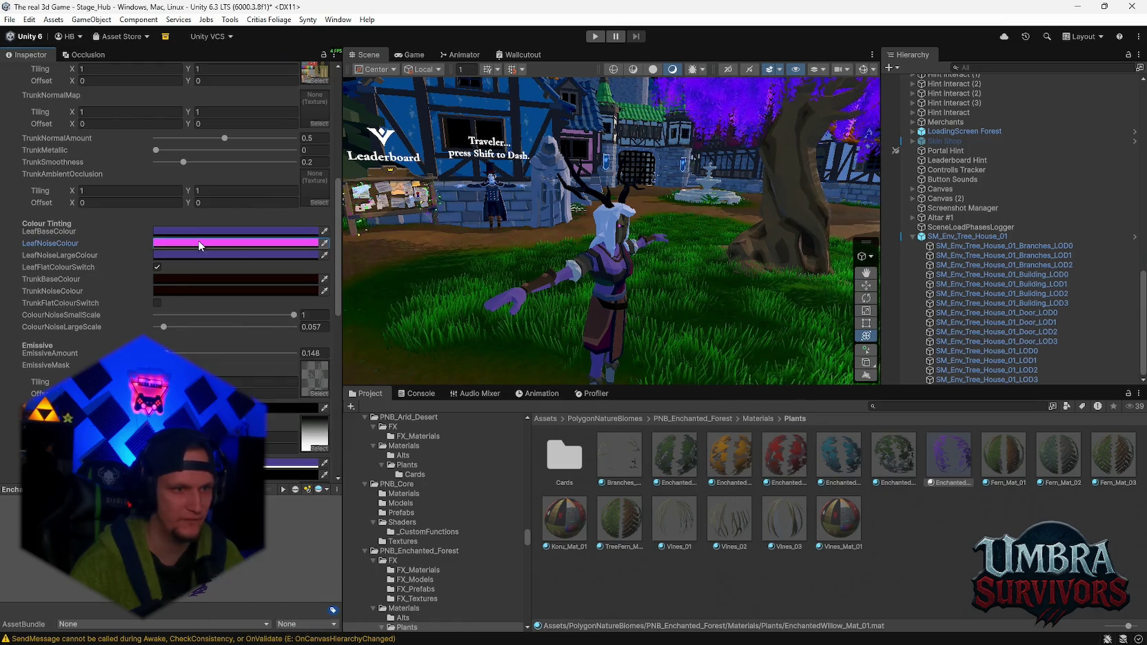
{"action": "scroll", "coordinate": [207, 276], "scroll_direction": "down", "scroll_amount": 4}
{"action": "scroll", "coordinate": [246, 338], "scroll_direction": "down", "scroll_amount": 3}
{"action": "left_click", "coordinate": [214, 247]}
{"action": "scroll", "coordinate": [213, 247], "scroll_direction": "down", "scroll_amount": 5}
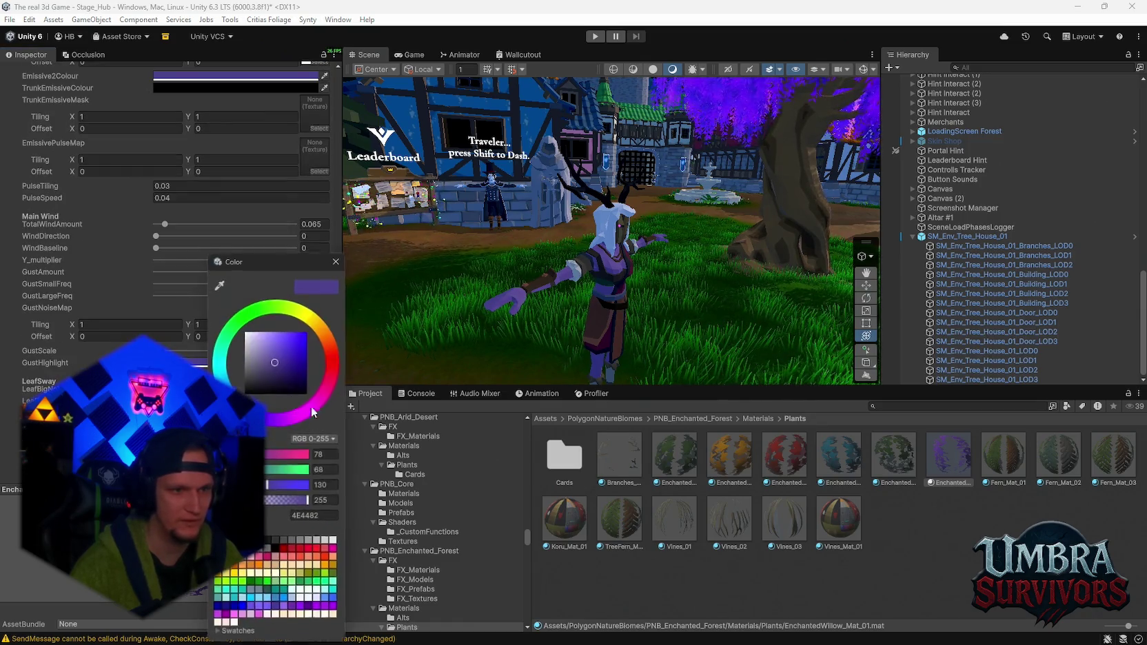
{"action": "left_click", "coordinate": [337, 259]}
{"action": "mouse_move", "coordinate": [527, 259]}
{"action": "left_mouse_down"}
{"action": "mouse_move", "coordinate": [562, 298]}
{"action": "mouse_move", "coordinate": [503, 324]}
{"action": "left_mouse_up"}
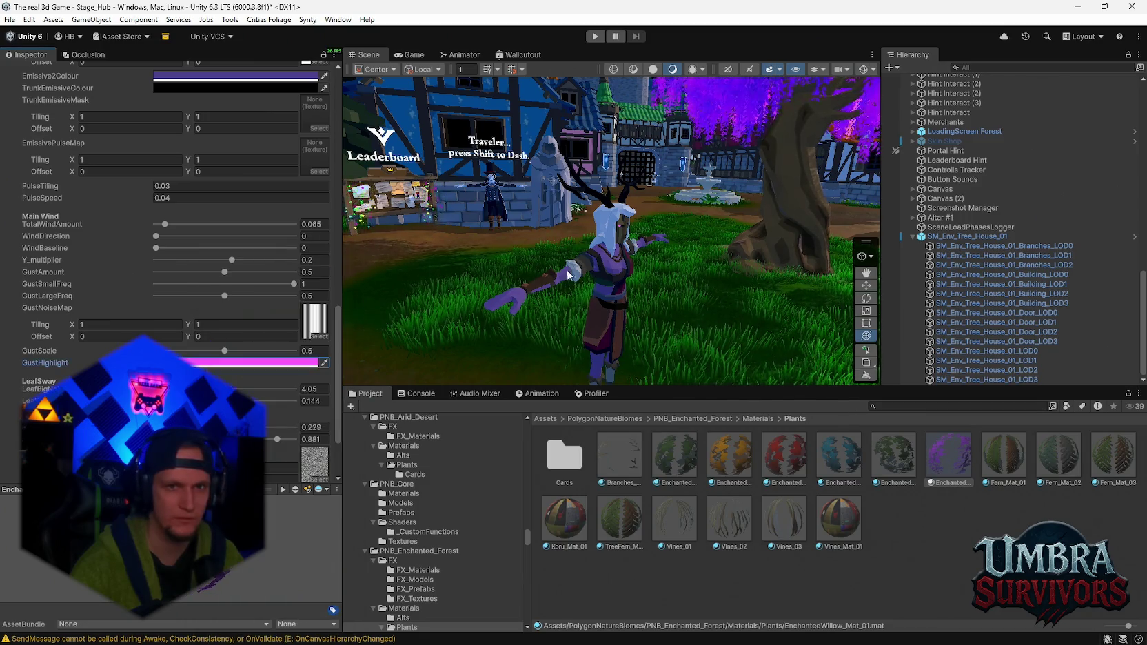
{"action": "scroll", "coordinate": [219, 240], "scroll_direction": "up", "scroll_amount": 5}
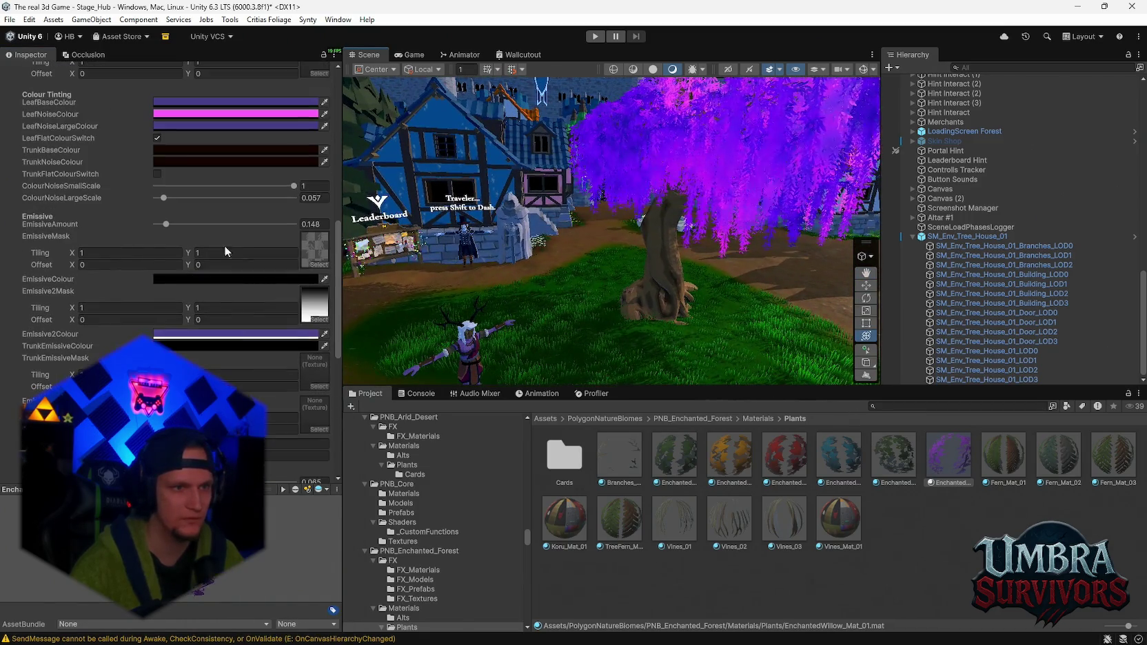
- Copy hex 46417F from LeafNoiseLargeColour and paste it into LeafNoiseColour
{"action": "left_click", "coordinate": [175, 123]}
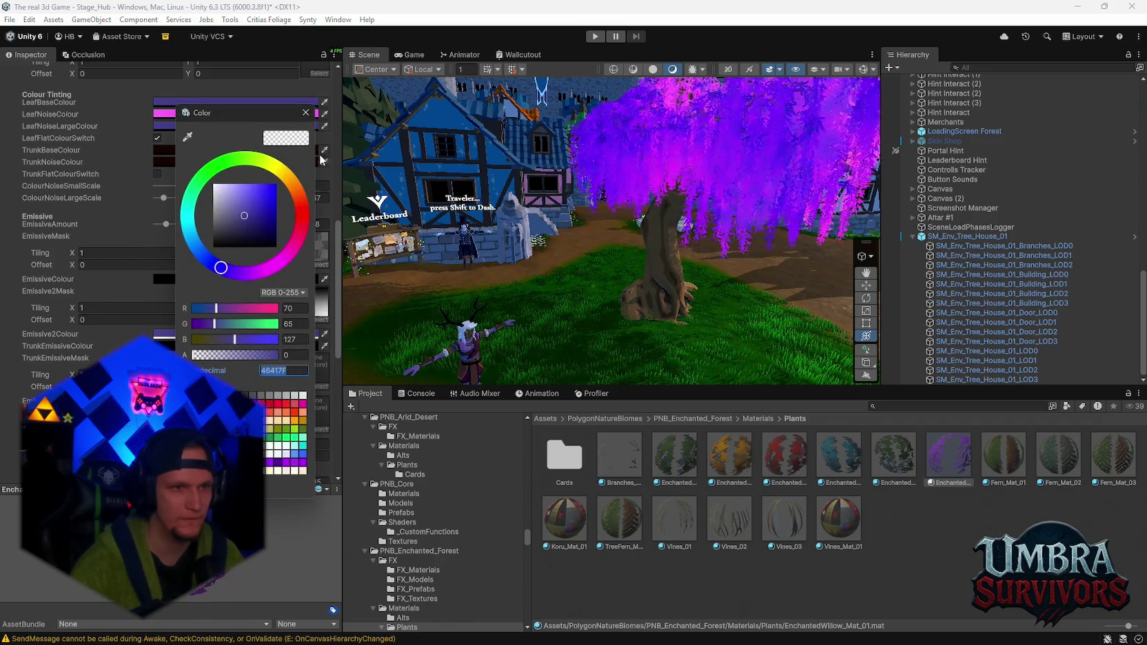
{"action": "left_click", "coordinate": [306, 114]}
{"action": "left_click", "coordinate": [175, 114]}
{"action": "left_click", "coordinate": [311, 363]}
{"action": "type", "text": "46417F"}
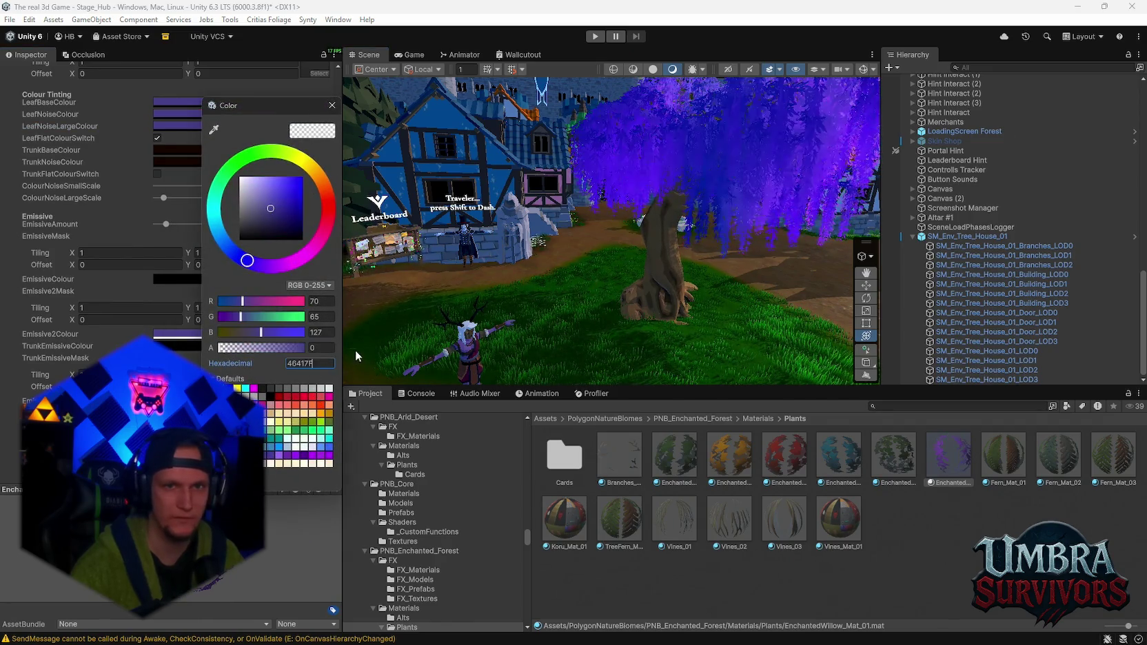
{"action": "left_click", "coordinate": [331, 105]}
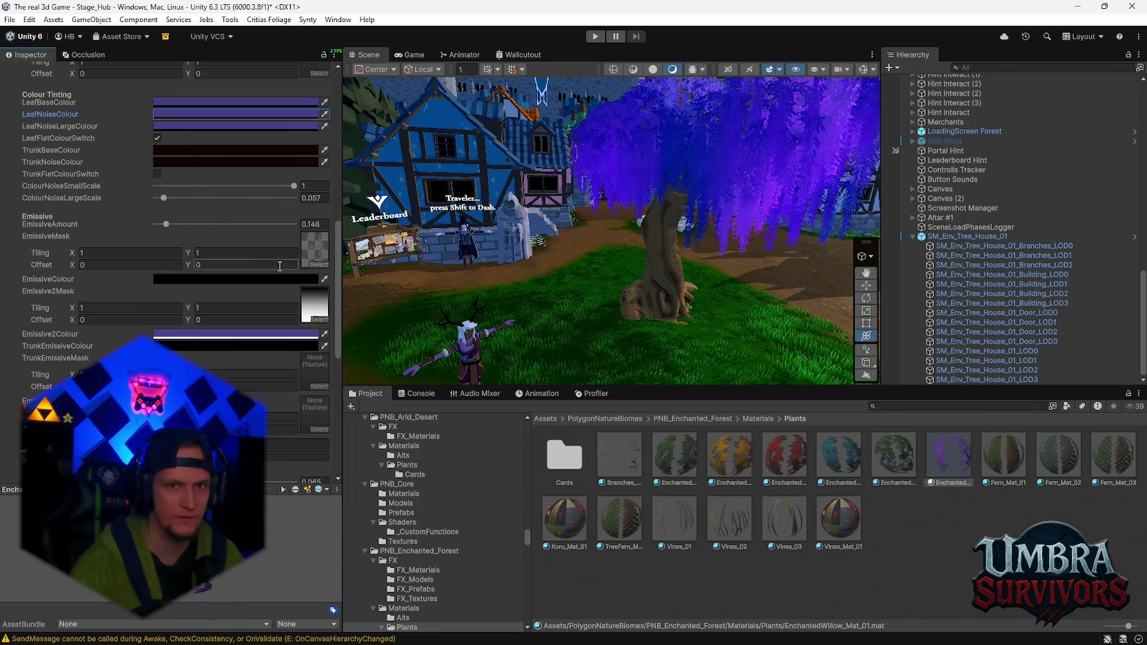
{"action": "scroll", "coordinate": [258, 283], "scroll_direction": "down", "scroll_amount": 10}
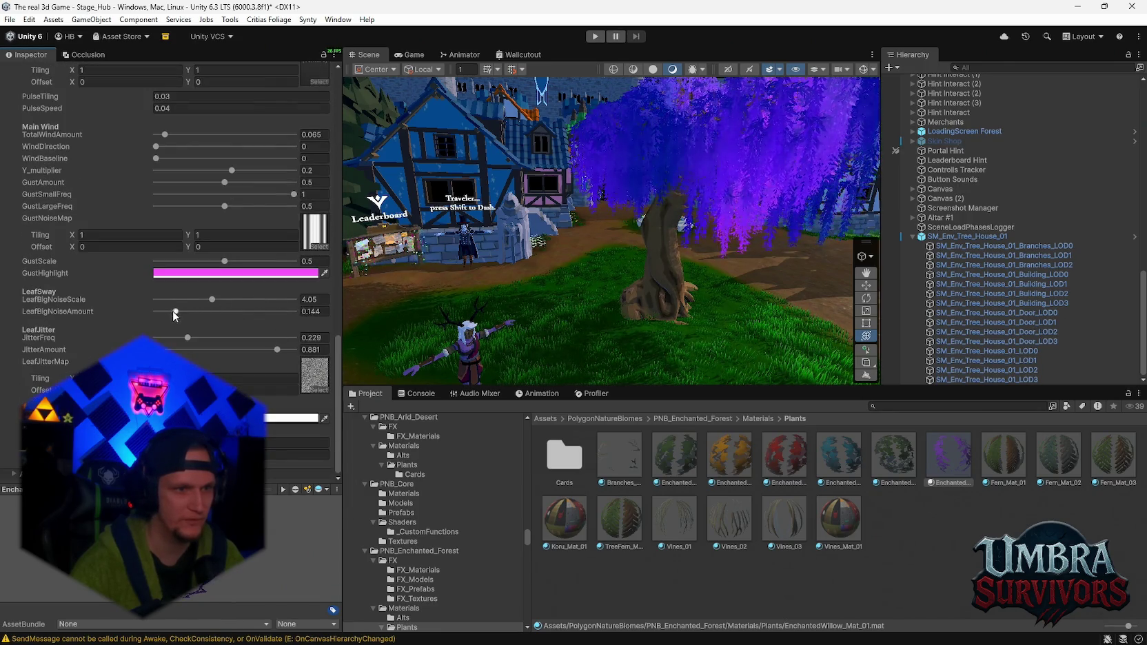
- Lower LeafBigNoiseScale, set GustScale to 0.331, JitterFreq to 0 and JitterAmount to 0.384
{"action": "mouse_move", "coordinate": [204, 300]}
{"action": "left_mouse_down"}
{"action": "mouse_move", "coordinate": [188, 305]}
{"action": "mouse_move", "coordinate": [219, 308]}
{"action": "left_mouse_up"}
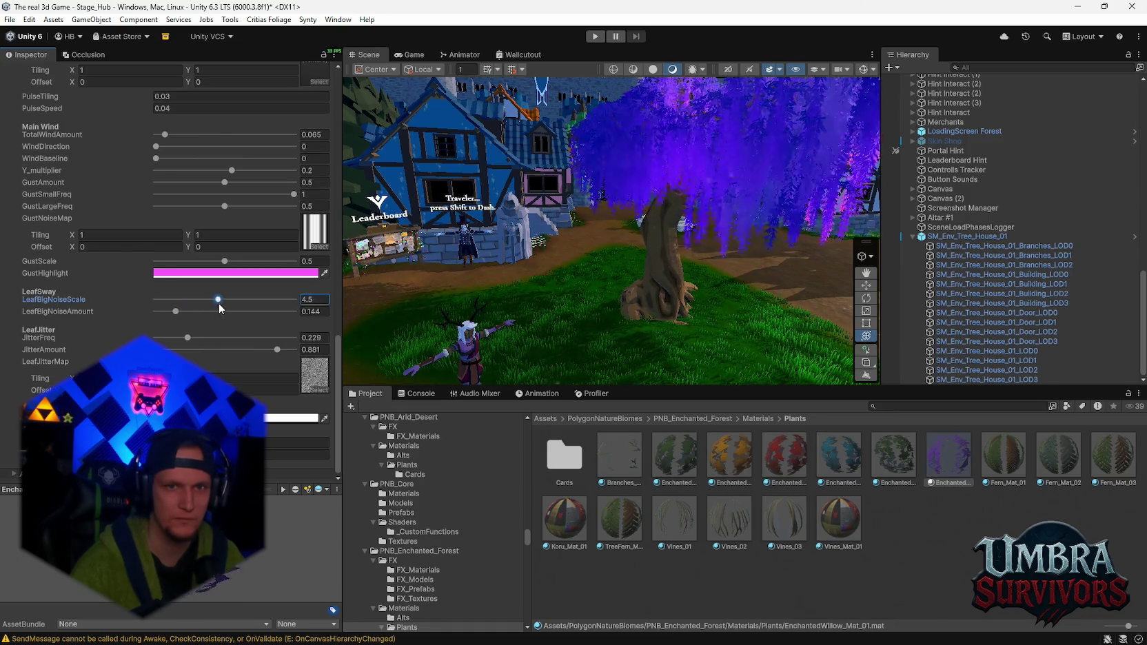
{"action": "left_click_drag", "start_coordinate": [226, 263], "coordinate": [202, 262]}
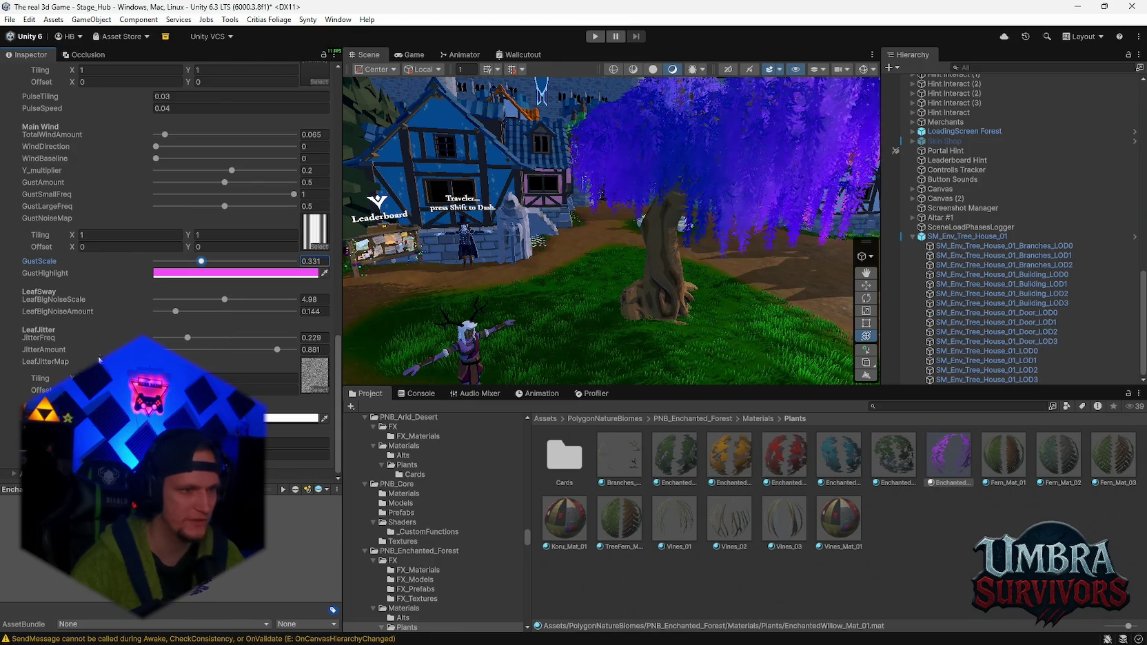
{"action": "left_click_drag", "start_coordinate": [185, 338], "coordinate": [168, 340]}
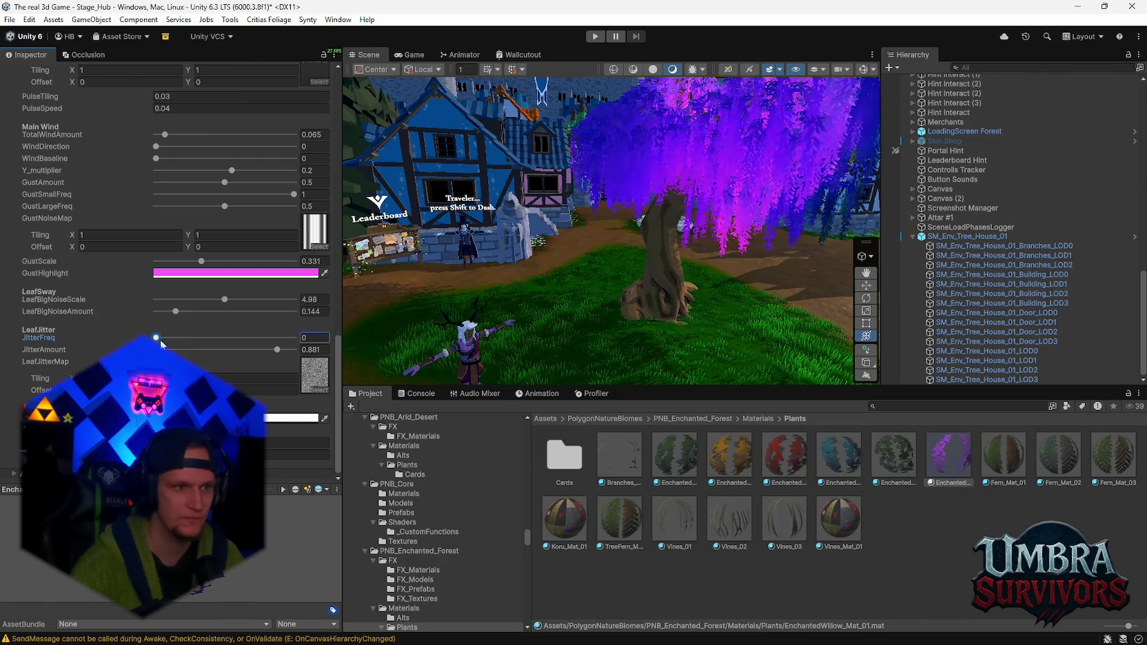
{"action": "left_click_drag", "start_coordinate": [160, 341], "coordinate": [178, 343]}
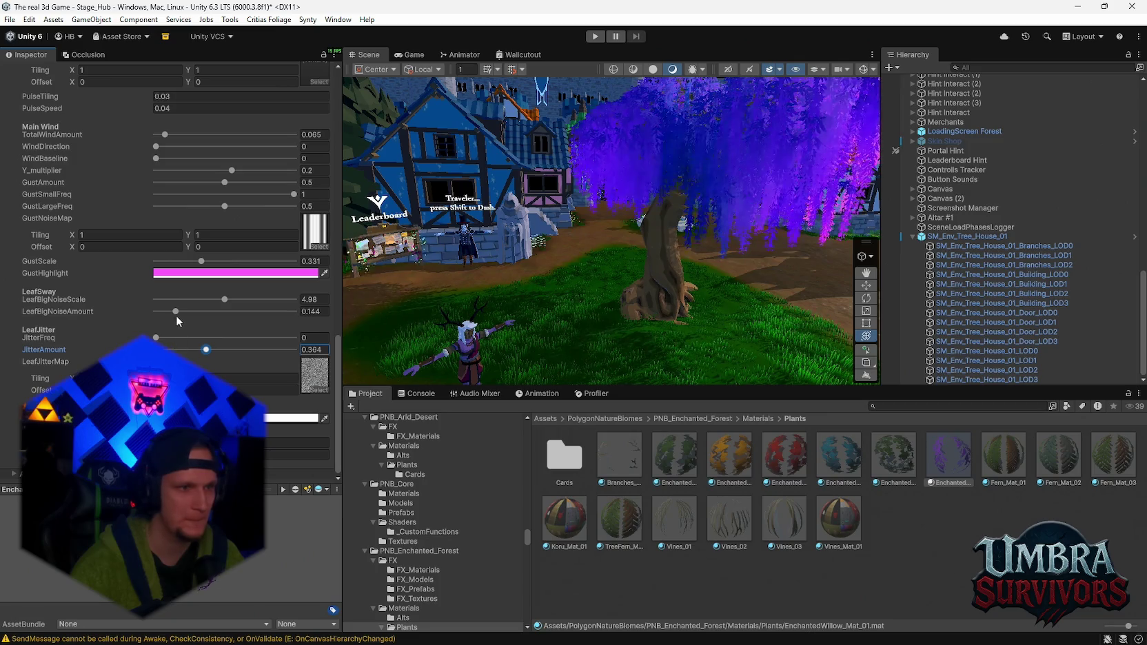
- Try LeafBigNoiseAmount at its maximum, then settle it back at 0
{"action": "mouse_move", "coordinate": [169, 310]}
{"action": "left_mouse_down"}
{"action": "mouse_move", "coordinate": [152, 312]}
{"action": "mouse_move", "coordinate": [154, 301]}
{"action": "mouse_move", "coordinate": [283, 300]}
{"action": "left_mouse_up"}
{"action": "left_click_drag", "start_coordinate": [157, 311], "coordinate": [324, 310]}
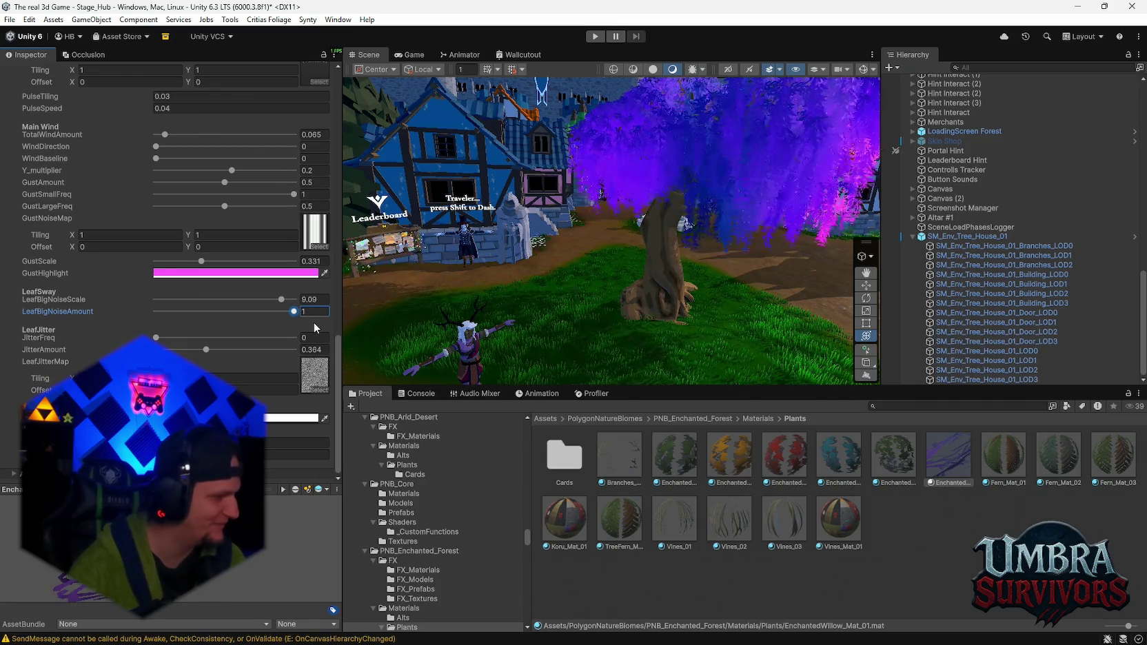
{"action": "mouse_move", "coordinate": [255, 311]}
{"action": "left_mouse_down"}
{"action": "mouse_move", "coordinate": [138, 319]}
{"action": "mouse_move", "coordinate": [224, 301]}
{"action": "mouse_move", "coordinate": [127, 312]}
{"action": "mouse_move", "coordinate": [140, 315]}
{"action": "left_mouse_up"}
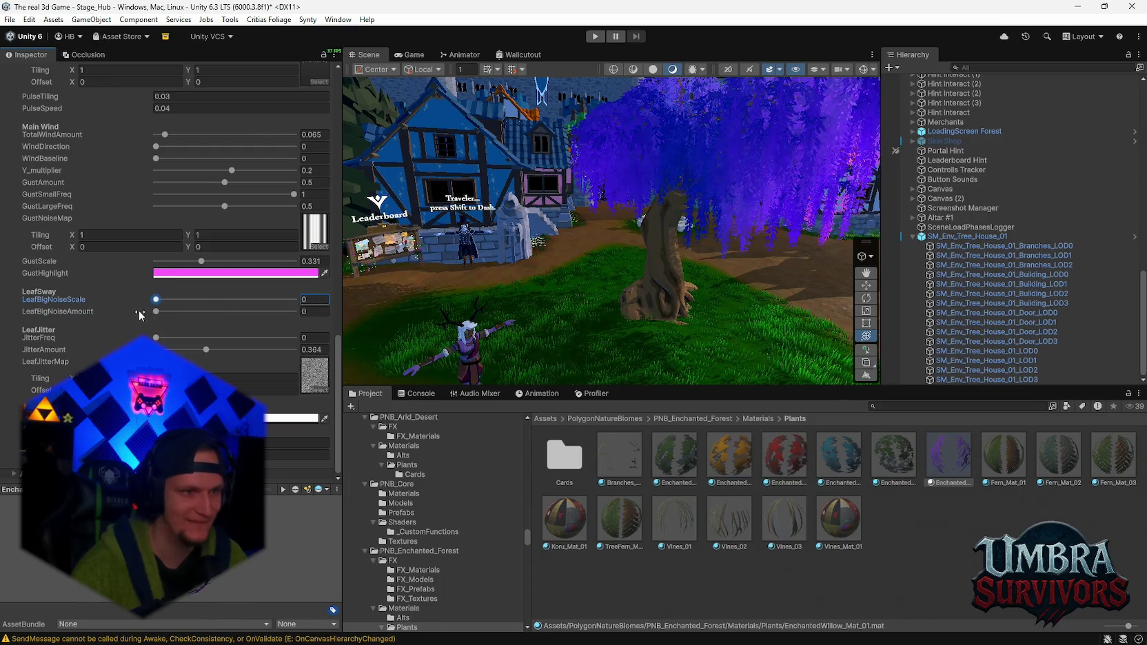
- Set the GustHighlight colour's transparency to 2 and raise GustScale to 1
{"action": "left_click", "coordinate": [208, 272]}
{"action": "type", "text": "2"}
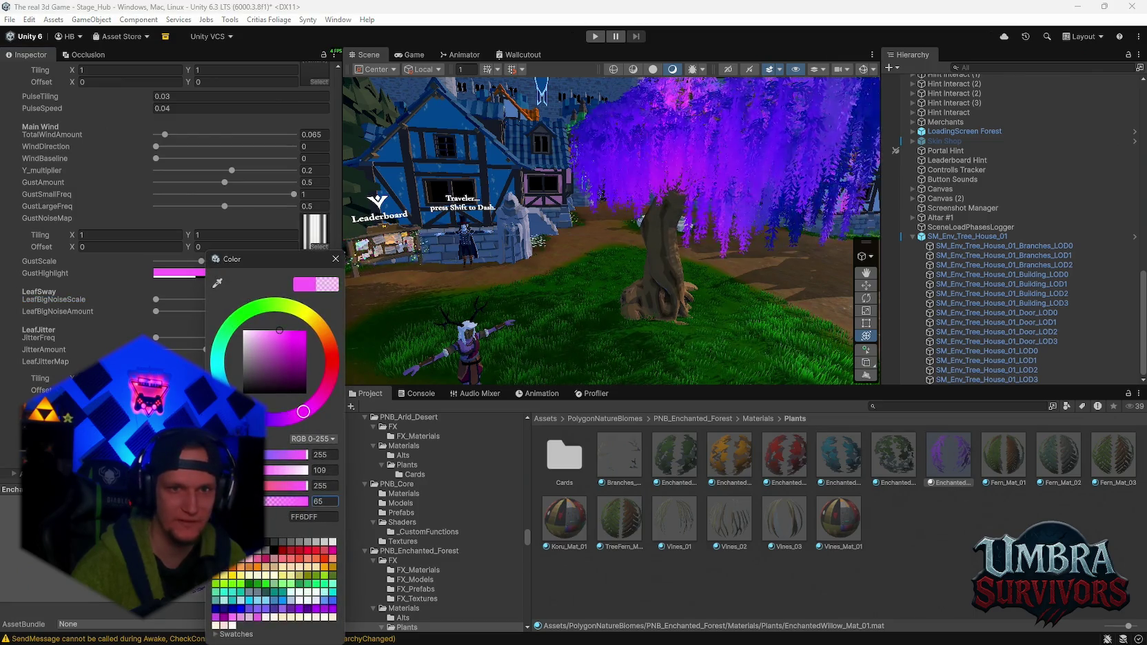
{"action": "key", "text": "Return"}
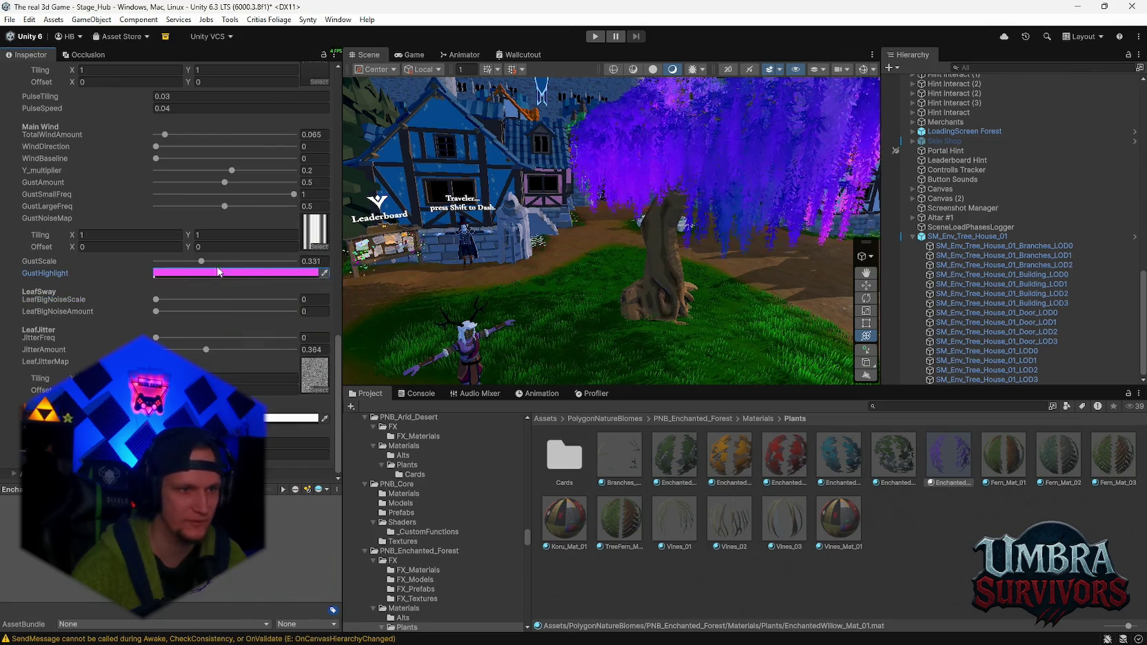
{"action": "mouse_move", "coordinate": [201, 261]}
{"action": "left_mouse_down"}
{"action": "mouse_move", "coordinate": [176, 265]}
{"action": "mouse_move", "coordinate": [205, 275]}
{"action": "mouse_move", "coordinate": [123, 267]}
{"action": "left_mouse_up"}
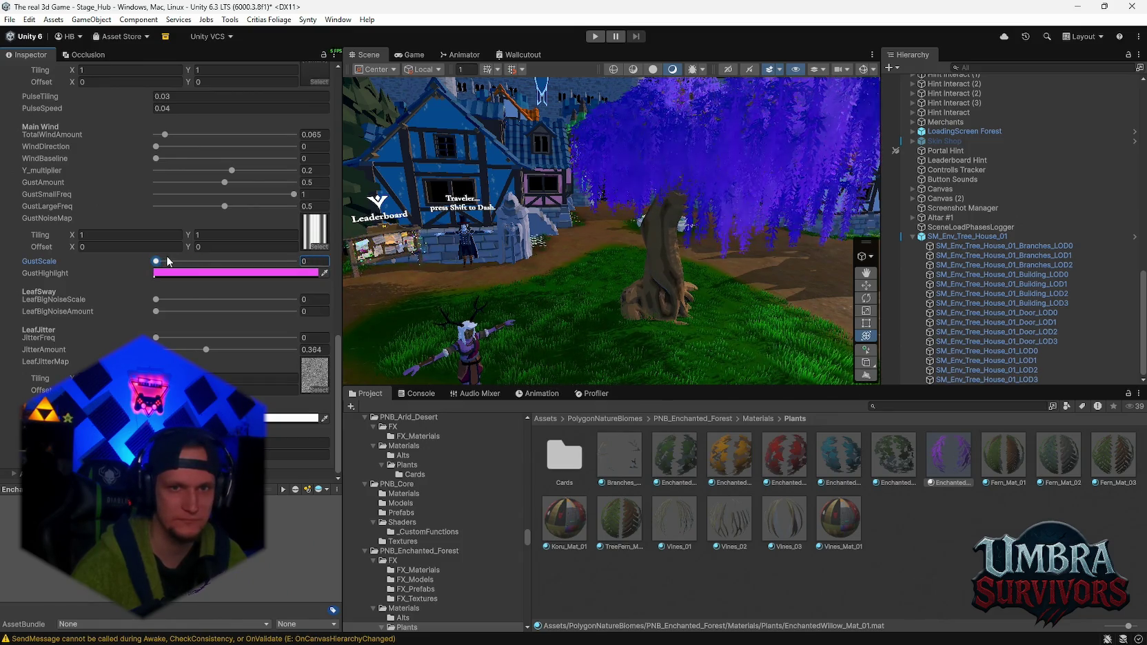
{"action": "left_click_drag", "start_coordinate": [235, 261], "coordinate": [331, 275]}
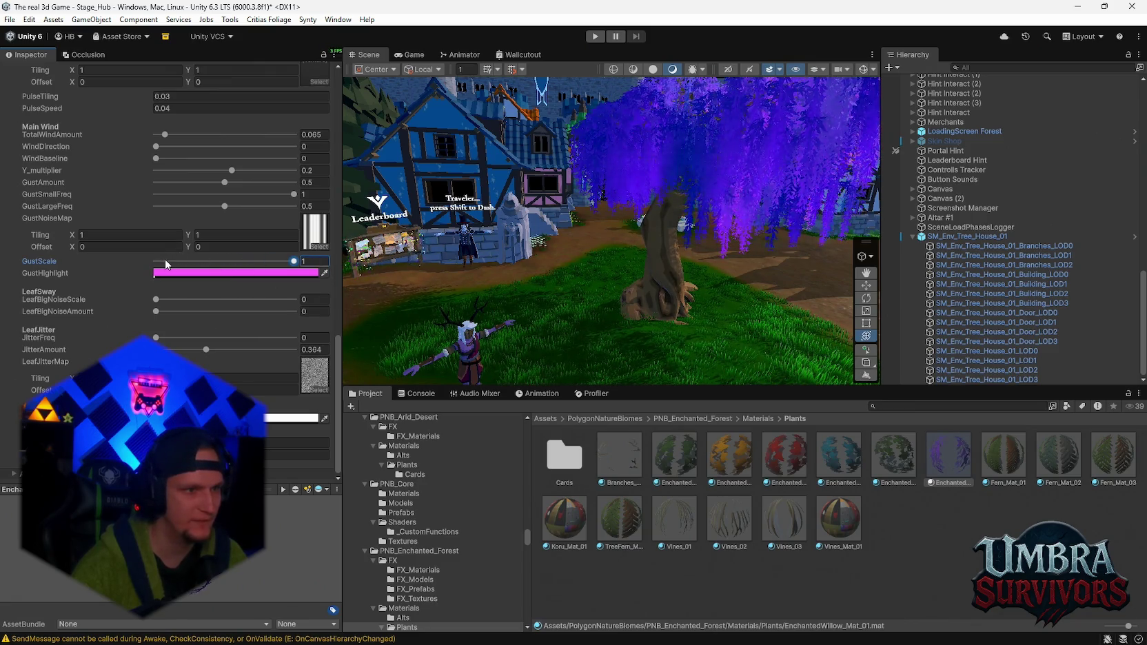
- Set GustSmallFreq 0.135, GustLargeFreq 0.095, LeafBigNoiseScale 1.39, and frame the willow tree
{"action": "scroll", "coordinate": [174, 249], "scroll_direction": "up", "scroll_amount": 1}
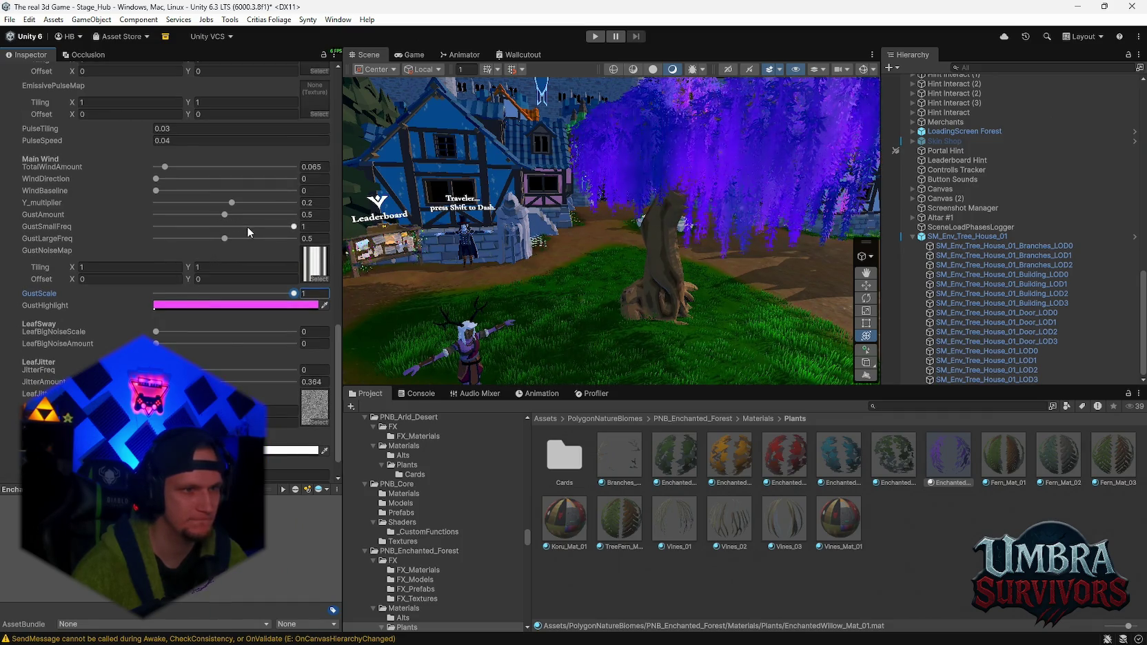
{"action": "left_click_drag", "start_coordinate": [238, 226], "coordinate": [177, 232]}
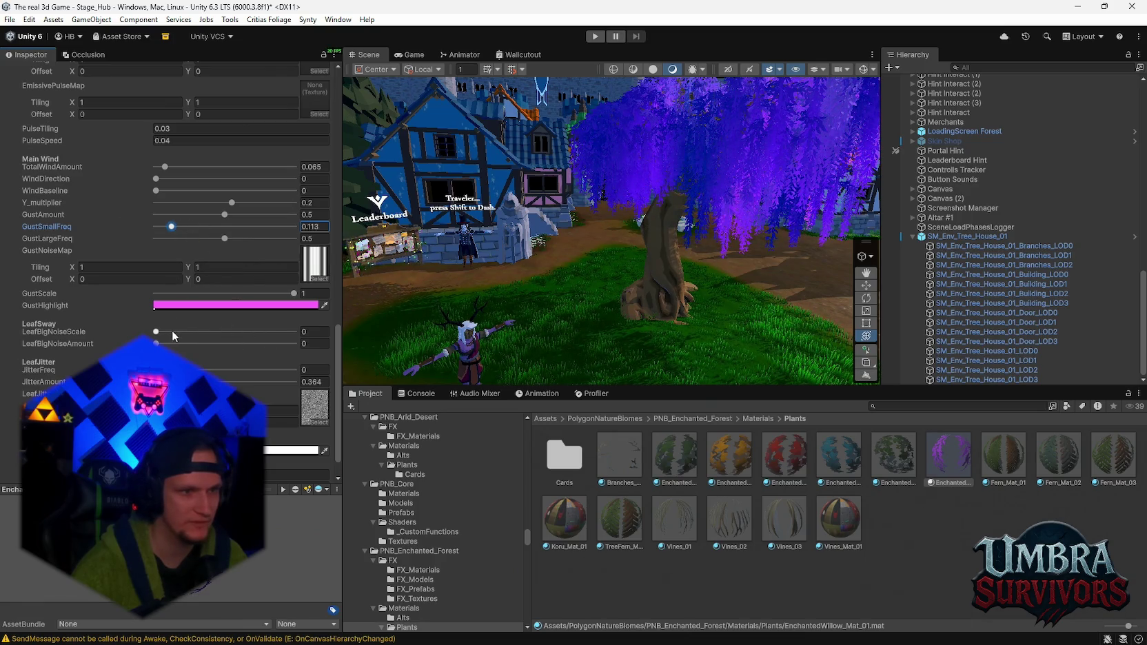
{"action": "left_click_drag", "start_coordinate": [174, 333], "coordinate": [177, 332]}
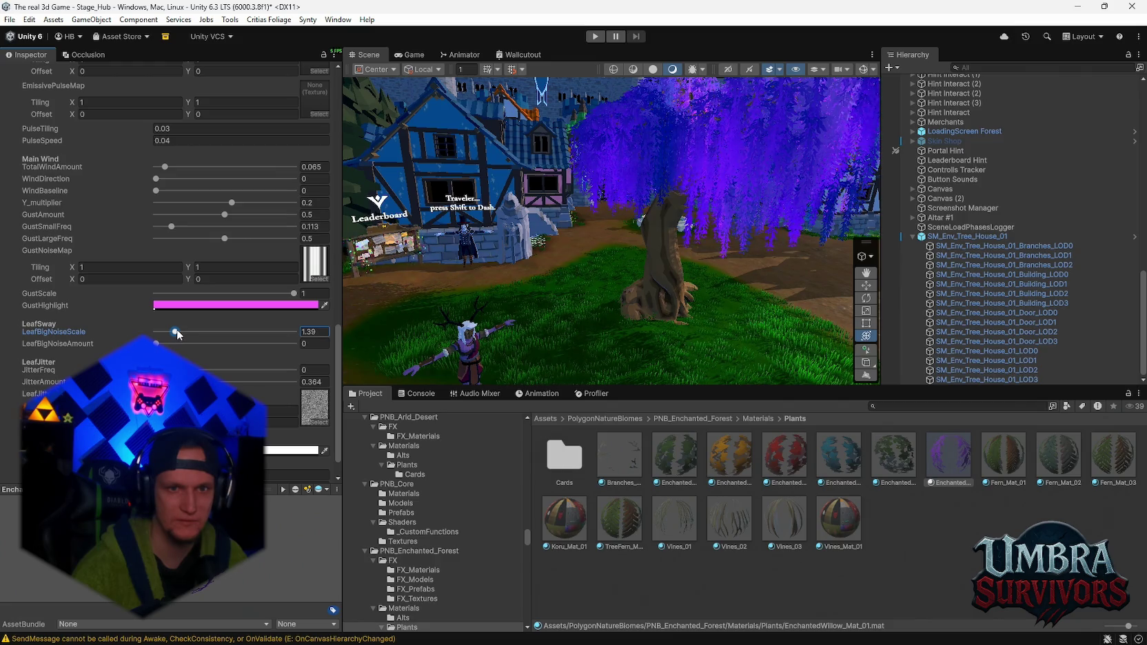
{"action": "left_click", "coordinate": [175, 226]}
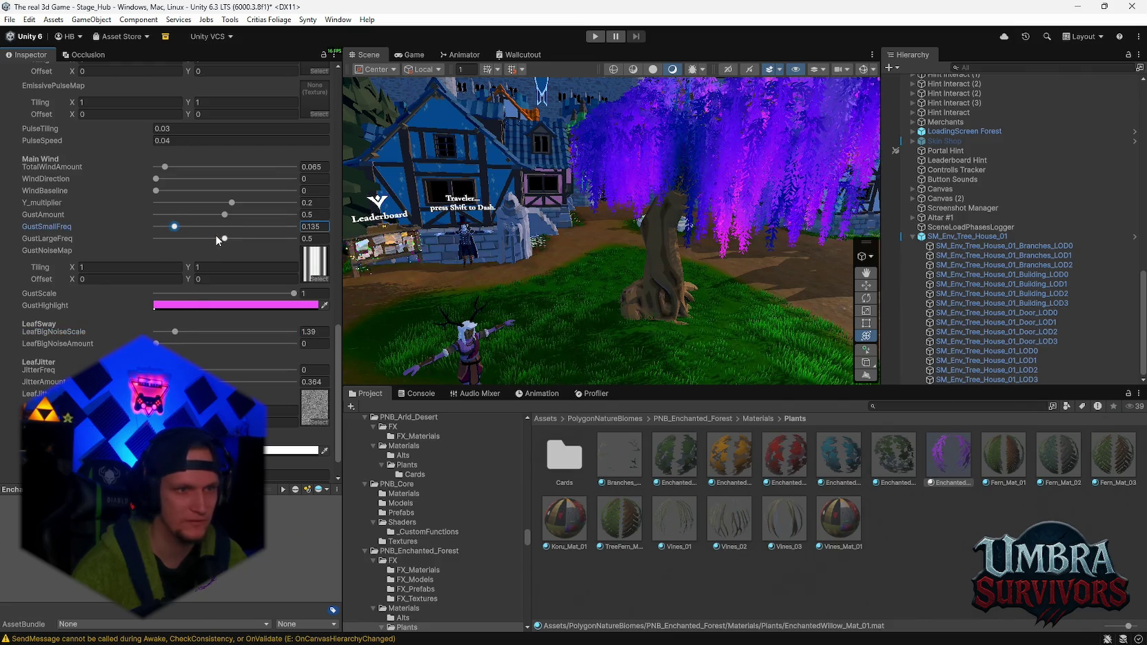
{"action": "mouse_move", "coordinate": [233, 239]}
{"action": "left_mouse_down"}
{"action": "mouse_move", "coordinate": [290, 239]}
{"action": "mouse_move", "coordinate": [152, 243]}
{"action": "mouse_move", "coordinate": [170, 243]}
{"action": "left_mouse_up"}
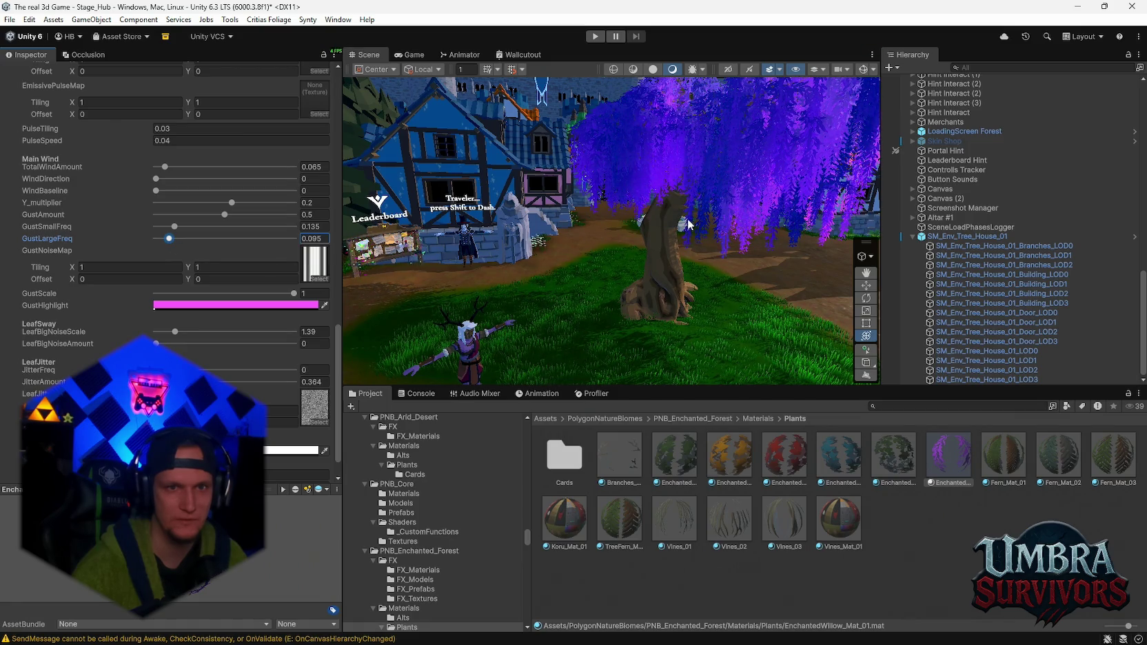
{"action": "key", "text": "f"}
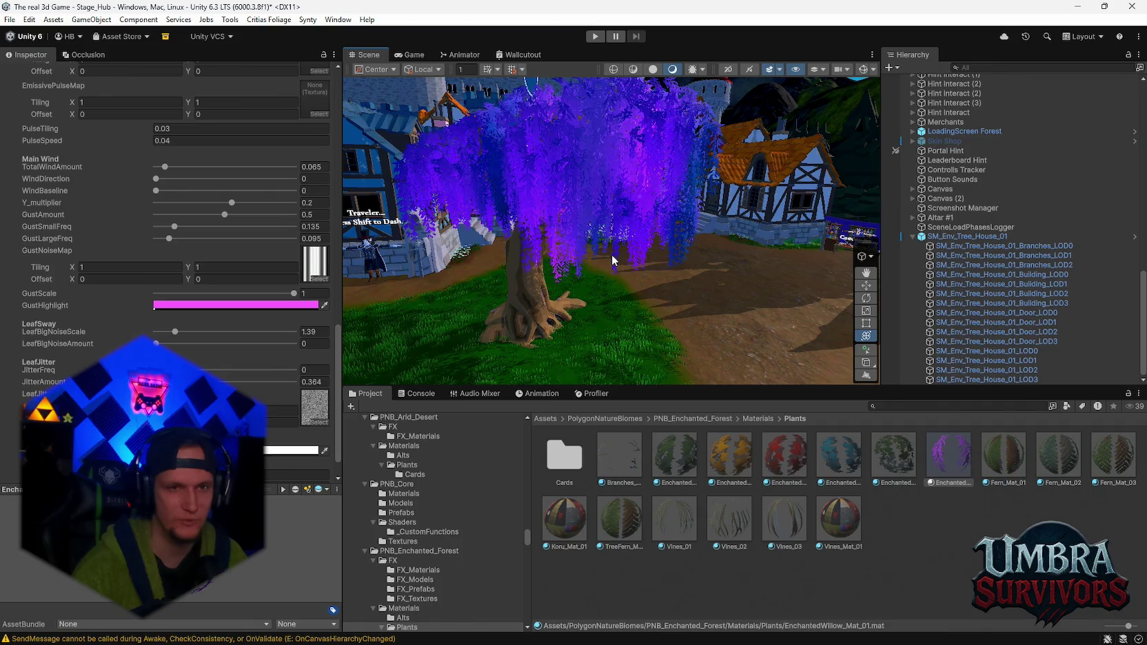